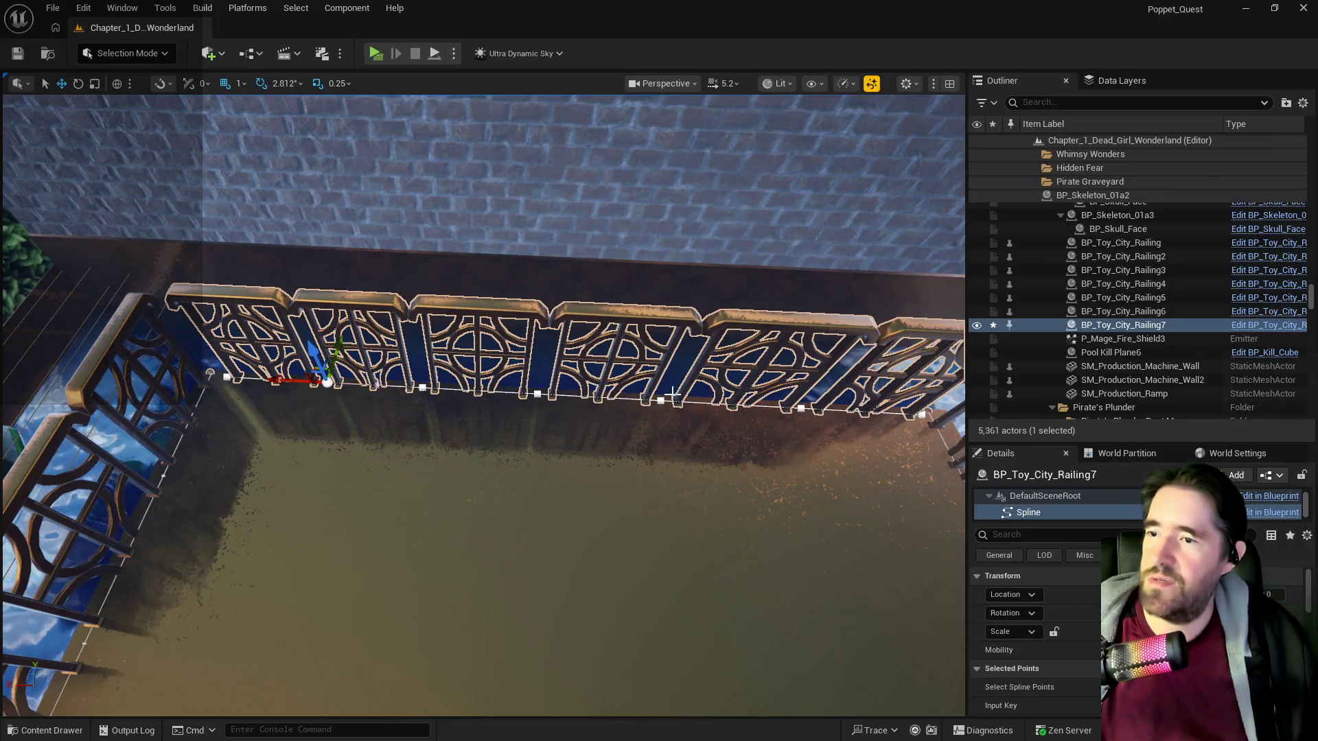
Drag one of BP_Toy_City_Railing7's spline points left along X so the railing follows the pool's back edge.
{"action": "mouse_move", "coordinate": [672, 393]}
{"action": "left_mouse_down"}
{"action": "mouse_move", "coordinate": [620, 448]}
{"action": "mouse_move", "coordinate": [462, 417]}
{"action": "mouse_move", "coordinate": [604, 416]}
{"action": "left_mouse_up"}
{"action": "left_click", "coordinate": [620, 448]}
{"action": "left_click", "coordinate": [579, 433]}
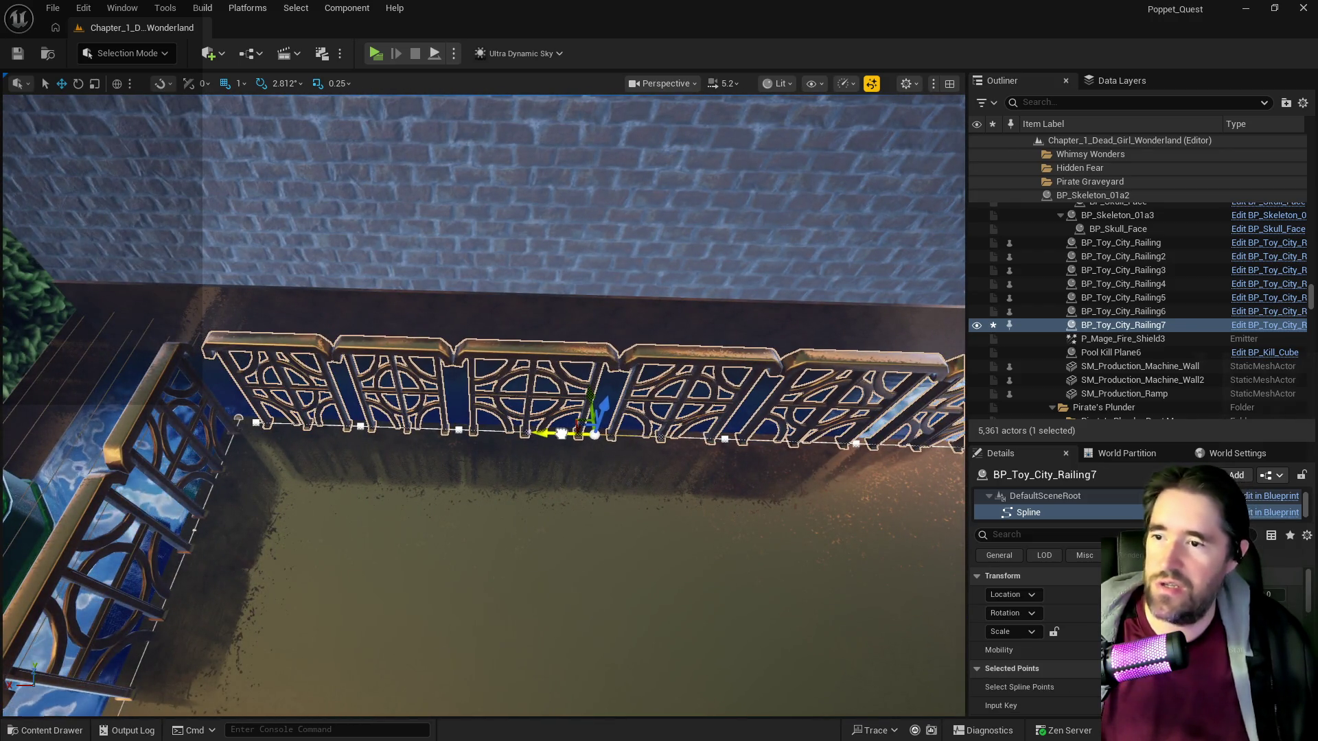
{"action": "left_click_drag", "start_coordinate": [501, 442], "coordinate": [456, 429]}
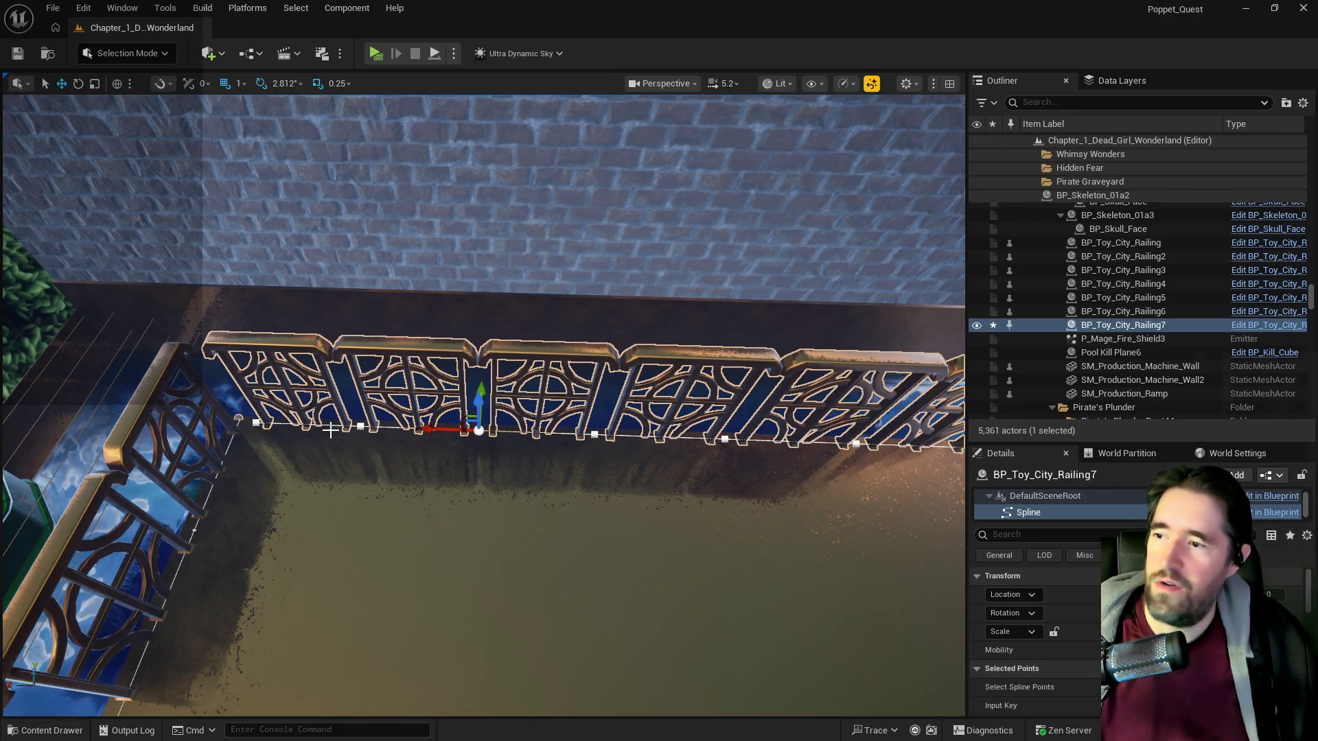
{"action": "left_click_drag", "start_coordinate": [457, 429], "coordinate": [494, 426]}
{"action": "left_click", "coordinate": [396, 433]}
{"action": "left_click_drag", "start_coordinate": [405, 439], "coordinate": [365, 434]}
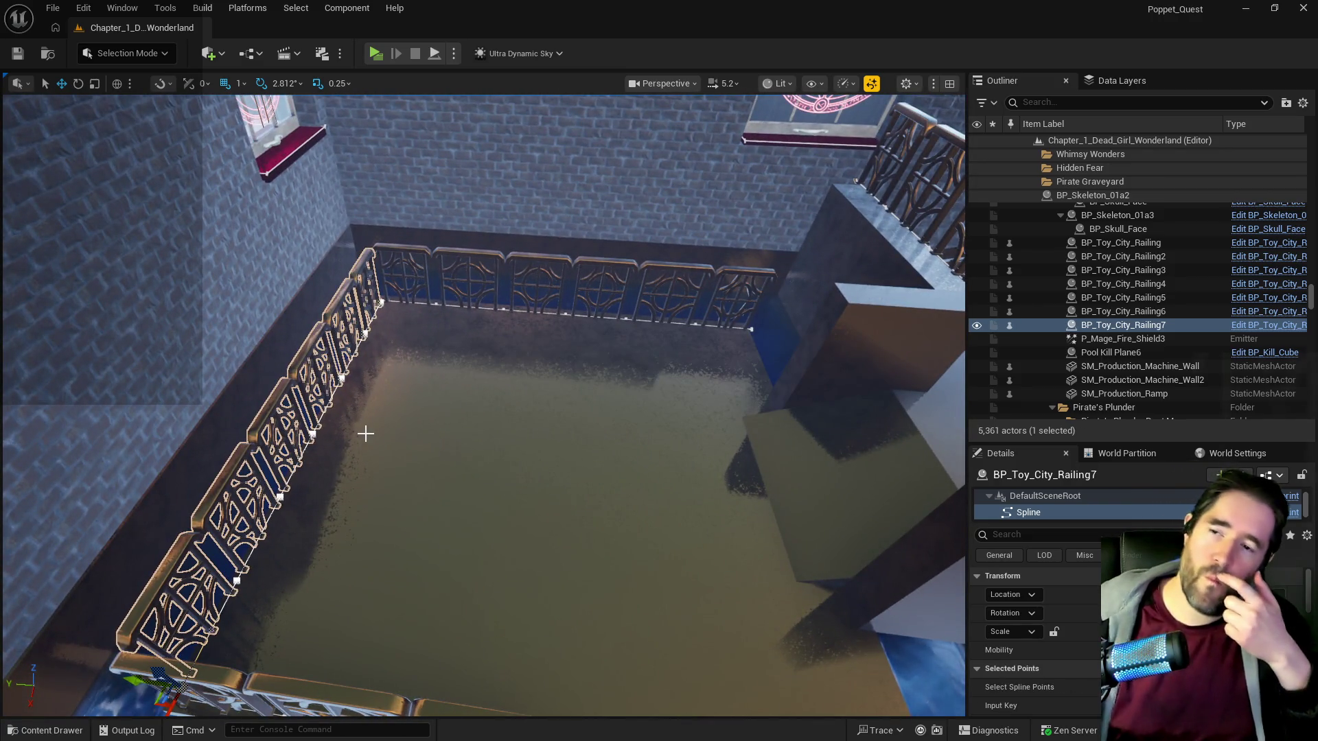
{"action": "left_click_drag", "start_coordinate": [365, 434], "coordinate": [322, 445]}
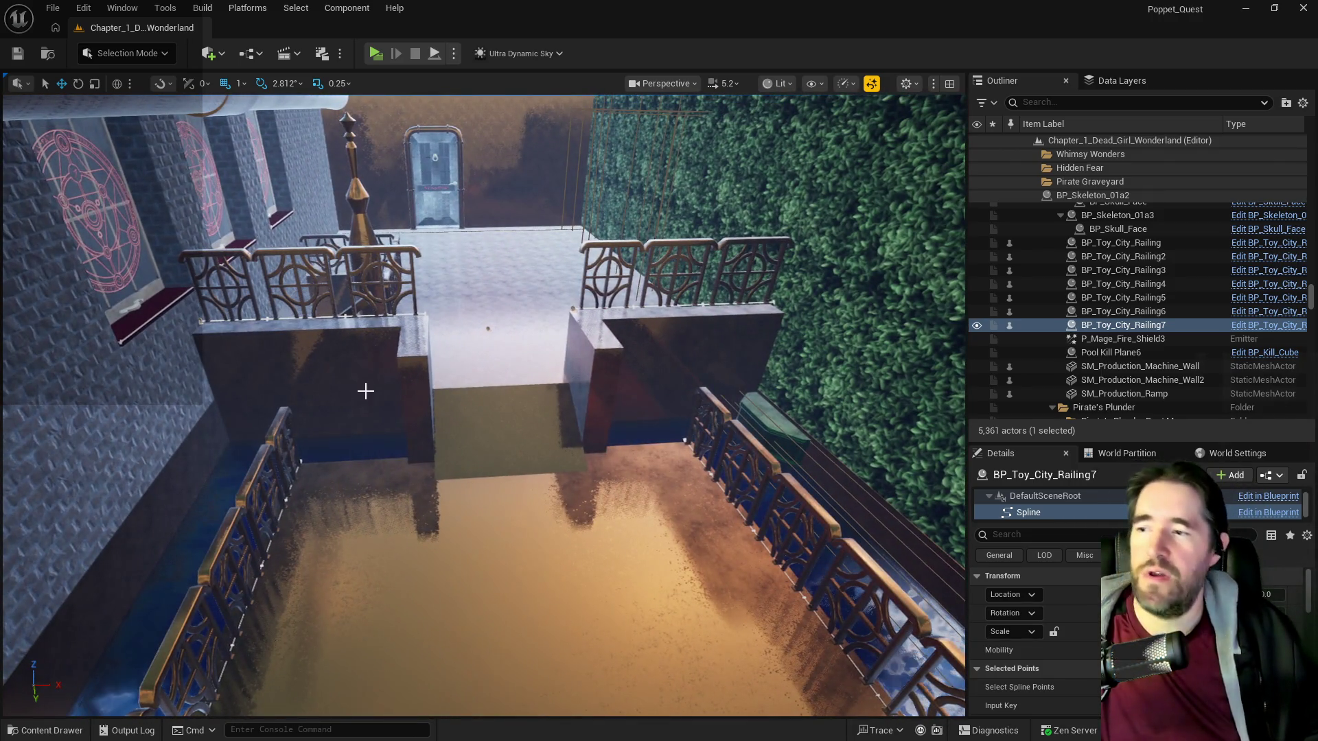
{"action": "left_click_drag", "start_coordinate": [574, 426], "coordinate": [553, 416]}
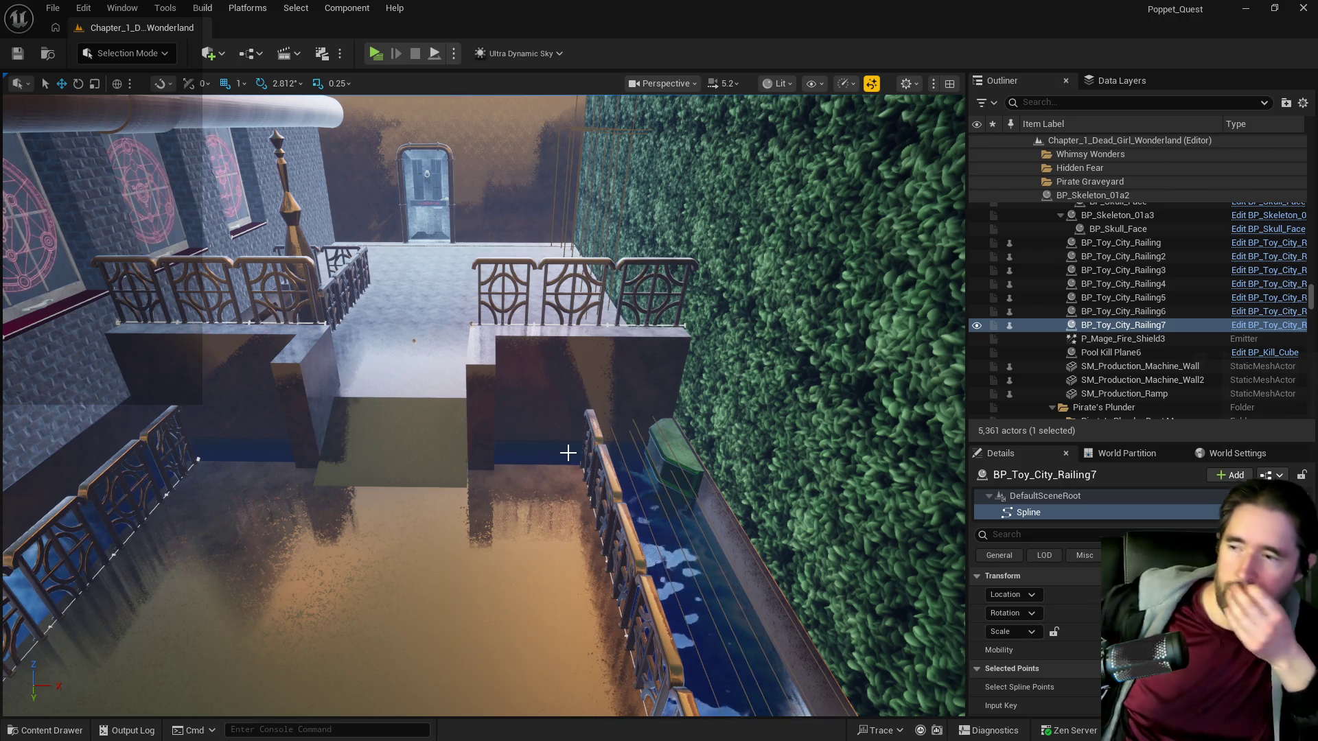
{"action": "left_click_drag", "start_coordinate": [509, 460], "coordinate": [581, 492]}
{"action": "mouse_move", "coordinate": [206, 303]}
{"action": "left_mouse_down"}
{"action": "mouse_move", "coordinate": [206, 412]}
{"action": "mouse_move", "coordinate": [295, 411]}
{"action": "left_mouse_up"}
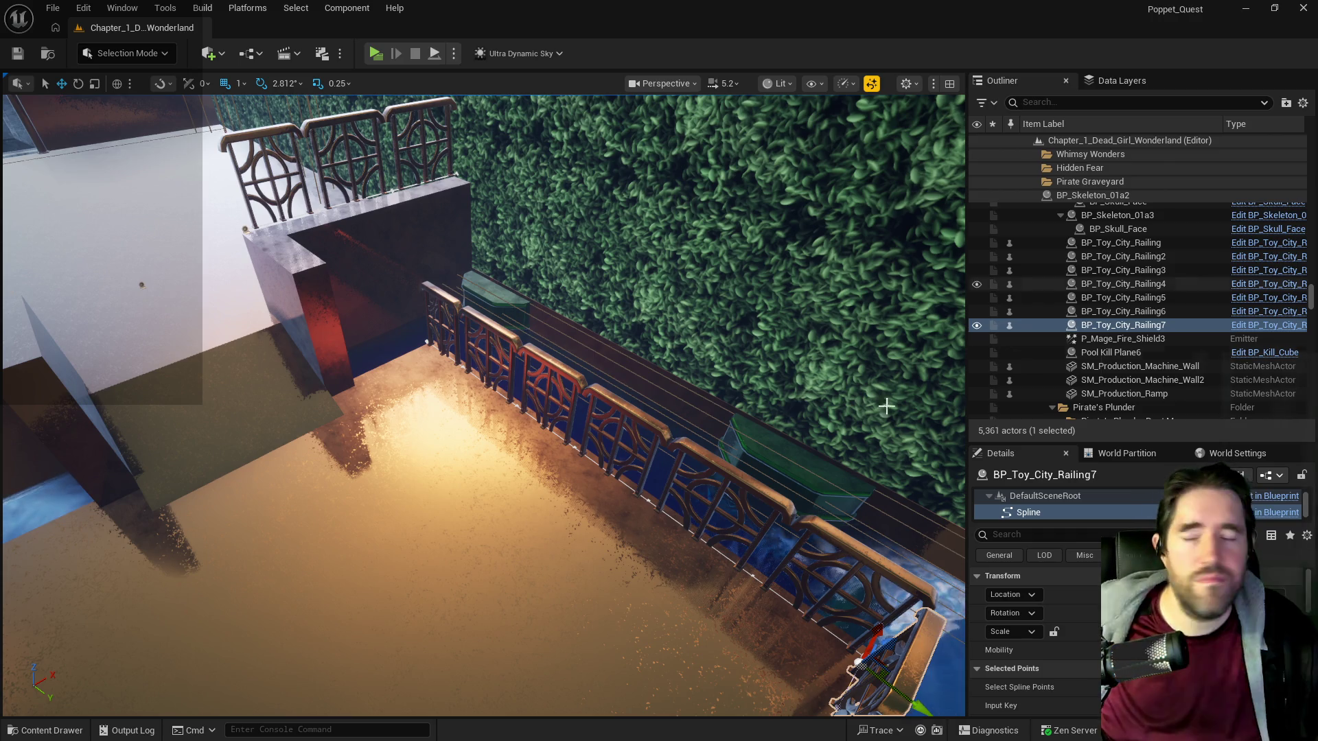
{"action": "key", "text": "w"}
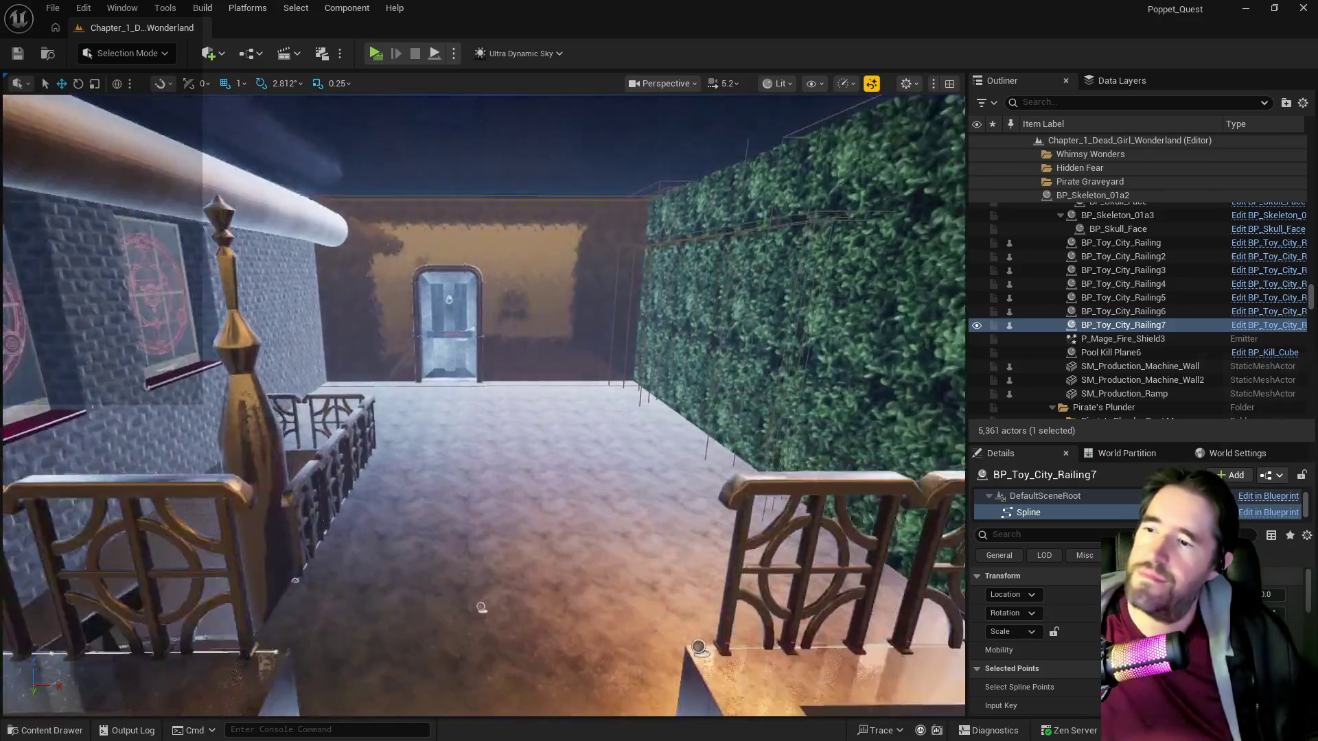
{"action": "key", "text": "s"}
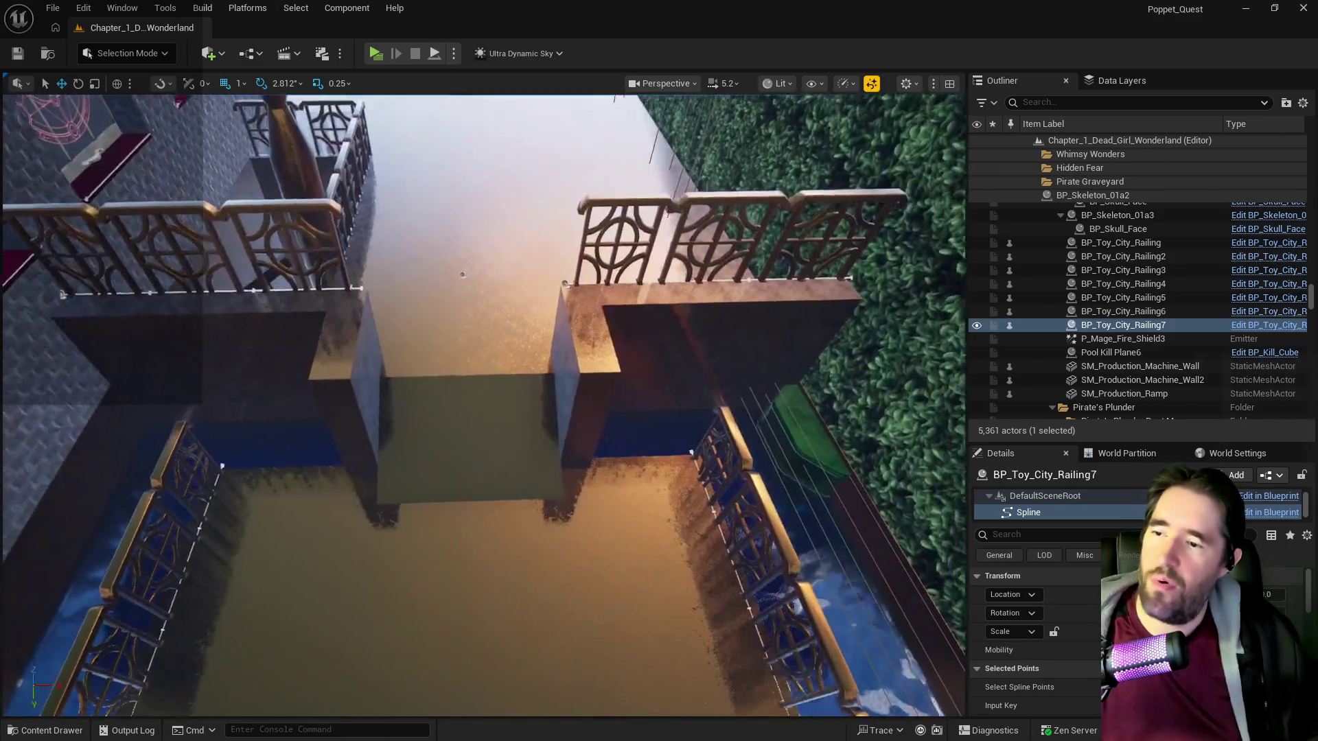
{"action": "key", "text": "a"}
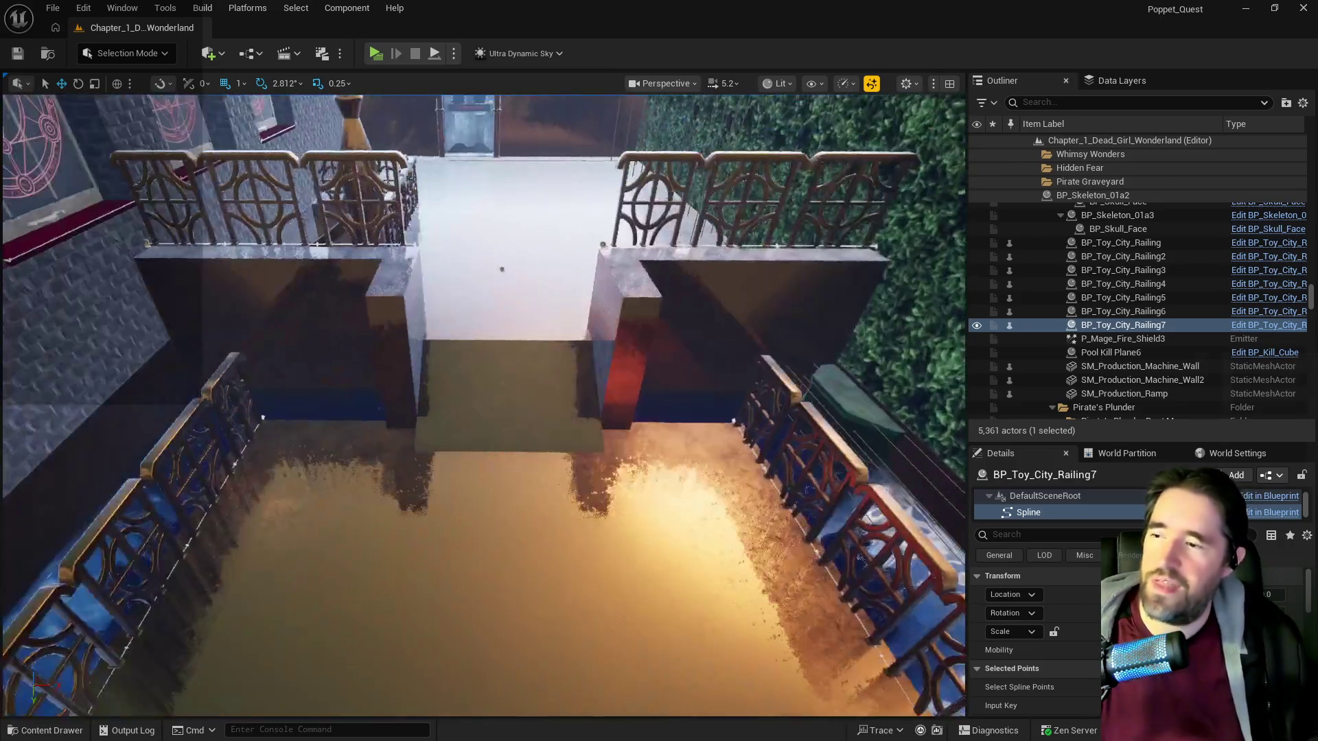
{"action": "key", "text": "s"}
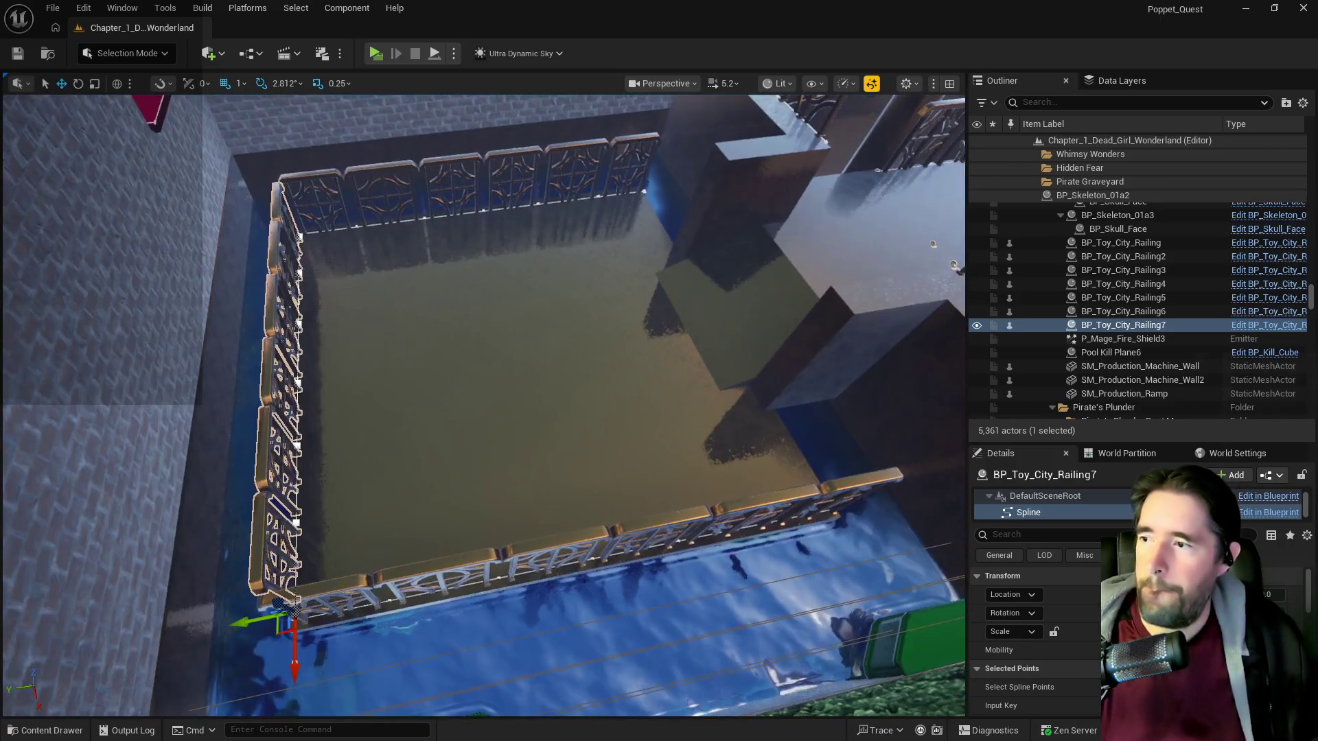
{"action": "key", "text": "w"}
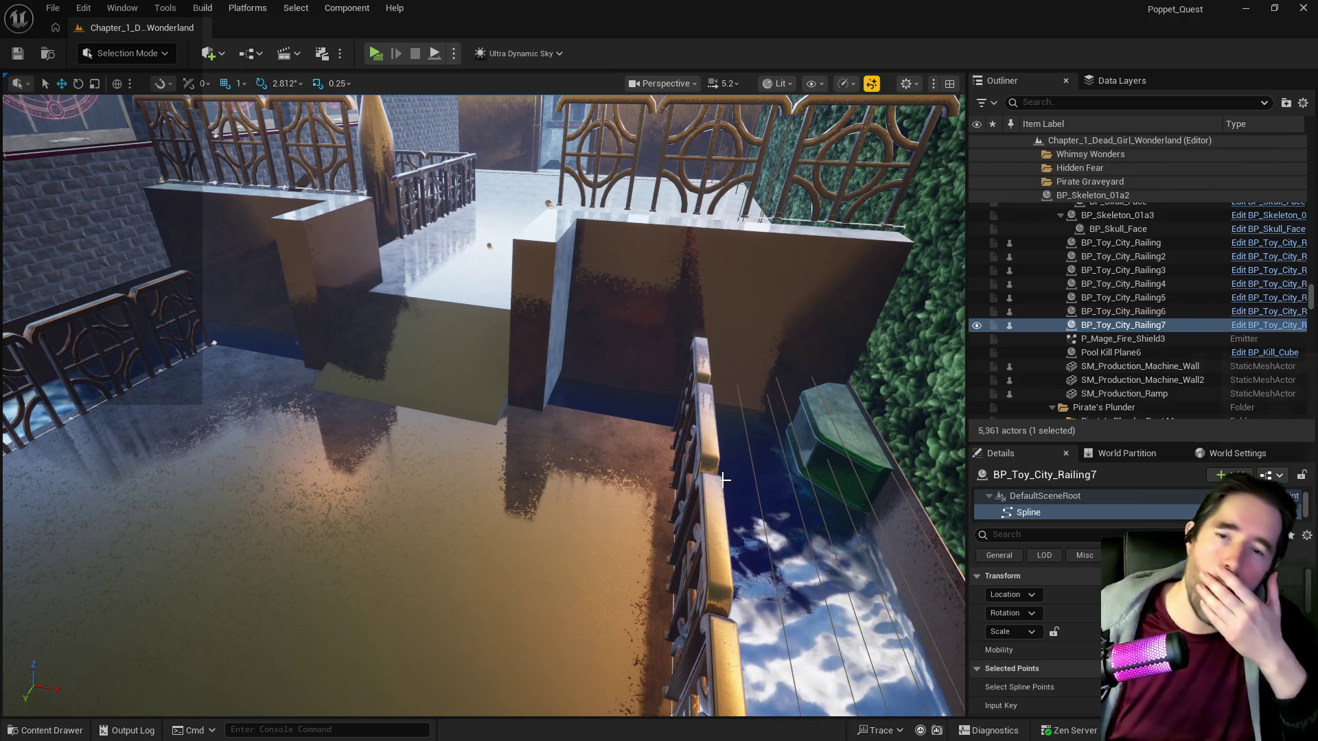
{"action": "key", "text": "w"}
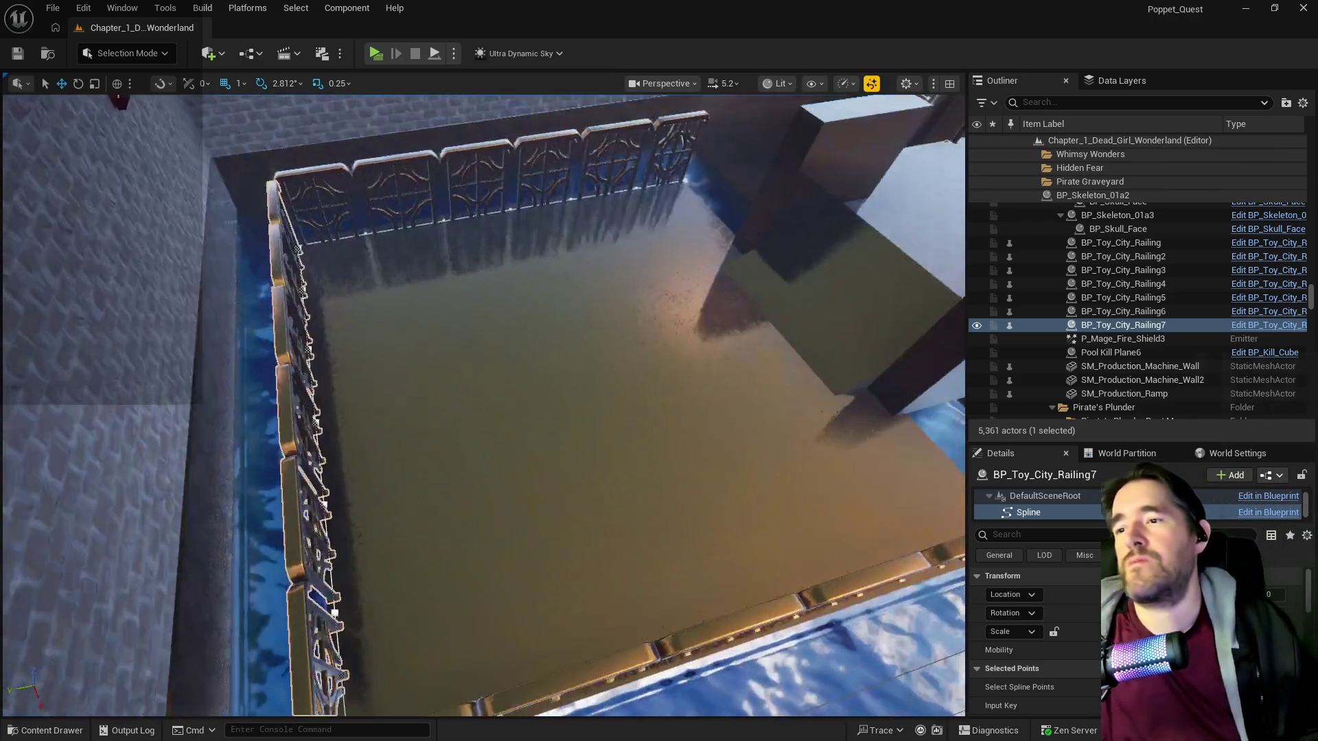
{"action": "key", "text": "w"}
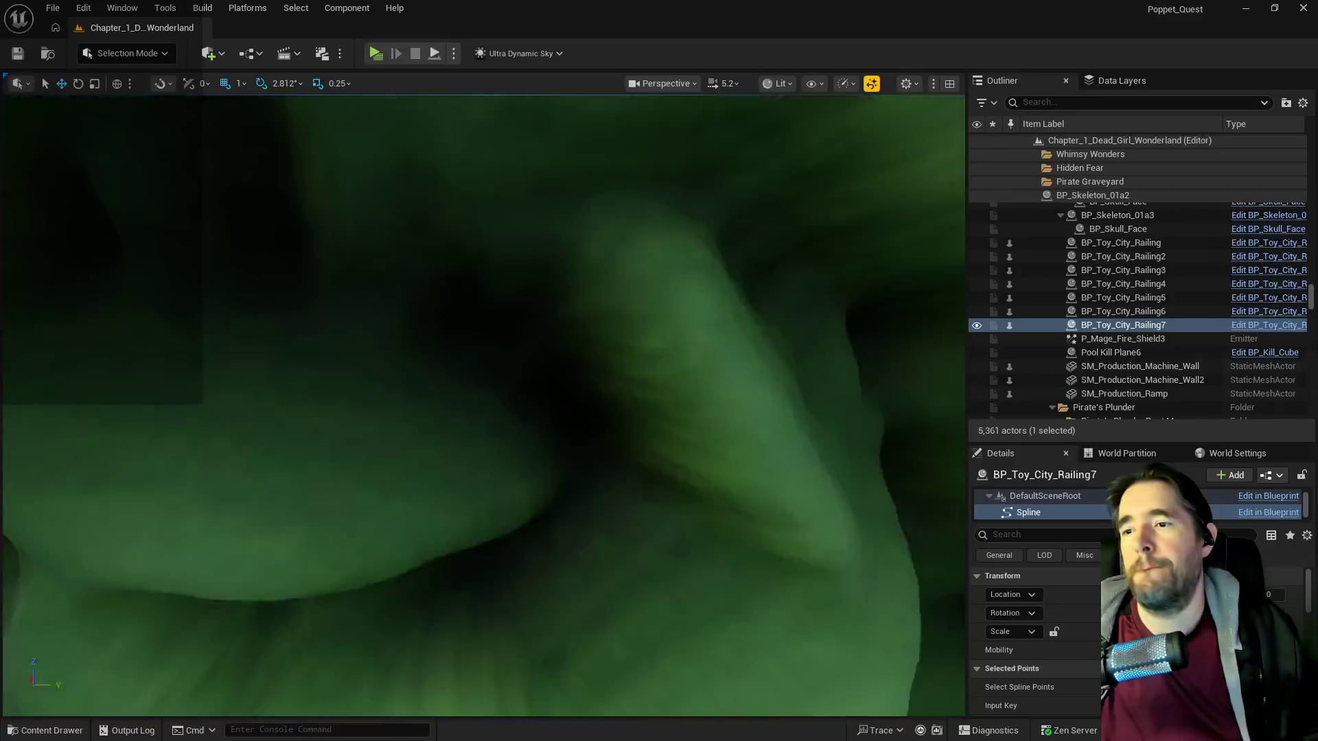
{"action": "key", "text": "w"}
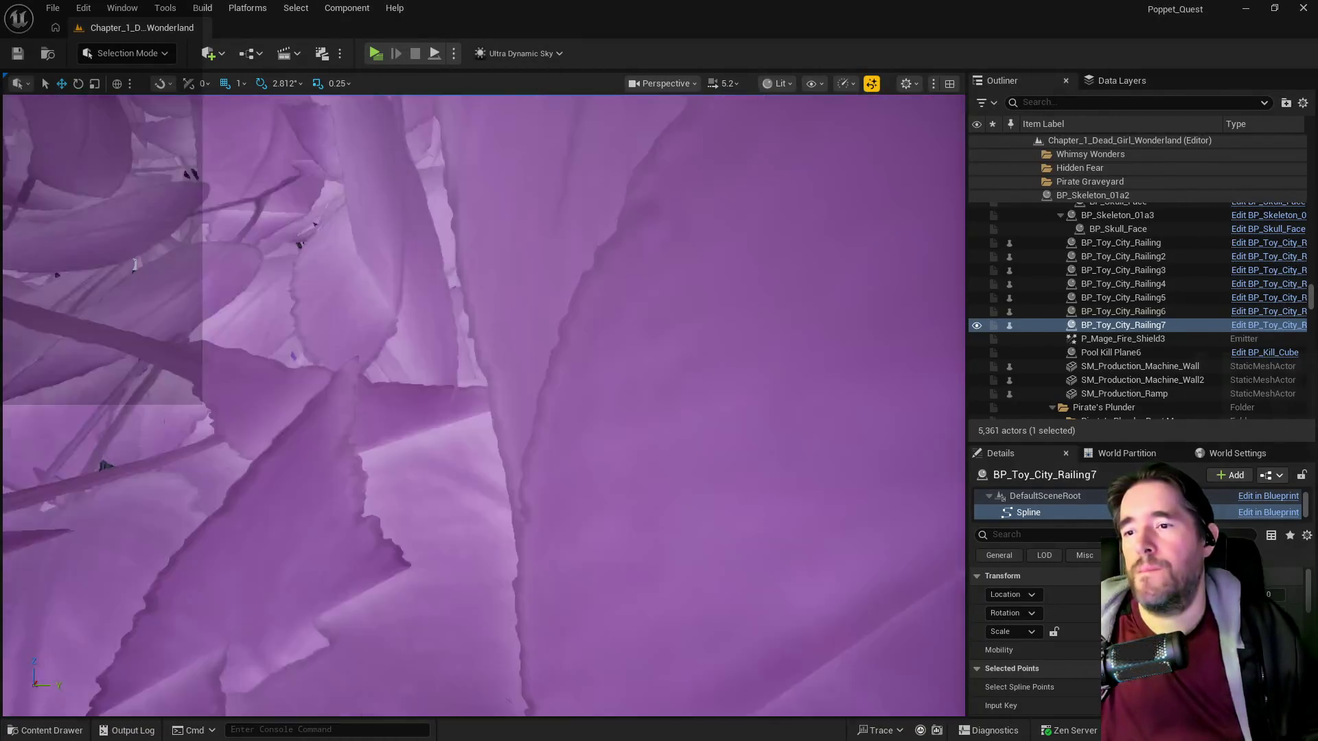
{"action": "key", "text": "w"}
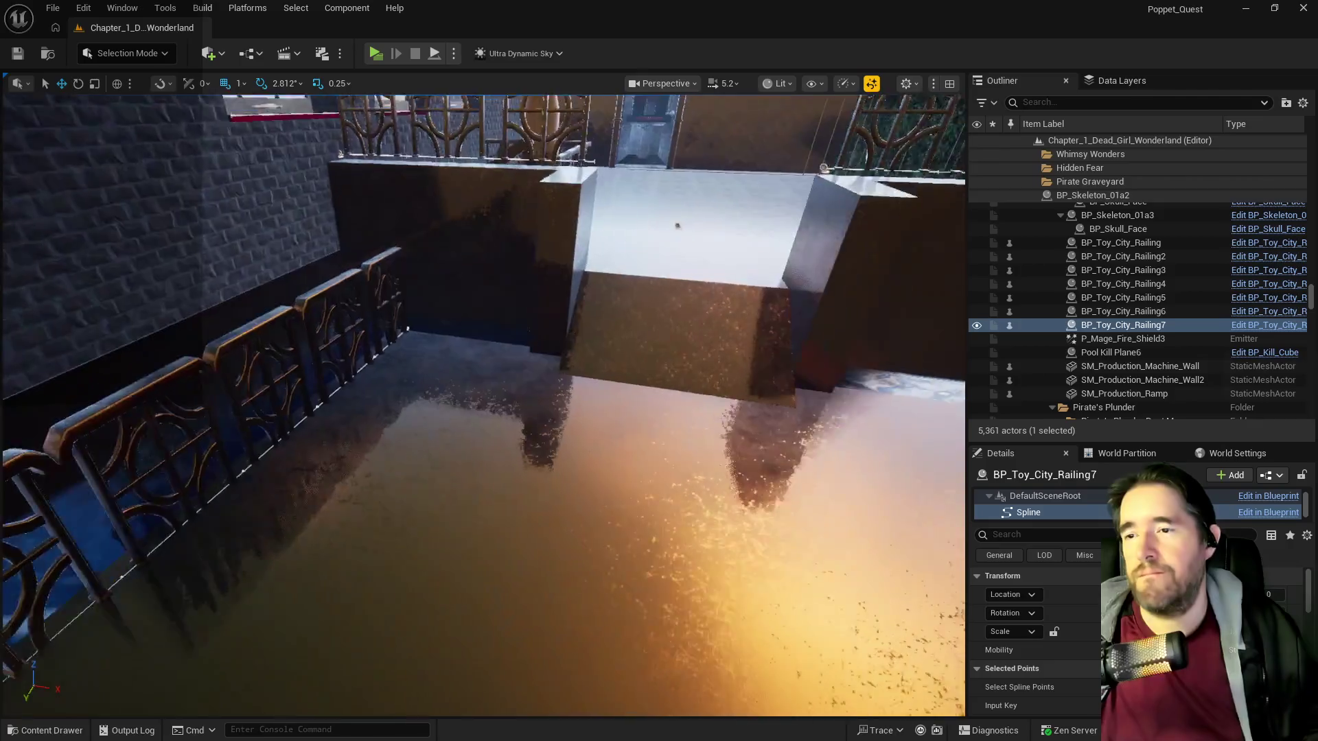
{"action": "key", "text": "s"}
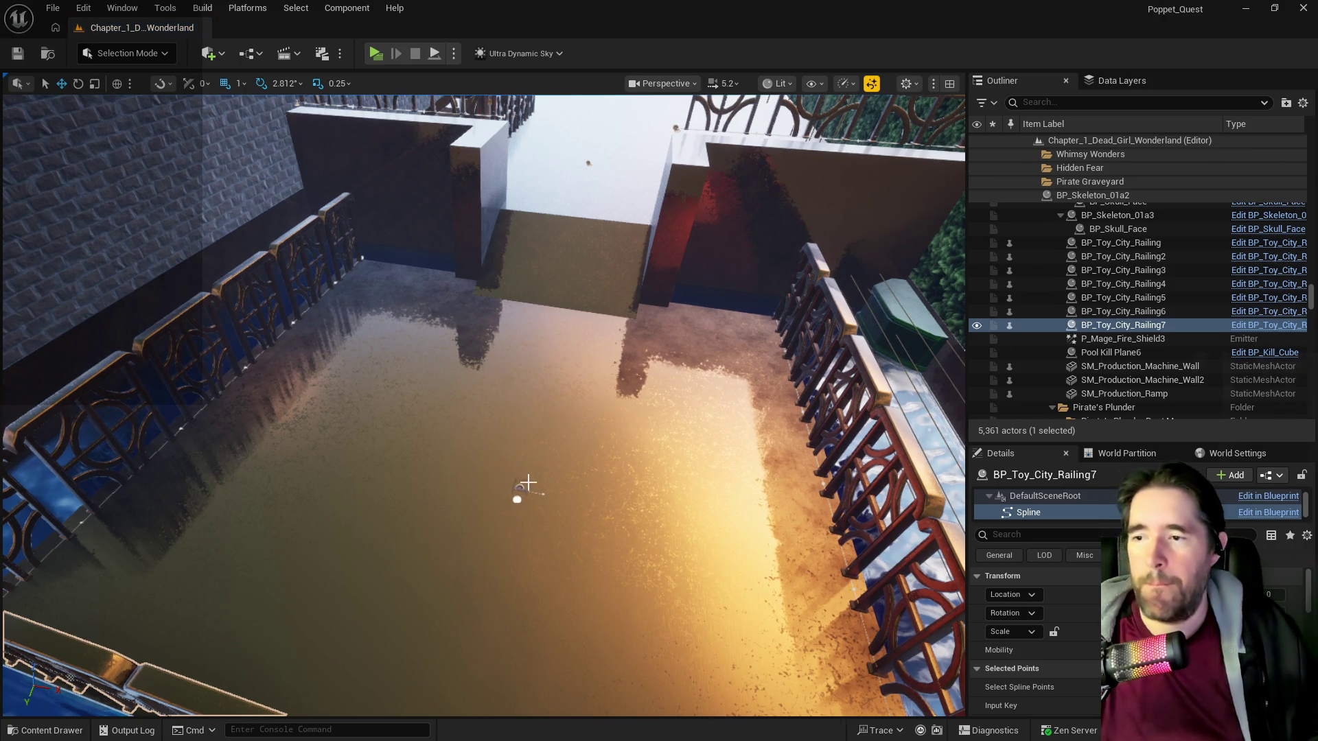
{"action": "left_click", "coordinate": [519, 492]}
{"action": "key", "text": "f"}
Add an Index [0] entry to BP_Enemy_Spawner's Spawn Actor Transform list.
{"action": "left_click_drag", "start_coordinate": [521, 374], "coordinate": [329, 374]}
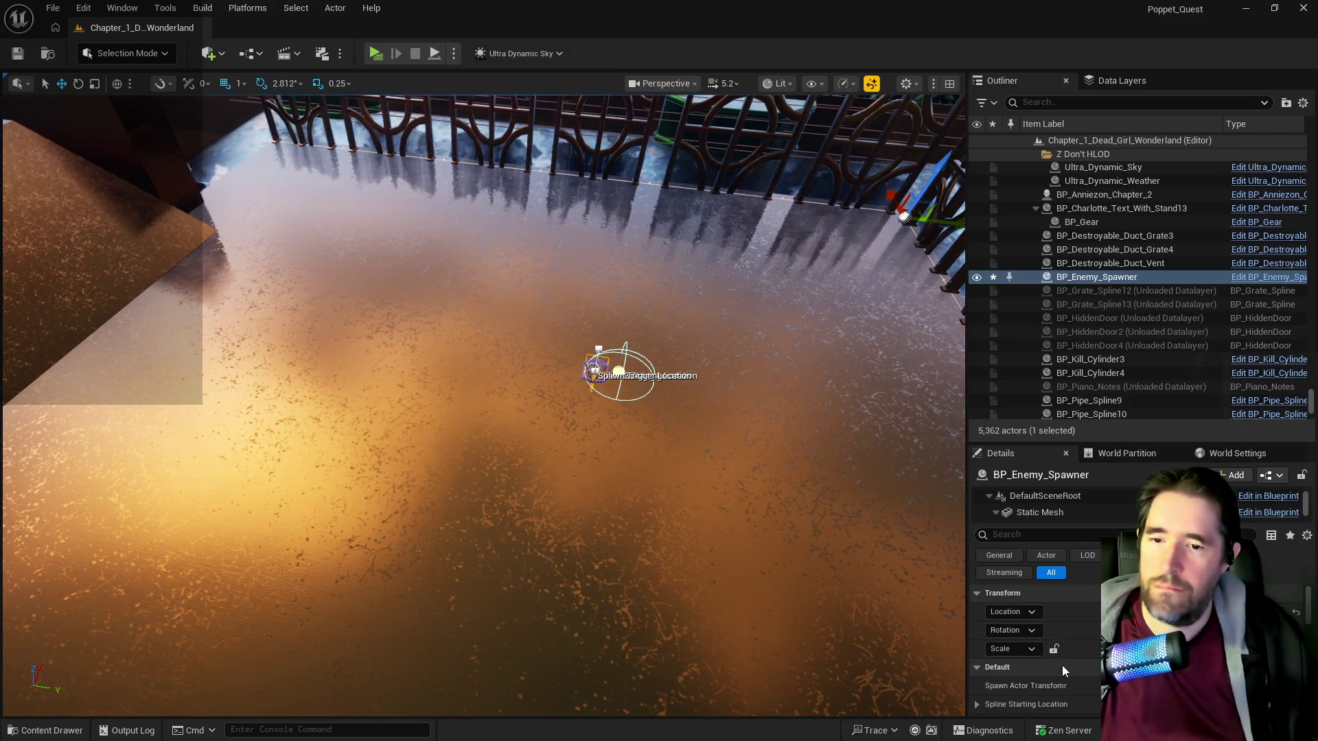
{"action": "scroll", "coordinate": [1063, 665], "scroll_direction": "down", "scroll_amount": 2}
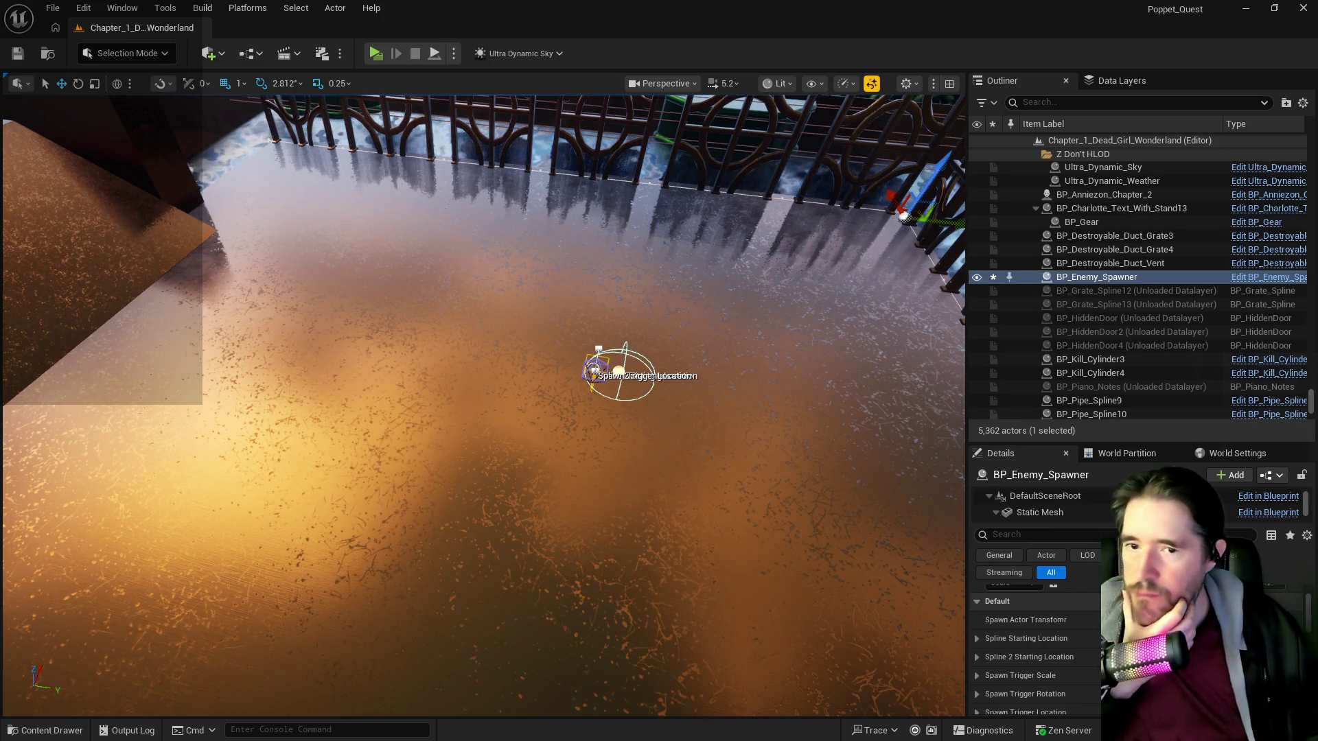
{"action": "left_click", "coordinate": [1194, 619]}
Widen the Outliner and Details panels and bring up the Content Browser.
{"action": "scroll", "coordinate": [990, 638], "scroll_direction": "down", "scroll_amount": 3}
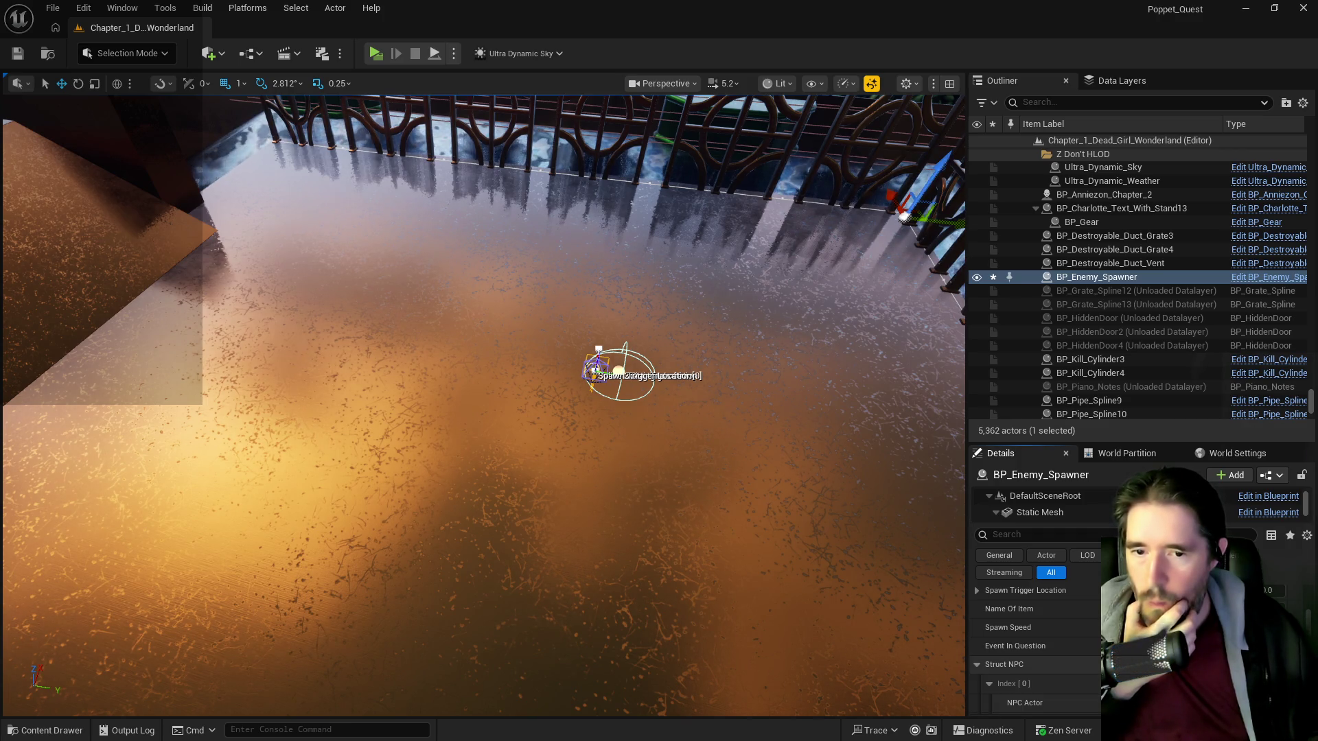
{"action": "scroll", "coordinate": [1092, 670], "scroll_direction": "down", "scroll_amount": 2}
{"action": "left_click_drag", "start_coordinate": [966, 643], "coordinate": [868, 642]}
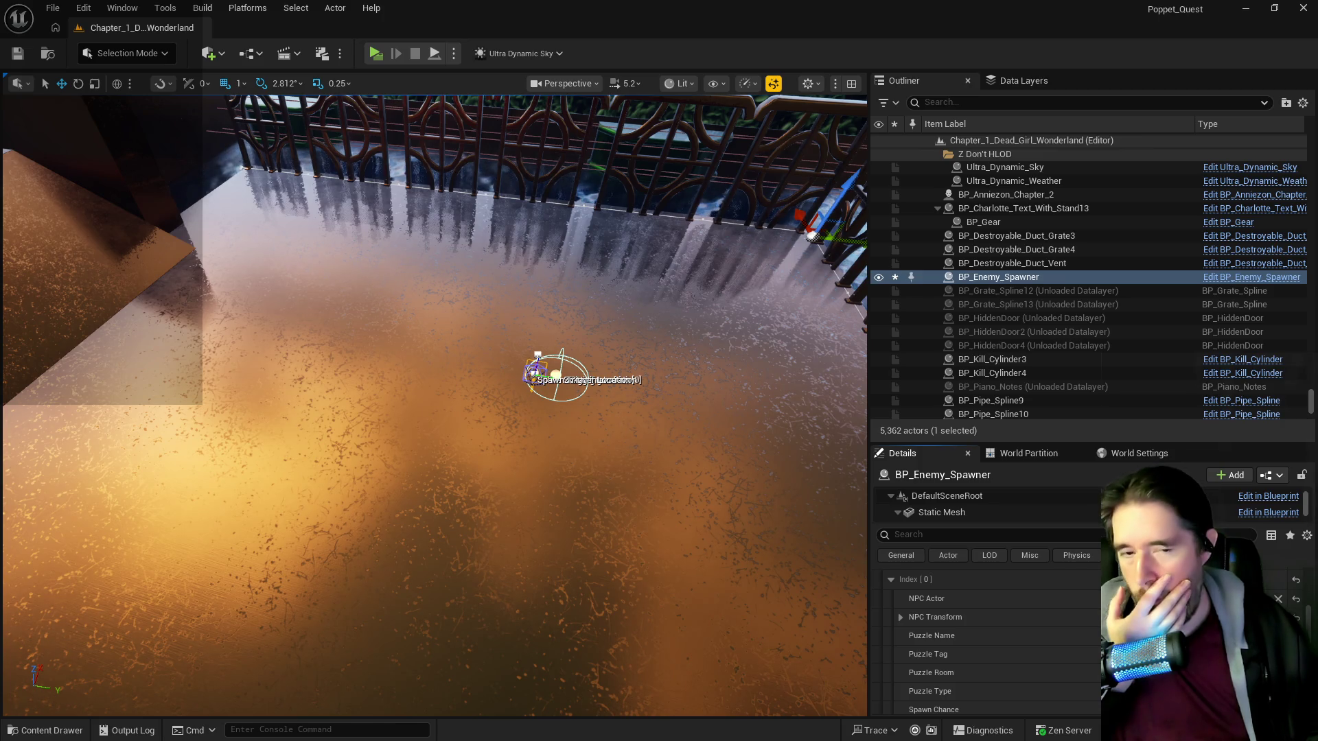
{"action": "key", "text": "ctrl+b"}
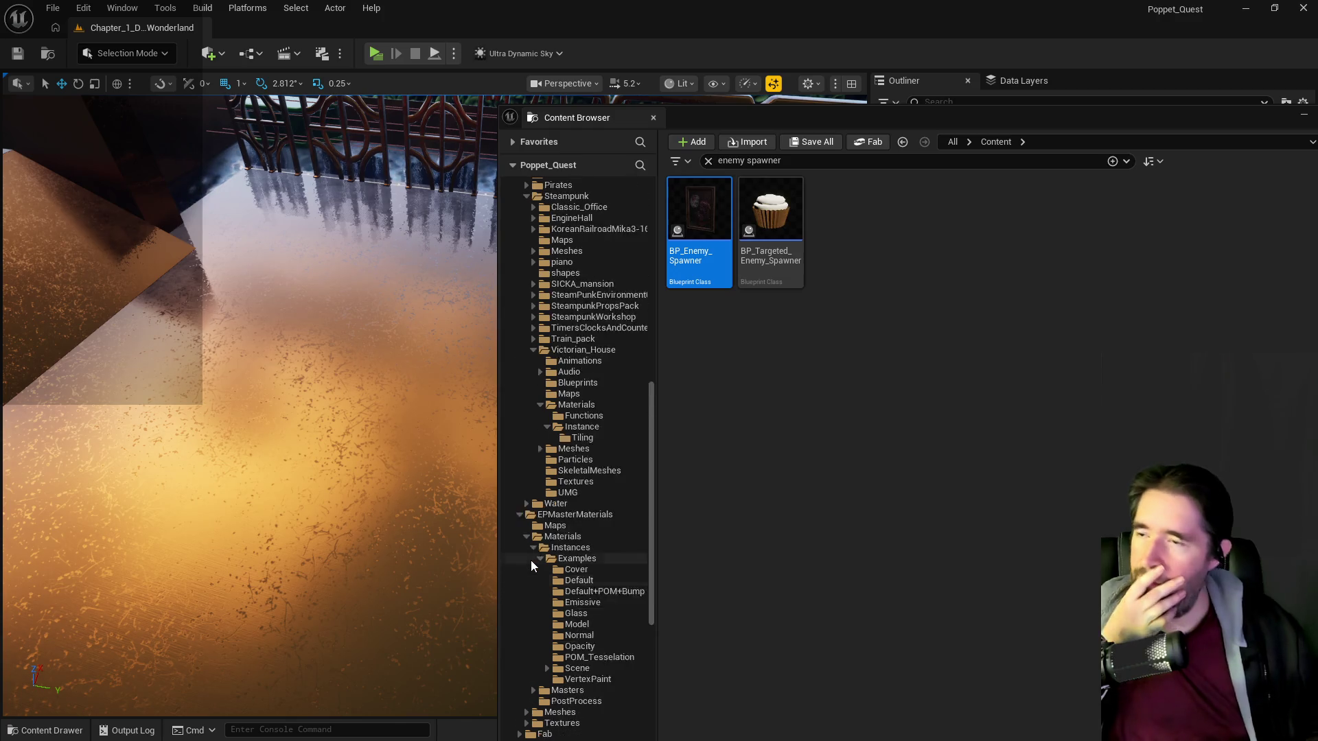
Browse the Content Browser folder tree, expanding DazToUnreal, and open The_Red_Queen folder.
{"action": "scroll", "coordinate": [531, 564], "scroll_direction": "up", "scroll_amount": 7}
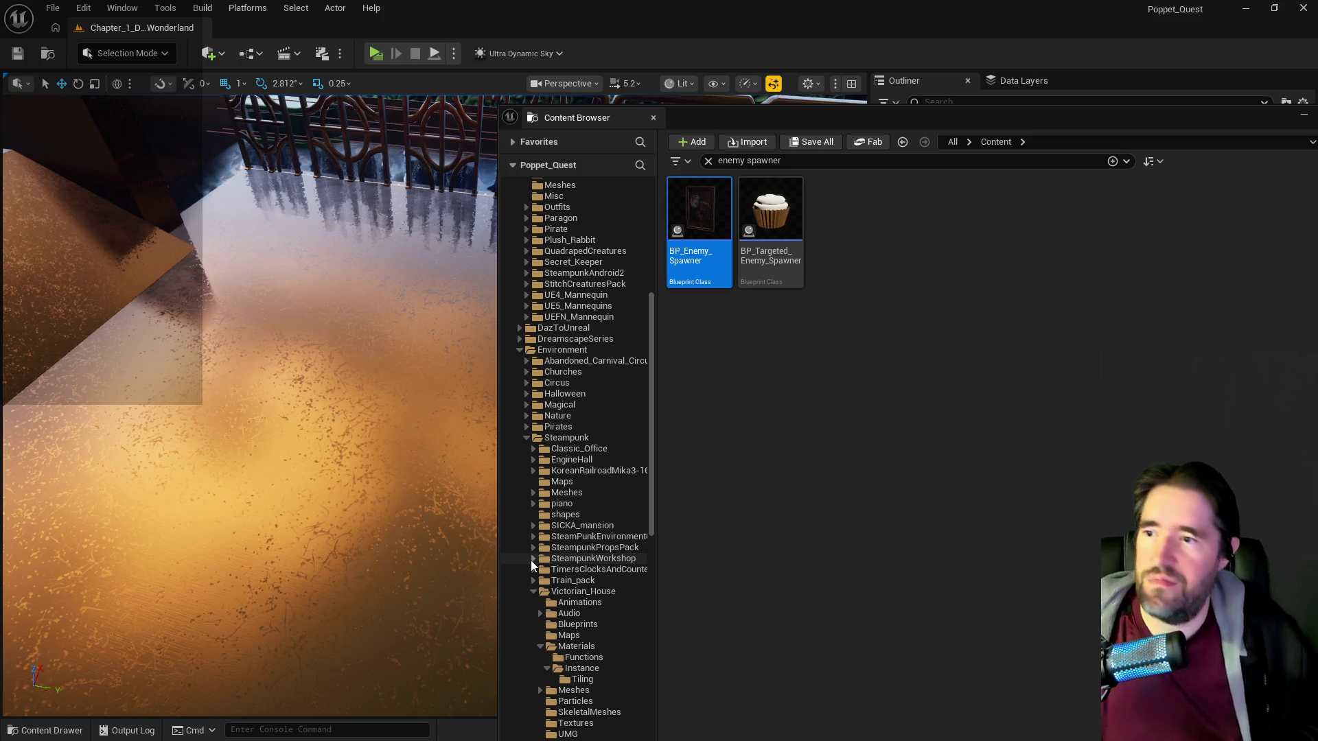
{"action": "scroll", "coordinate": [562, 442], "scroll_direction": "up", "scroll_amount": 9}
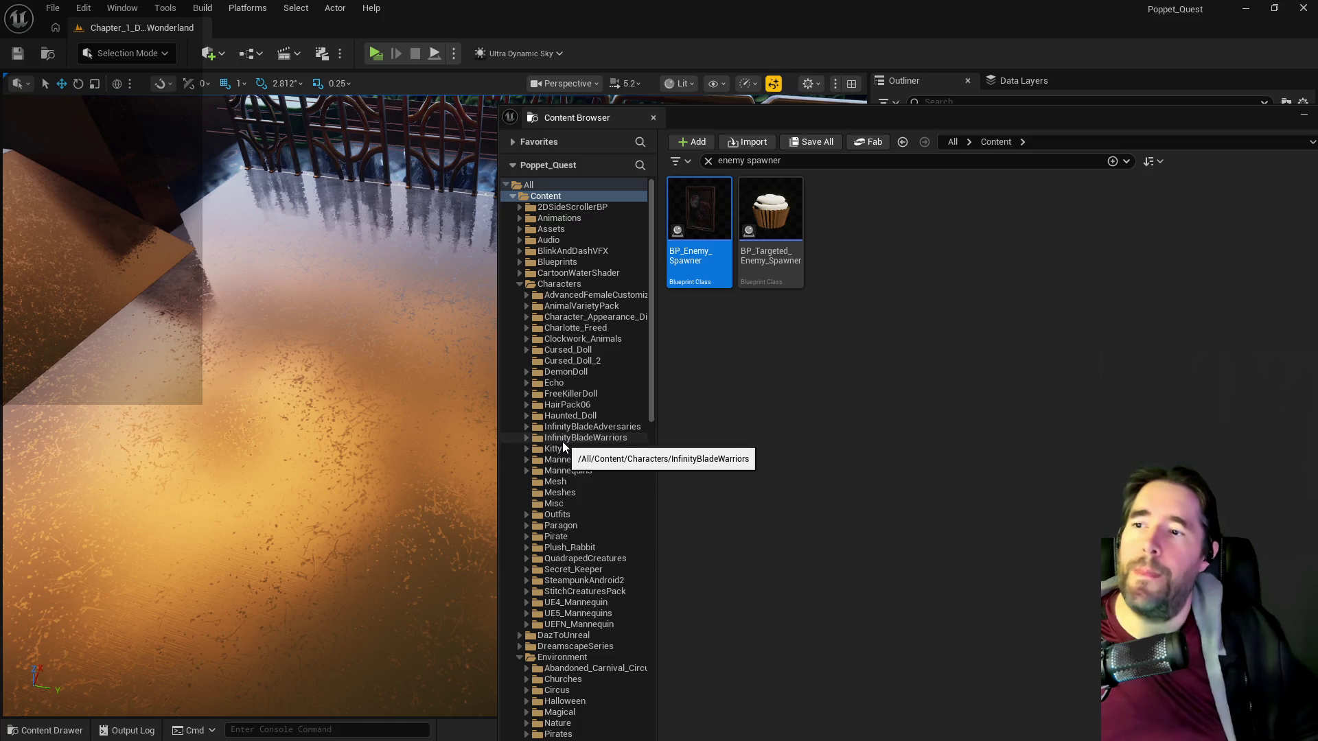
{"action": "left_click", "coordinate": [518, 207]}
{"action": "left_click", "coordinate": [518, 206]}
{"action": "scroll", "coordinate": [521, 385], "scroll_direction": "down", "scroll_amount": 8}
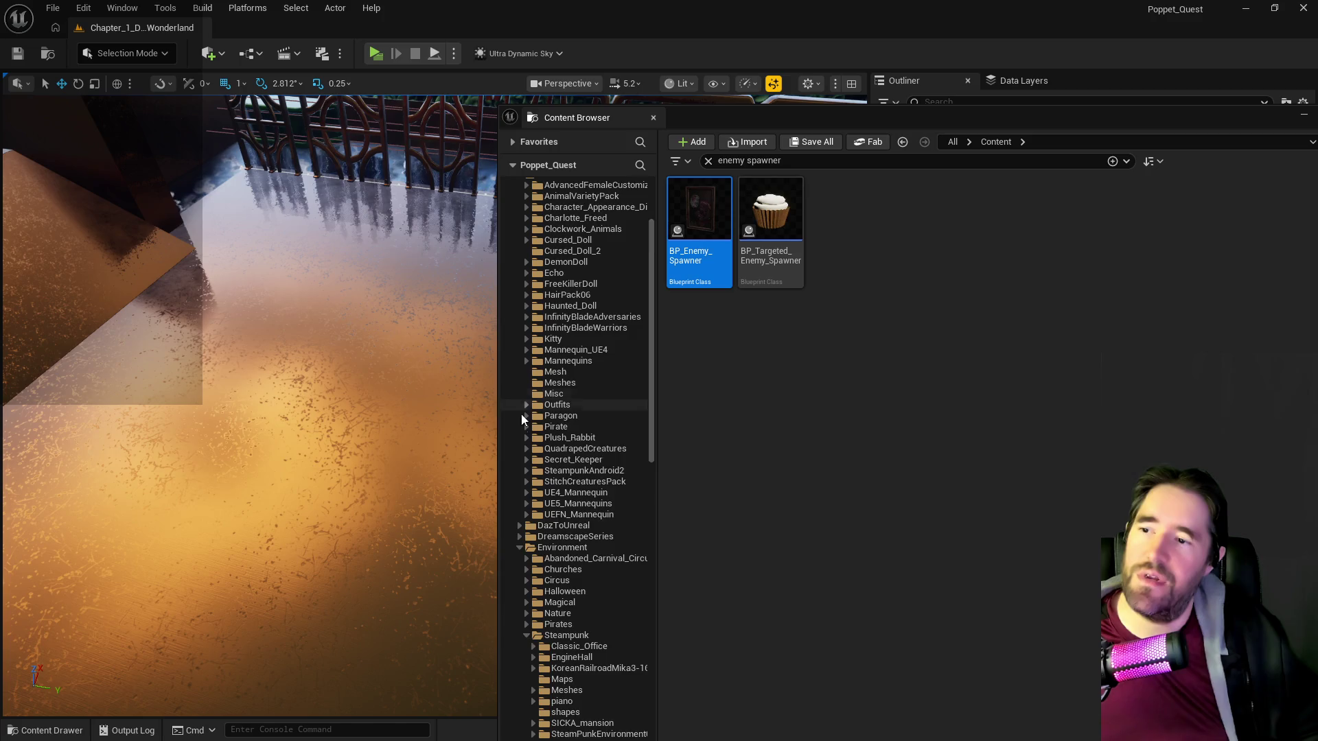
{"action": "left_click", "coordinate": [518, 350]}
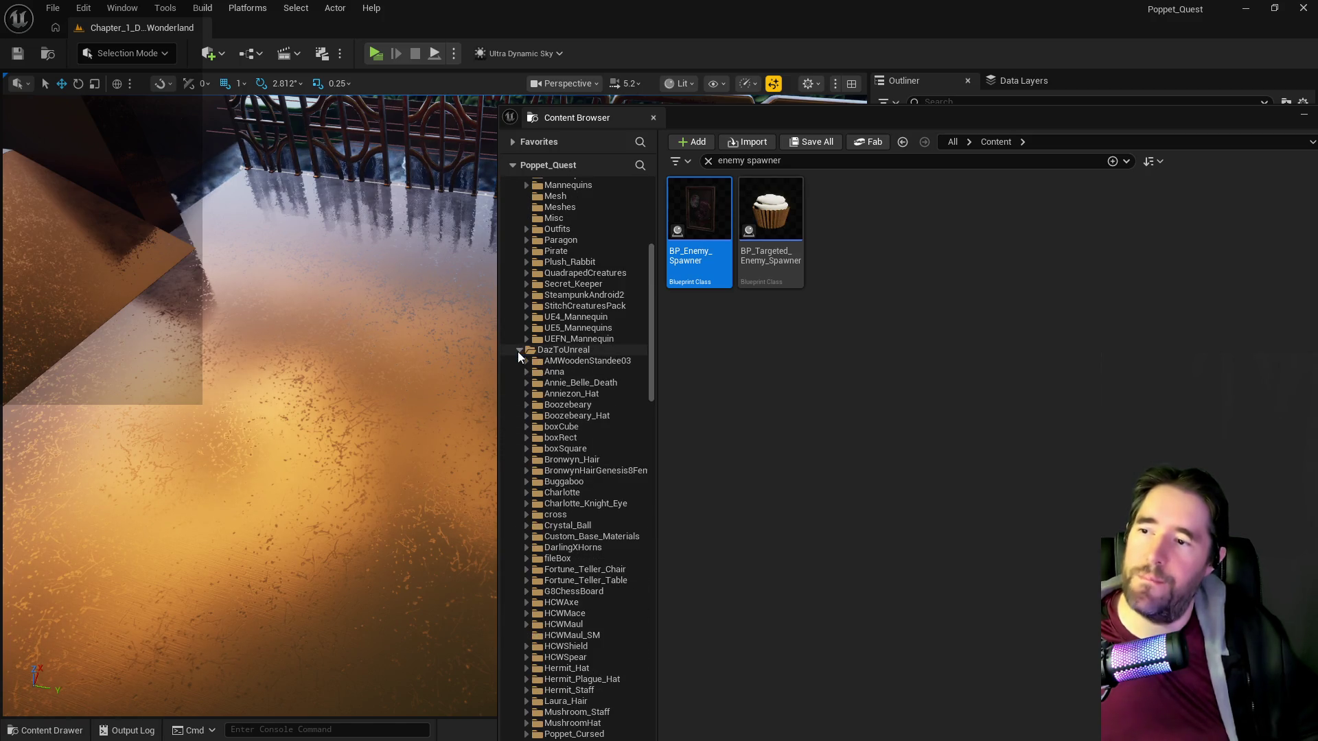
{"action": "scroll", "coordinate": [607, 489], "scroll_direction": "down", "scroll_amount": 4}
{"action": "scroll", "coordinate": [607, 494], "scroll_direction": "down", "scroll_amount": 2}
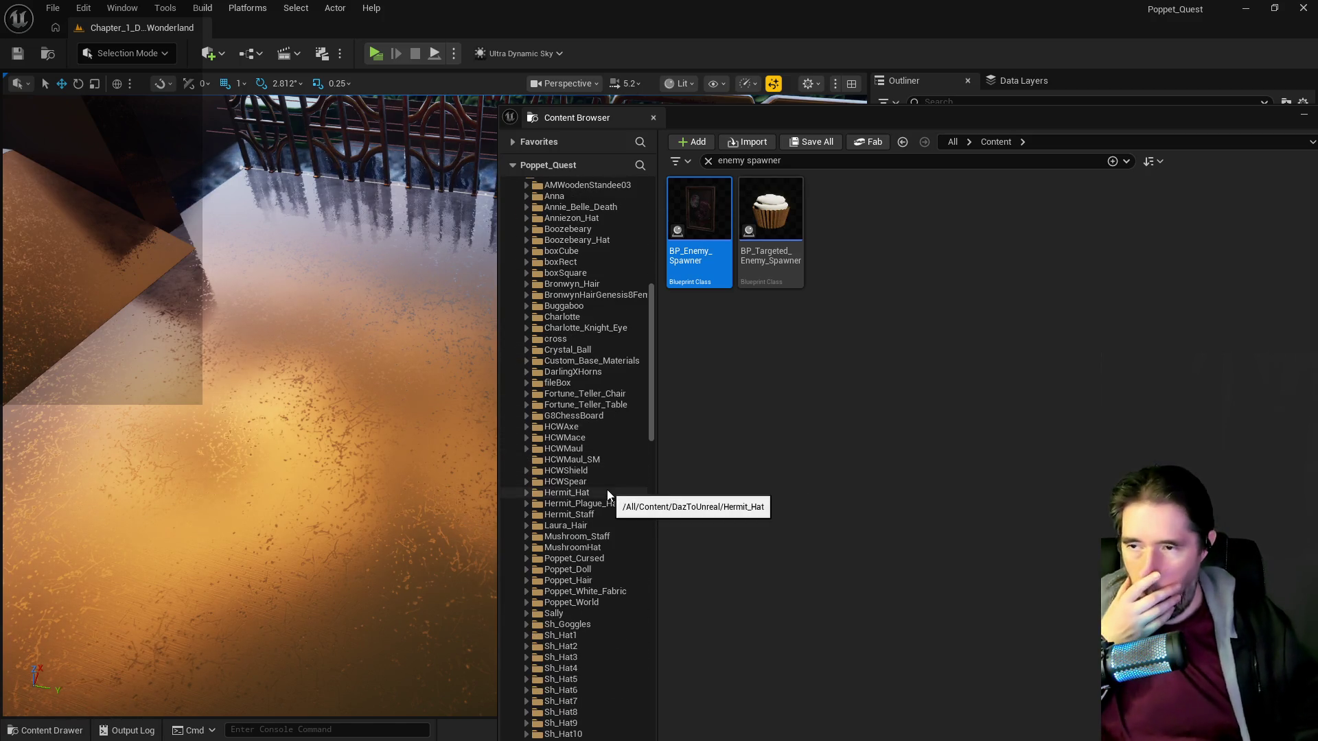
{"action": "scroll", "coordinate": [607, 489], "scroll_direction": "down", "scroll_amount": 10}
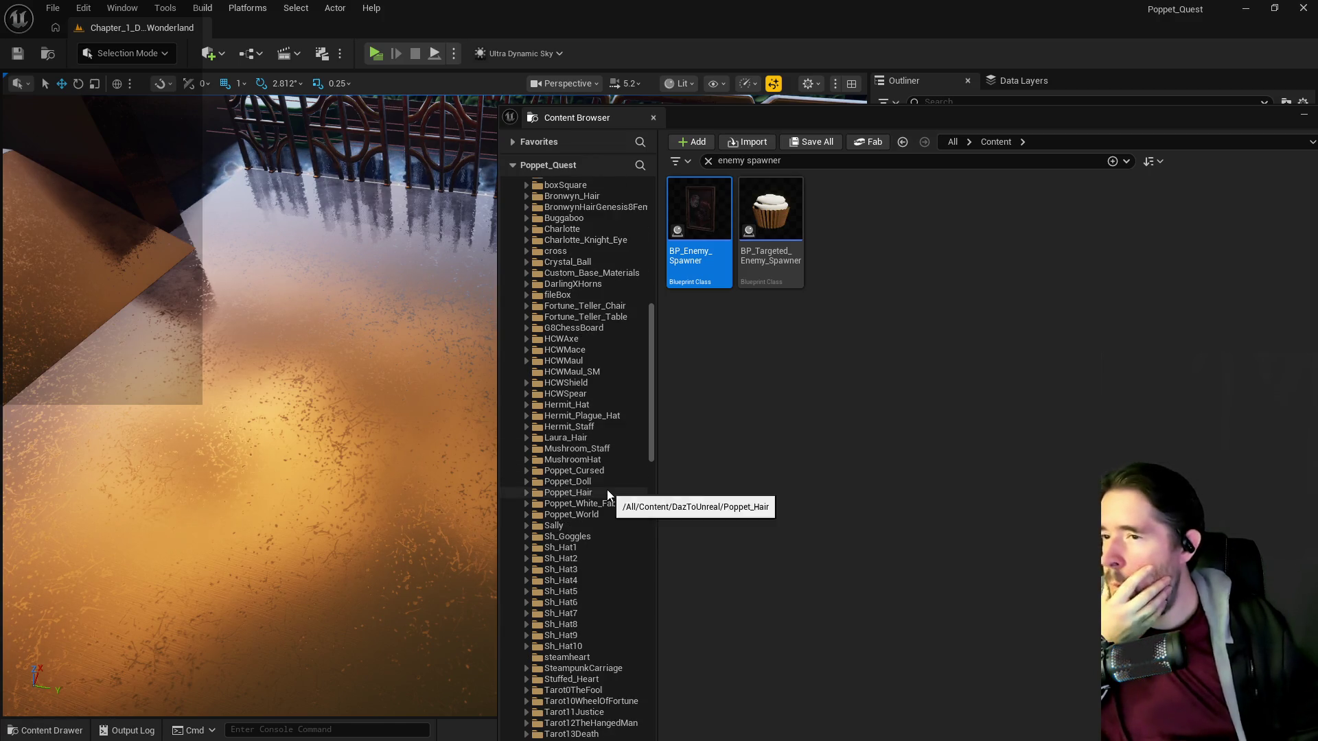
{"action": "scroll", "coordinate": [606, 494], "scroll_direction": "down", "scroll_amount": 7}
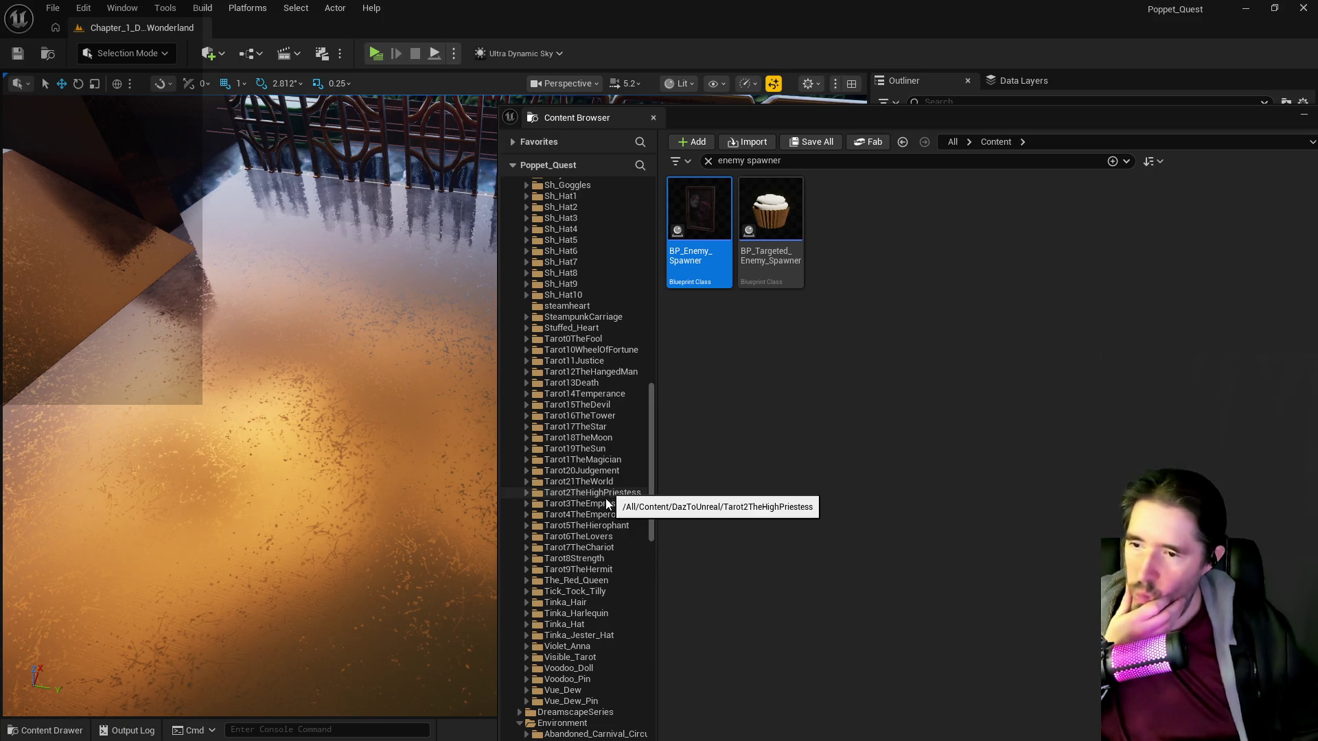
{"action": "scroll", "coordinate": [607, 533], "scroll_direction": "down", "scroll_amount": 8}
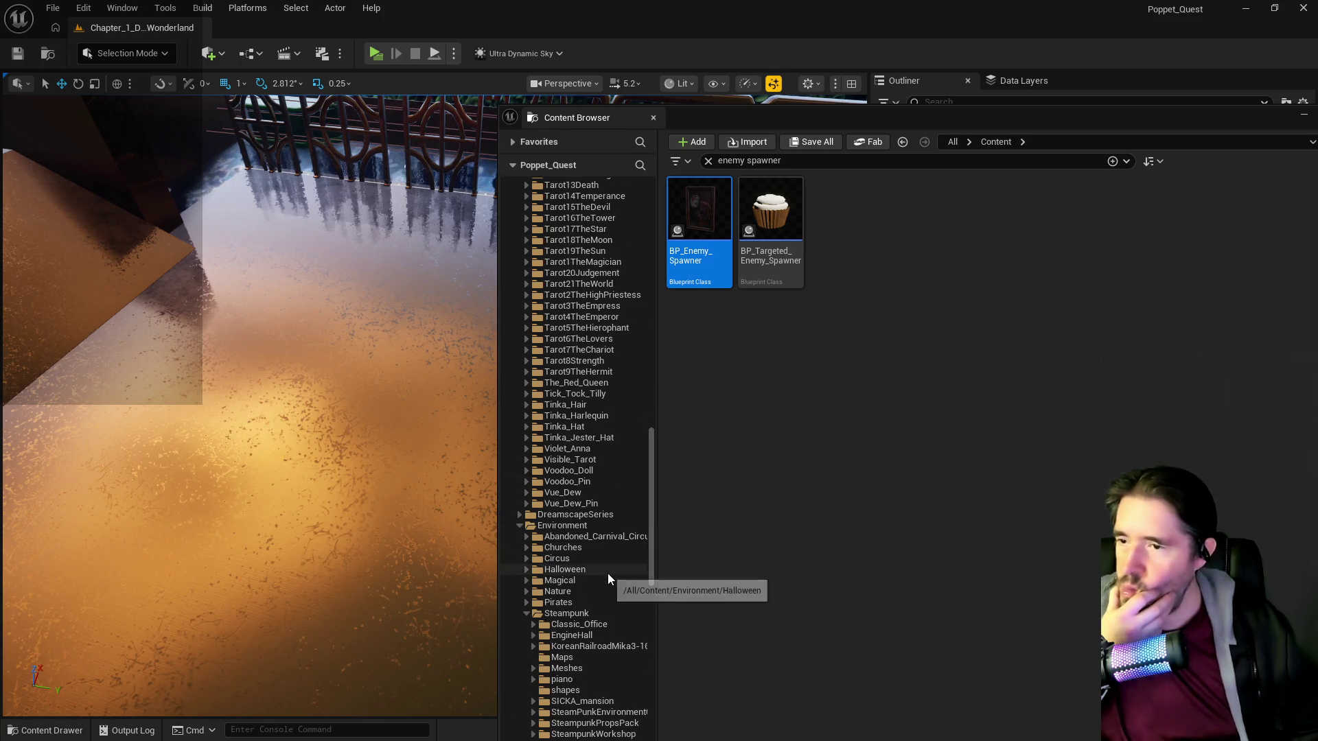
{"action": "scroll", "coordinate": [604, 549], "scroll_direction": "up", "scroll_amount": 6}
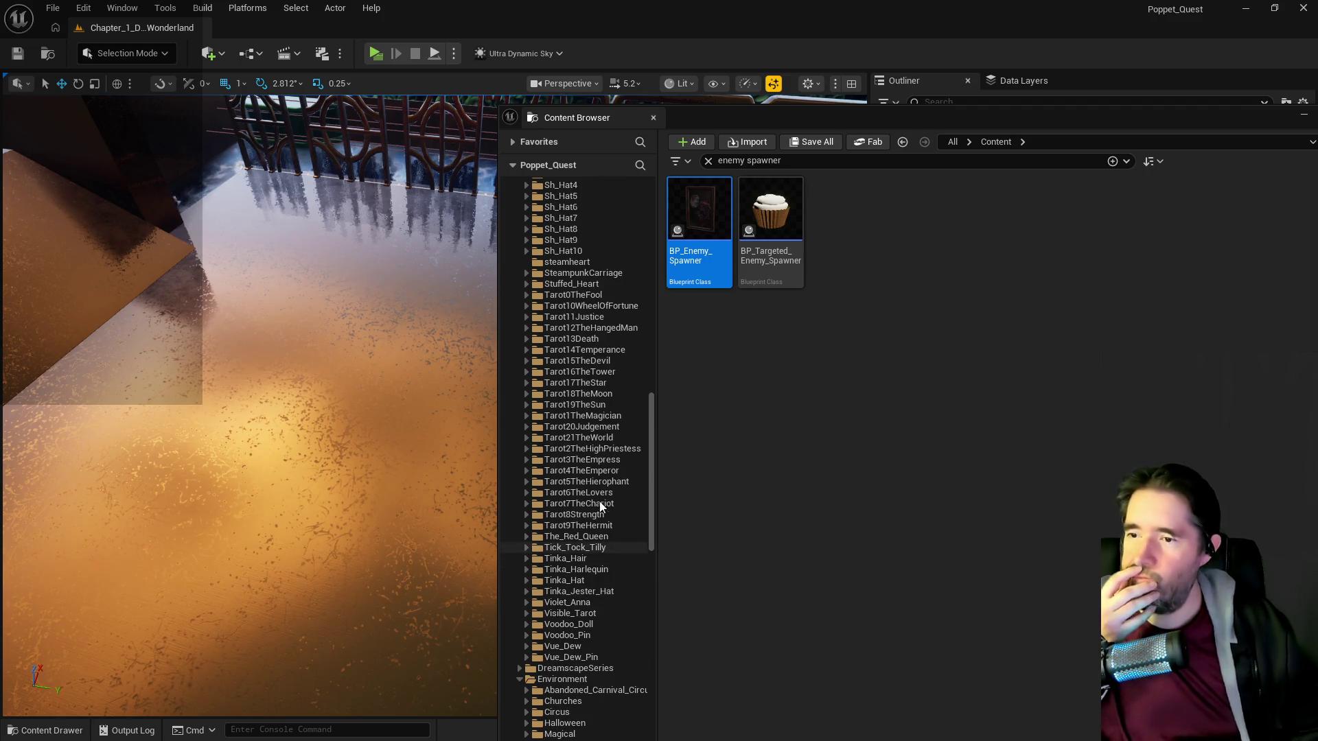
{"action": "scroll", "coordinate": [607, 451], "scroll_direction": "up", "scroll_amount": 2}
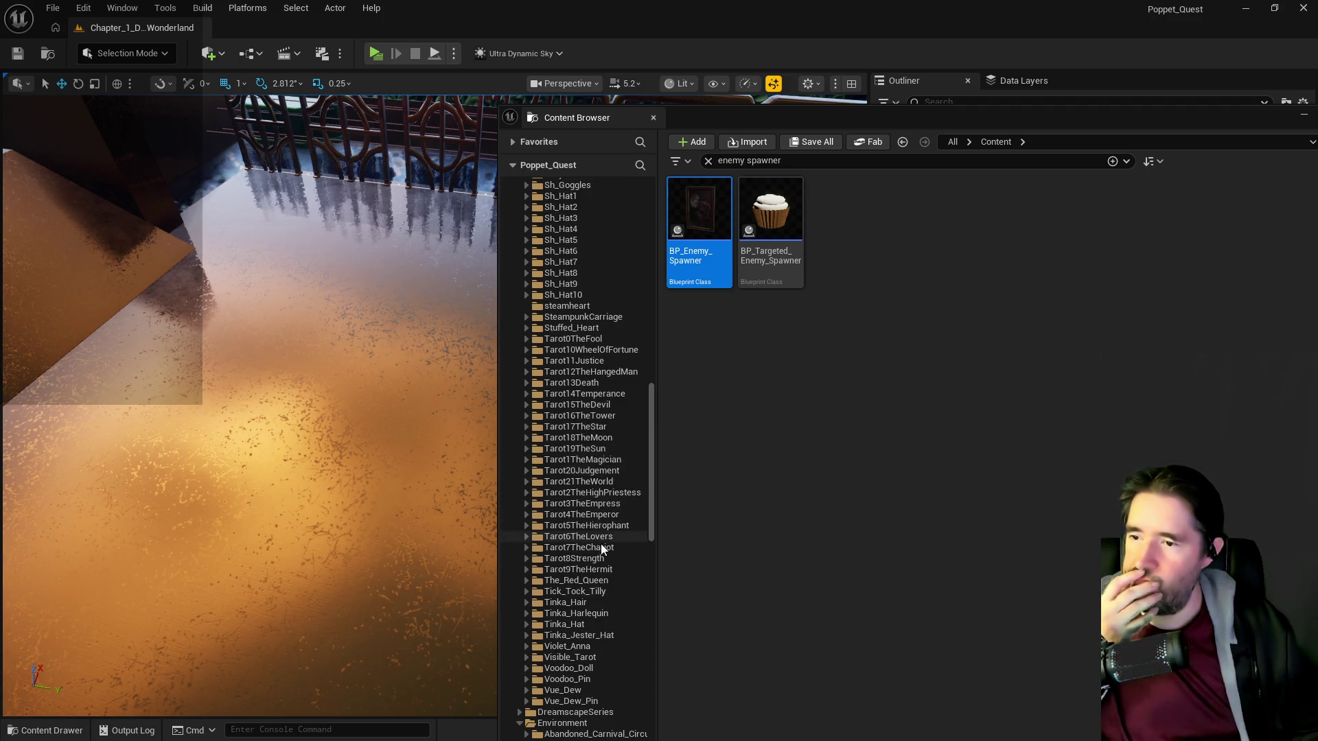
{"action": "left_click", "coordinate": [603, 582]}
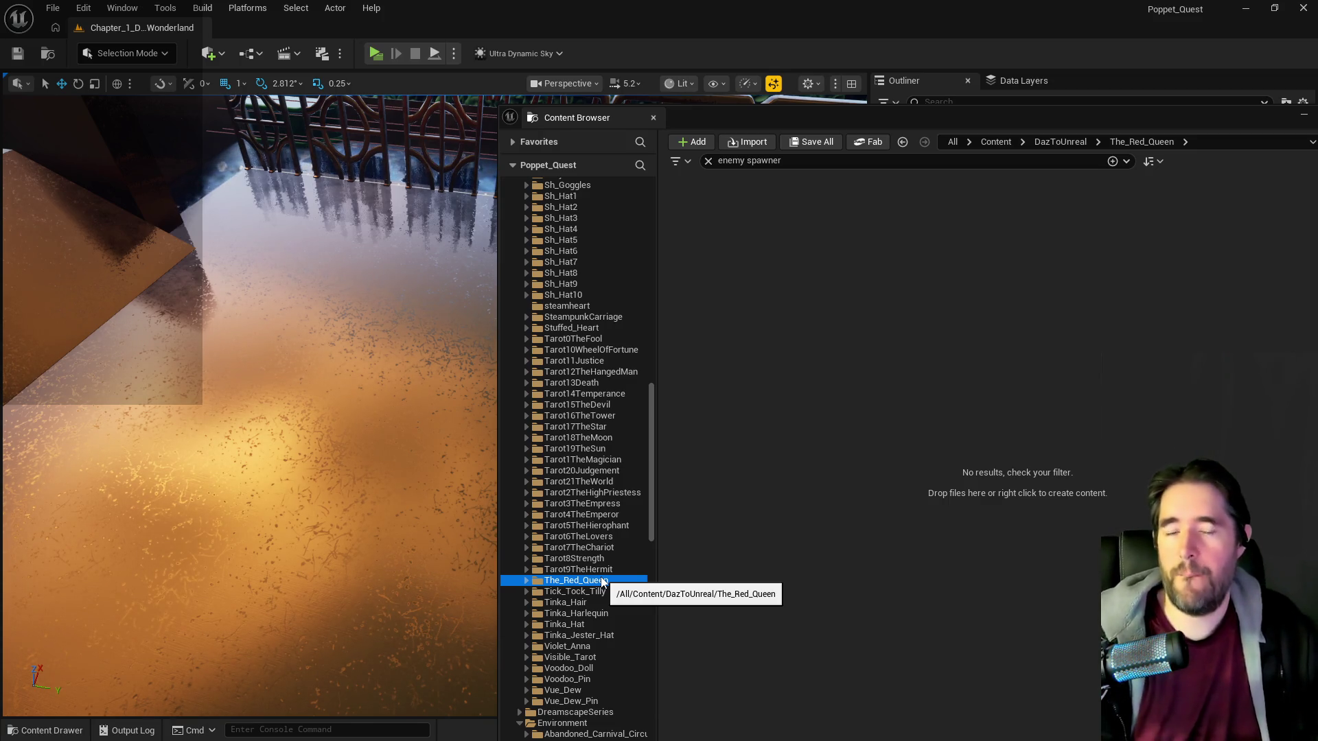
Close the Content Drawer to return to the level showing BP_Enemy_Spawner's details.
{"action": "scroll", "coordinate": [603, 582], "scroll_direction": "up", "scroll_amount": 2}
{"action": "scroll", "coordinate": [602, 581], "scroll_direction": "up", "scroll_amount": 3}
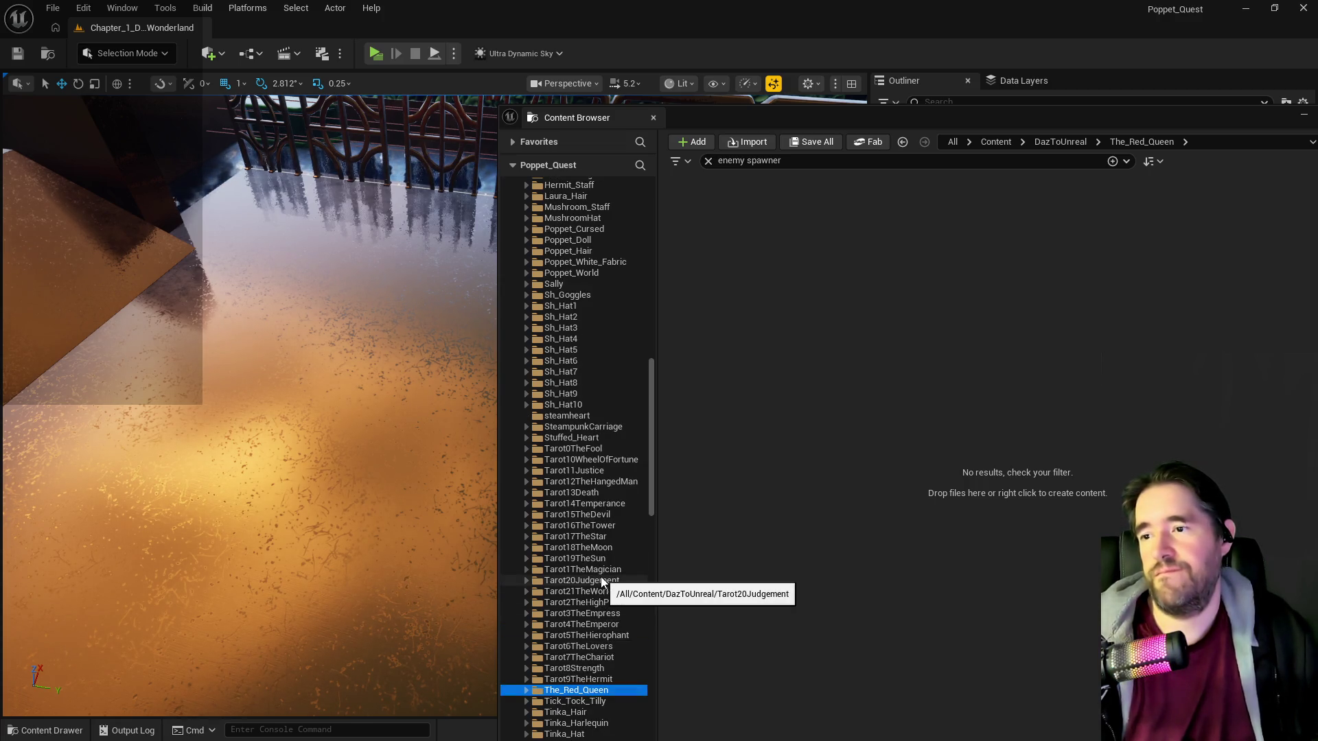
{"action": "scroll", "coordinate": [601, 580], "scroll_direction": "up", "scroll_amount": 8}
{"action": "scroll", "coordinate": [601, 581], "scroll_direction": "up", "scroll_amount": 3}
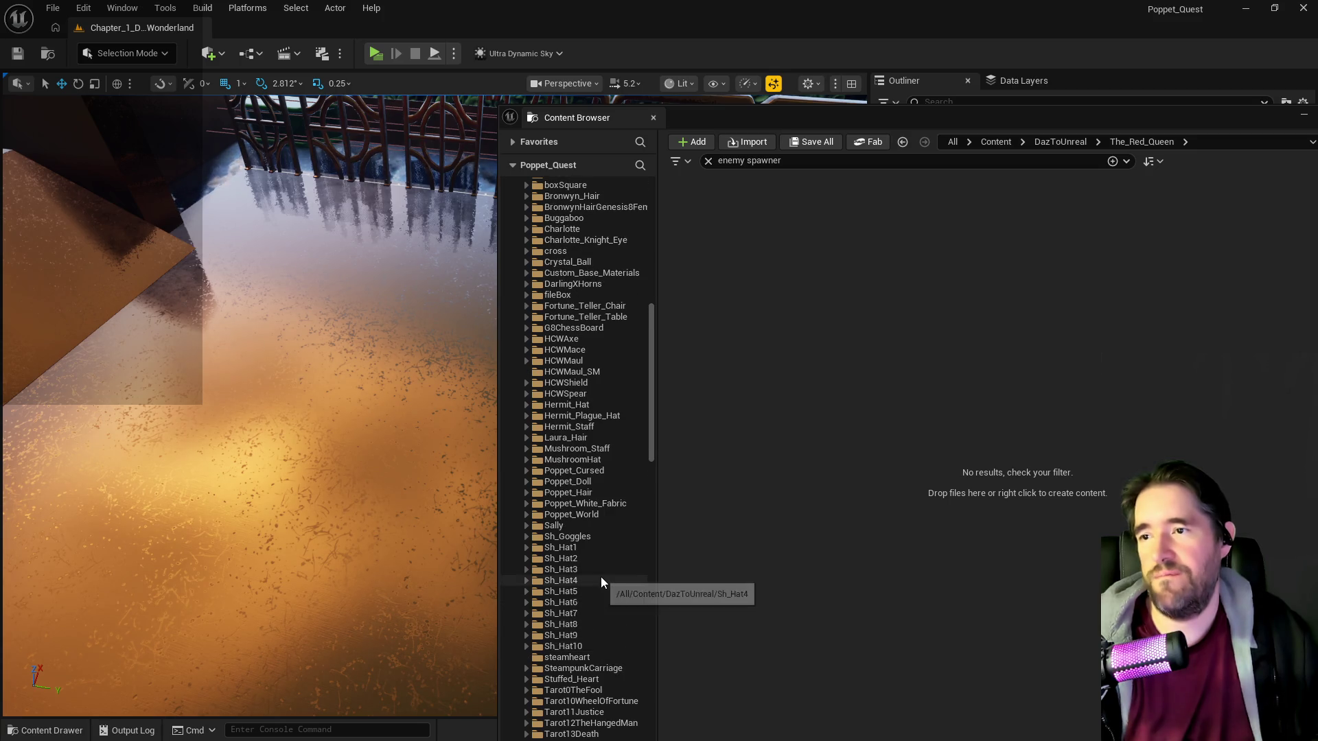
{"action": "key", "text": "ctrl+space"}
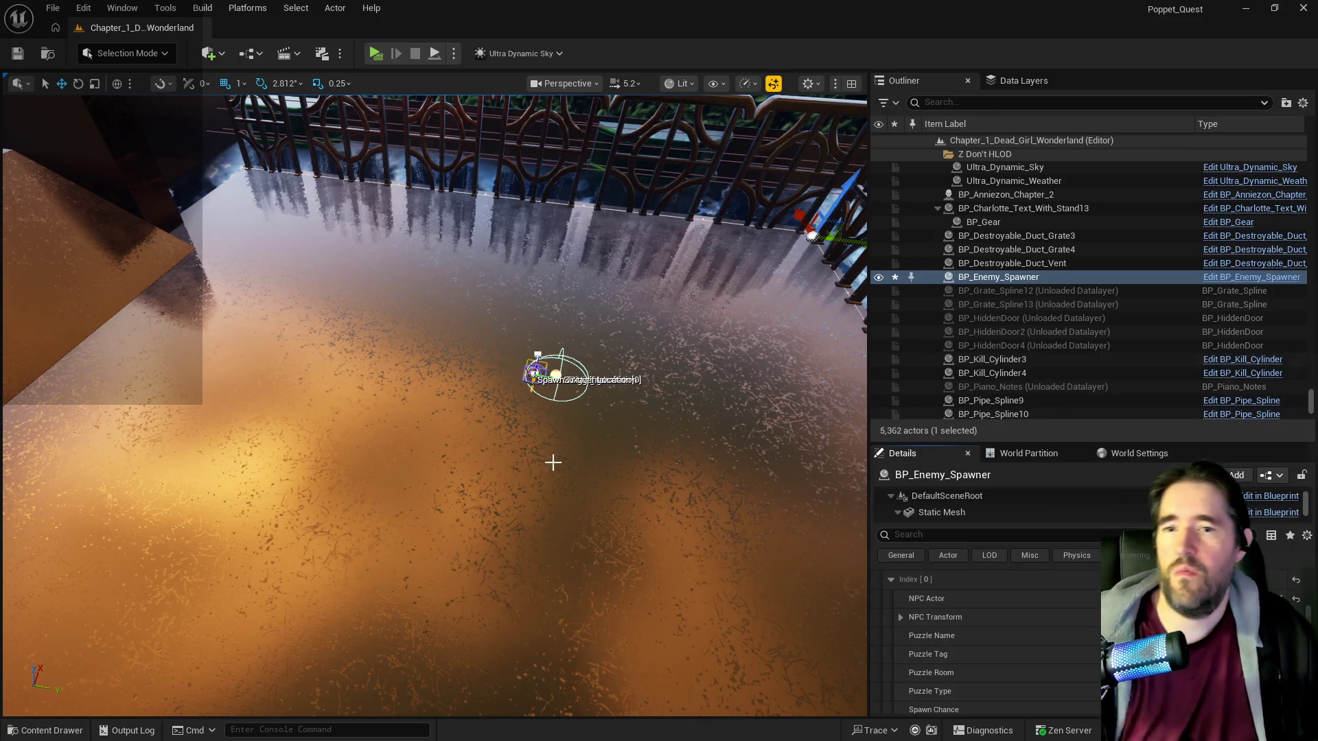
Delete the BP_Enemy_Spawner actor from the level, leaving 5,361 actors.
{"action": "key", "text": "Delete"}
{"action": "left_click", "coordinate": [535, 369]}
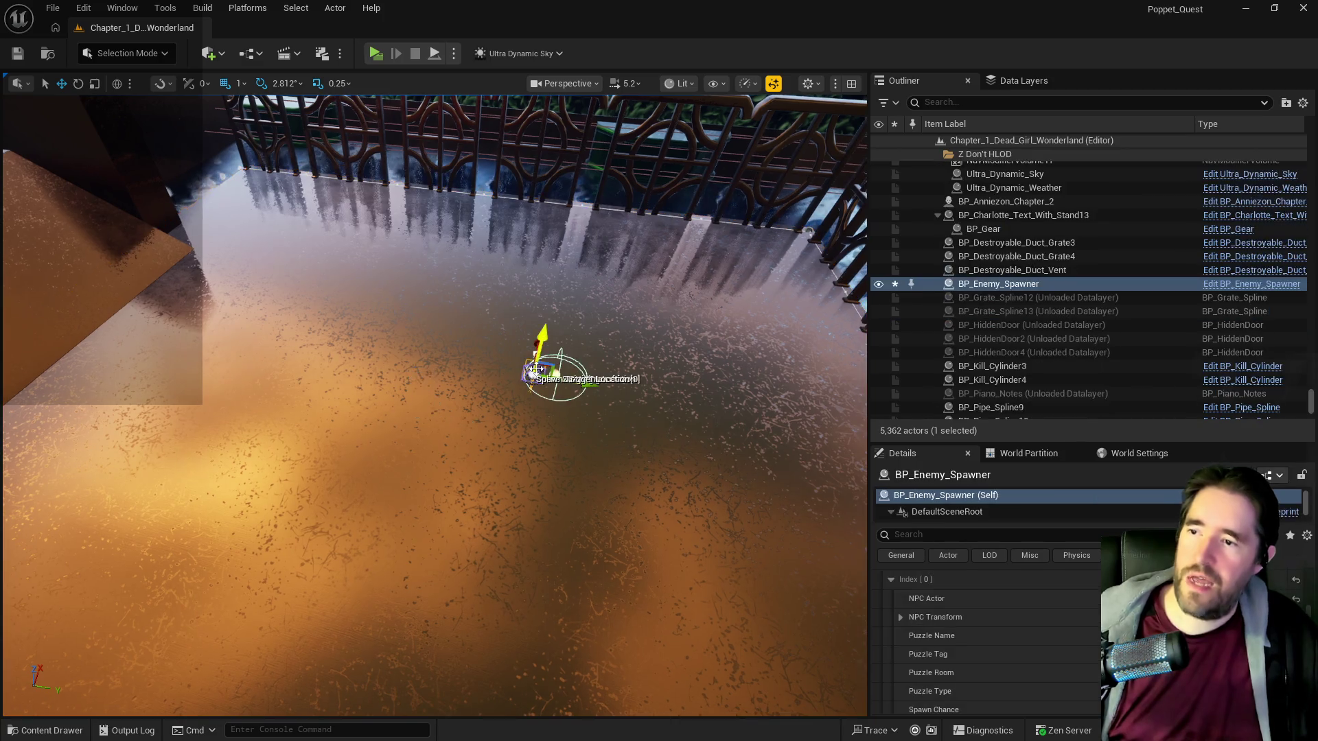
{"action": "key", "text": "Escape"}
{"action": "left_click_drag", "start_coordinate": [508, 398], "coordinate": [521, 411]}
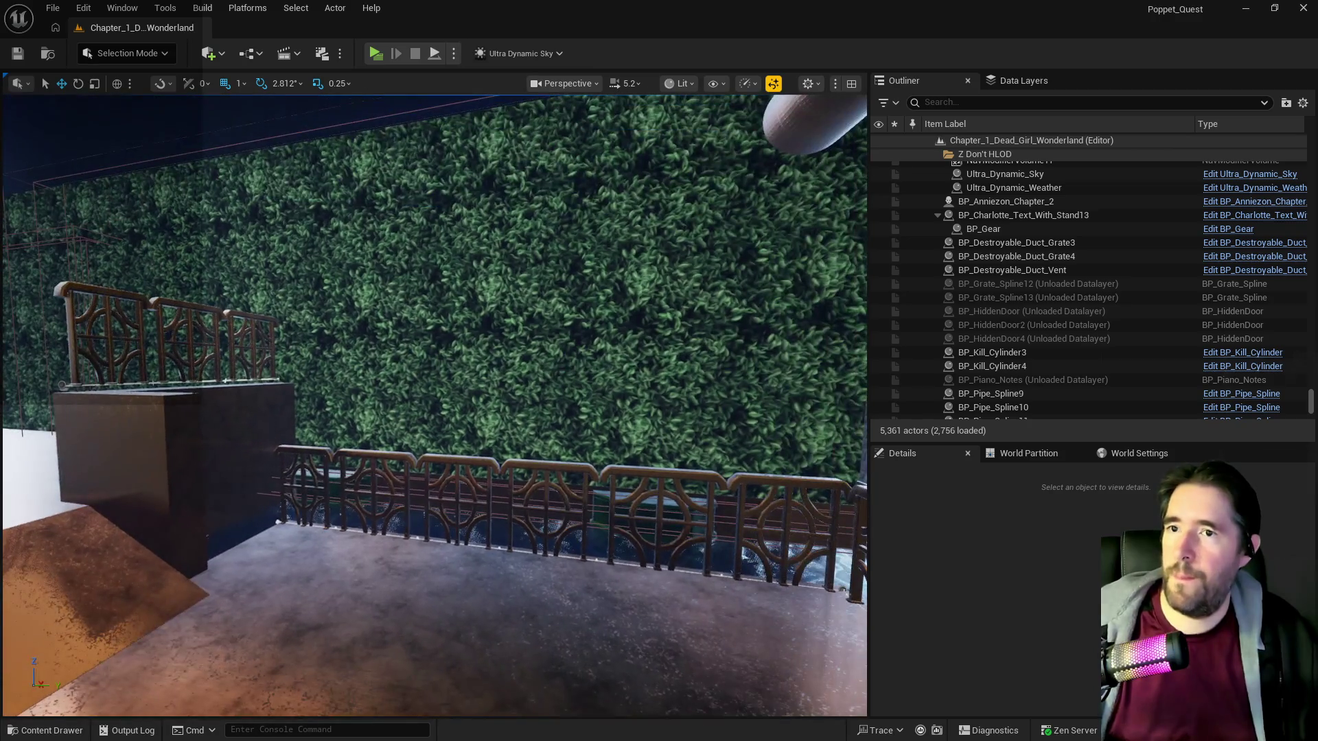
Show the Data Layers list, then select to-do item 5 in the PQ To Do List doc.
{"action": "left_click", "coordinate": [1022, 81]}
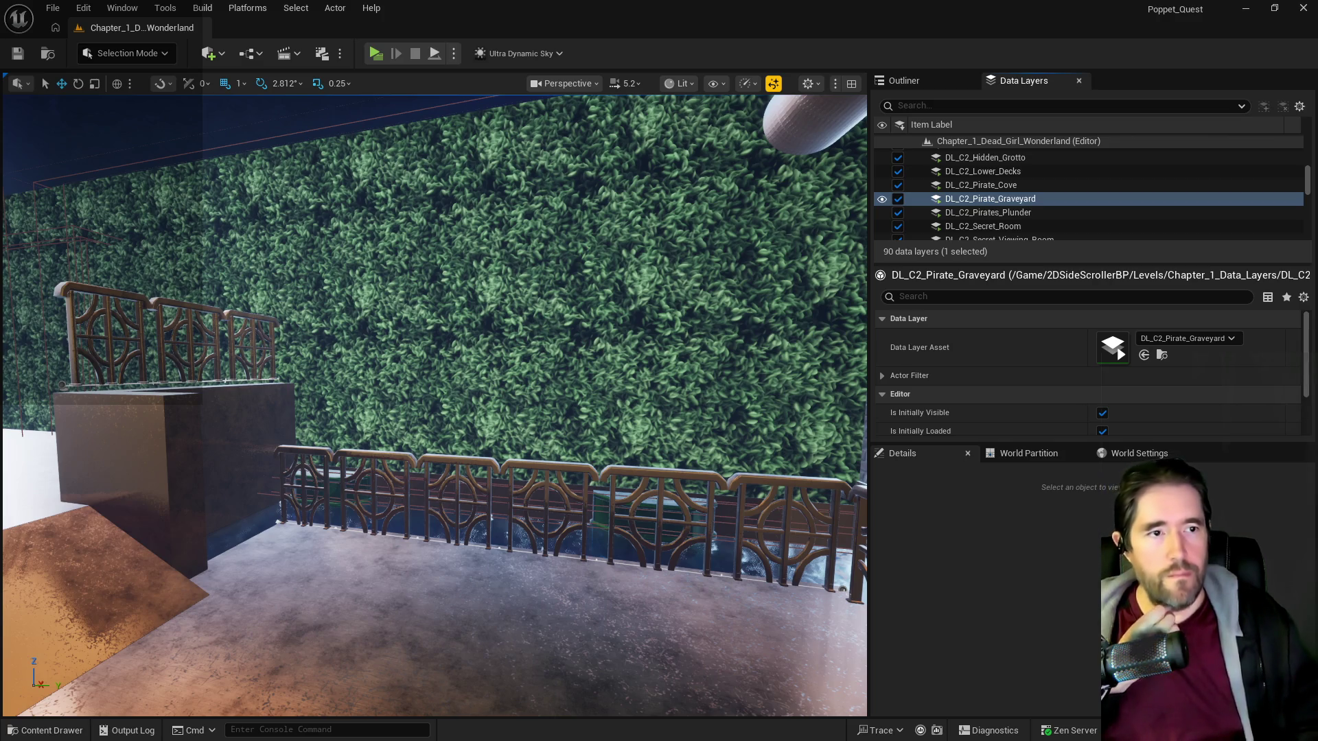
{"action": "key", "text": "alt+Tab"}
{"action": "left_click_drag", "start_coordinate": [784, 371], "coordinate": [437, 370]}
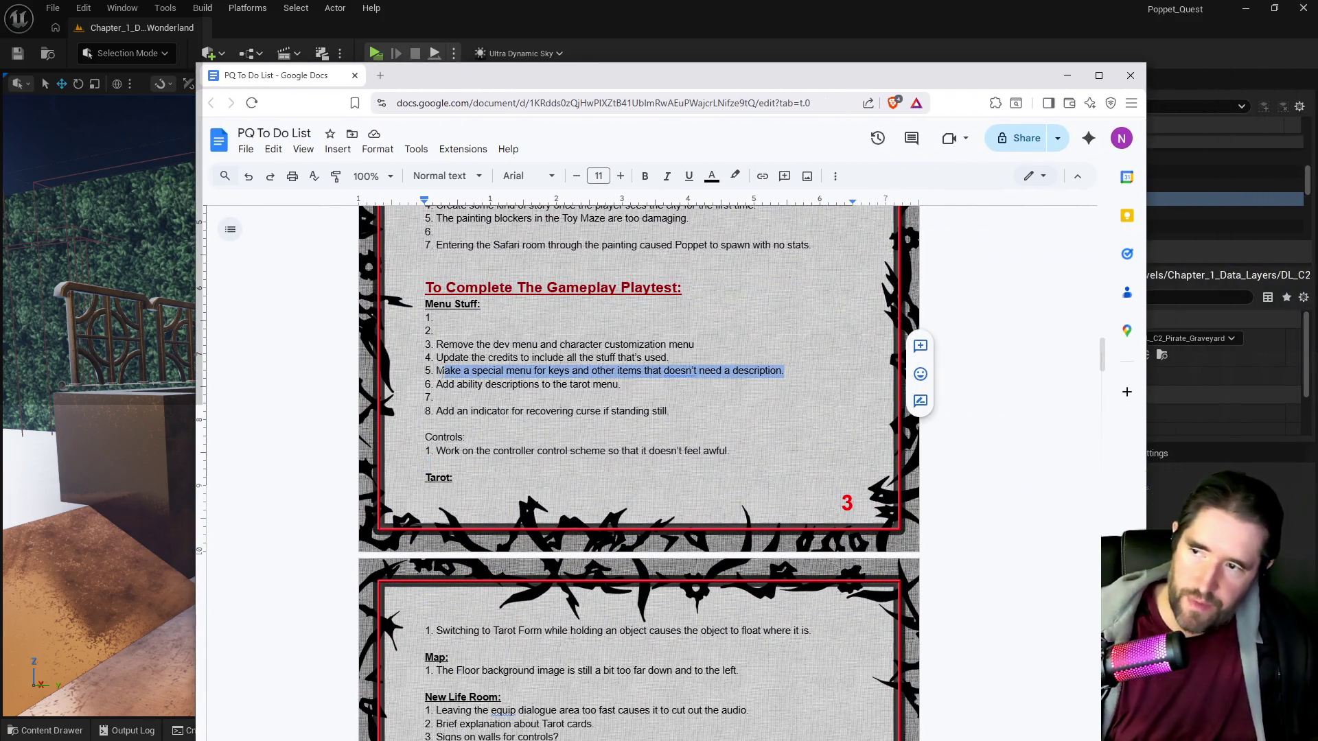
Delete the 'special menu for keys' item from Menu Stuff and minimize the to-do document.
{"action": "key", "text": "BackSpace"}
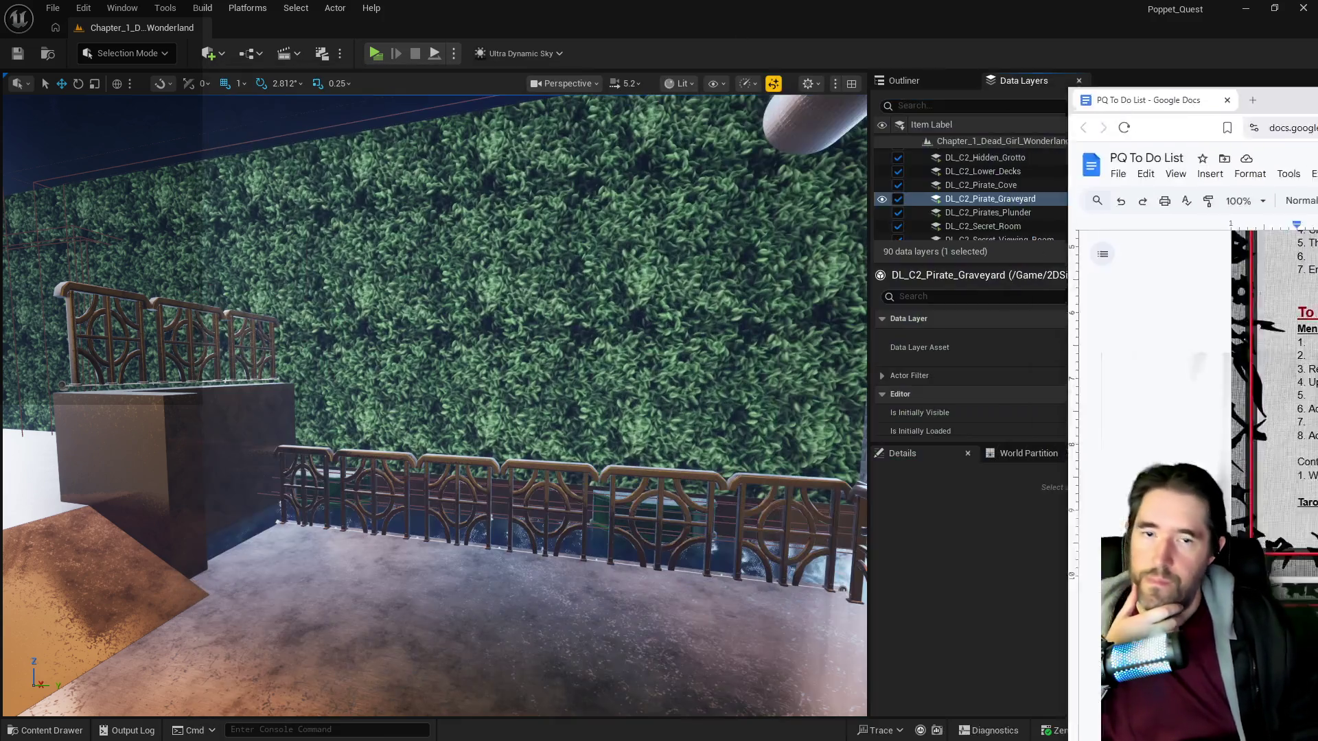
{"action": "key", "text": "super+Down"}
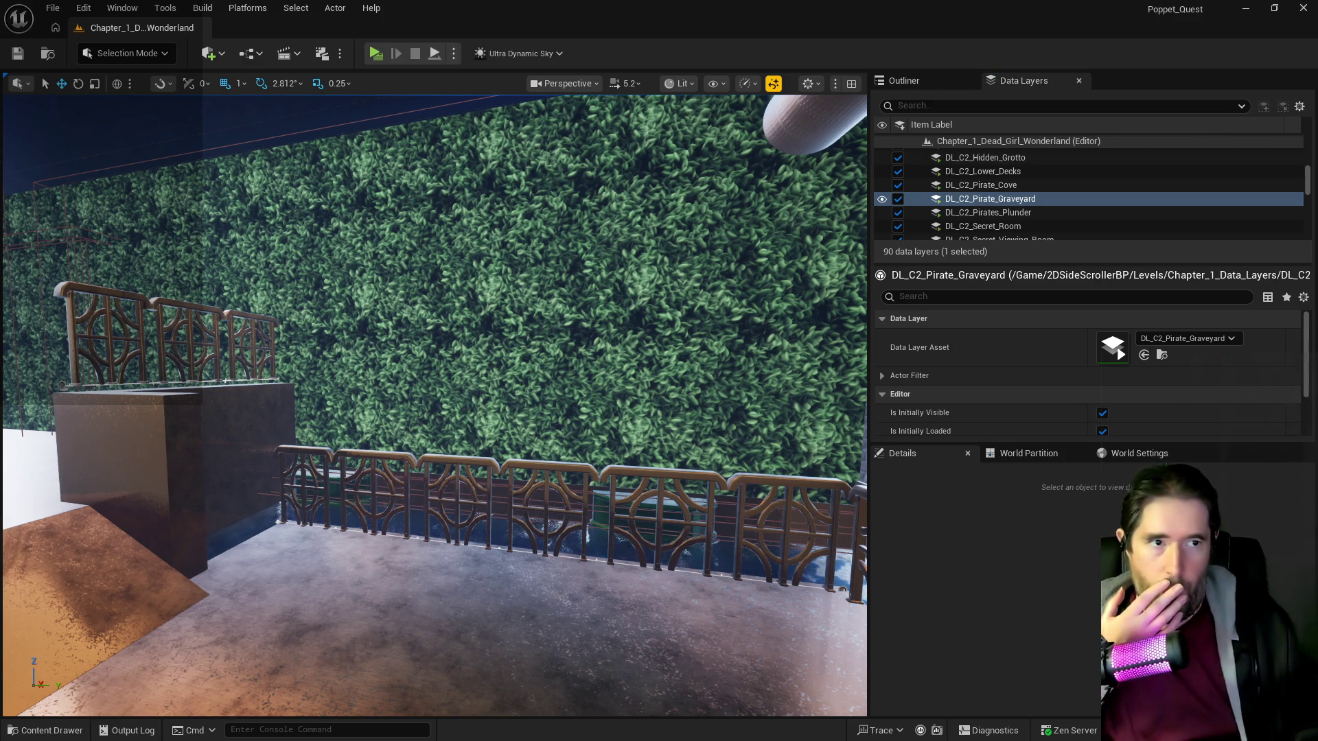
{"action": "key", "text": "alt+Tab"}
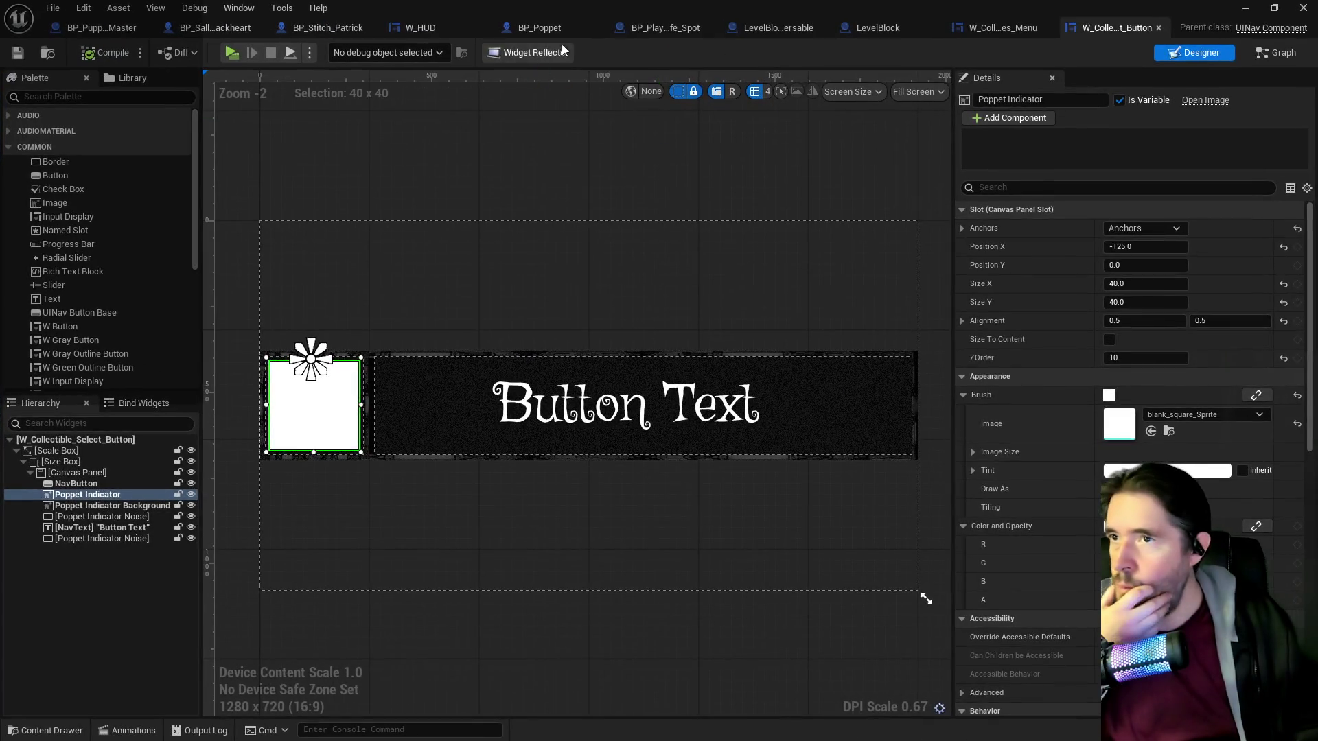
In BP_Poppet, search members for 'info bank' and select the Collectible Info Bank variable.
{"action": "left_click", "coordinate": [540, 28]}
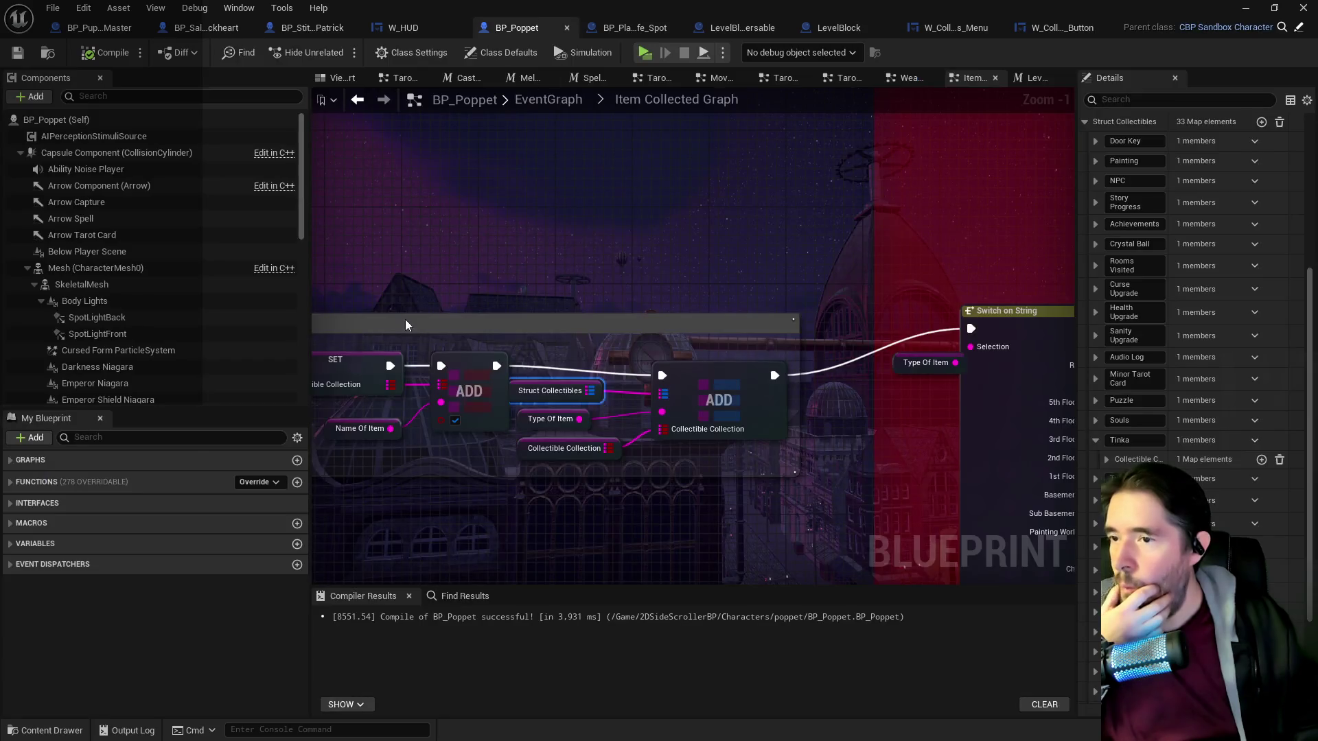
{"action": "left_click", "coordinate": [155, 437]}
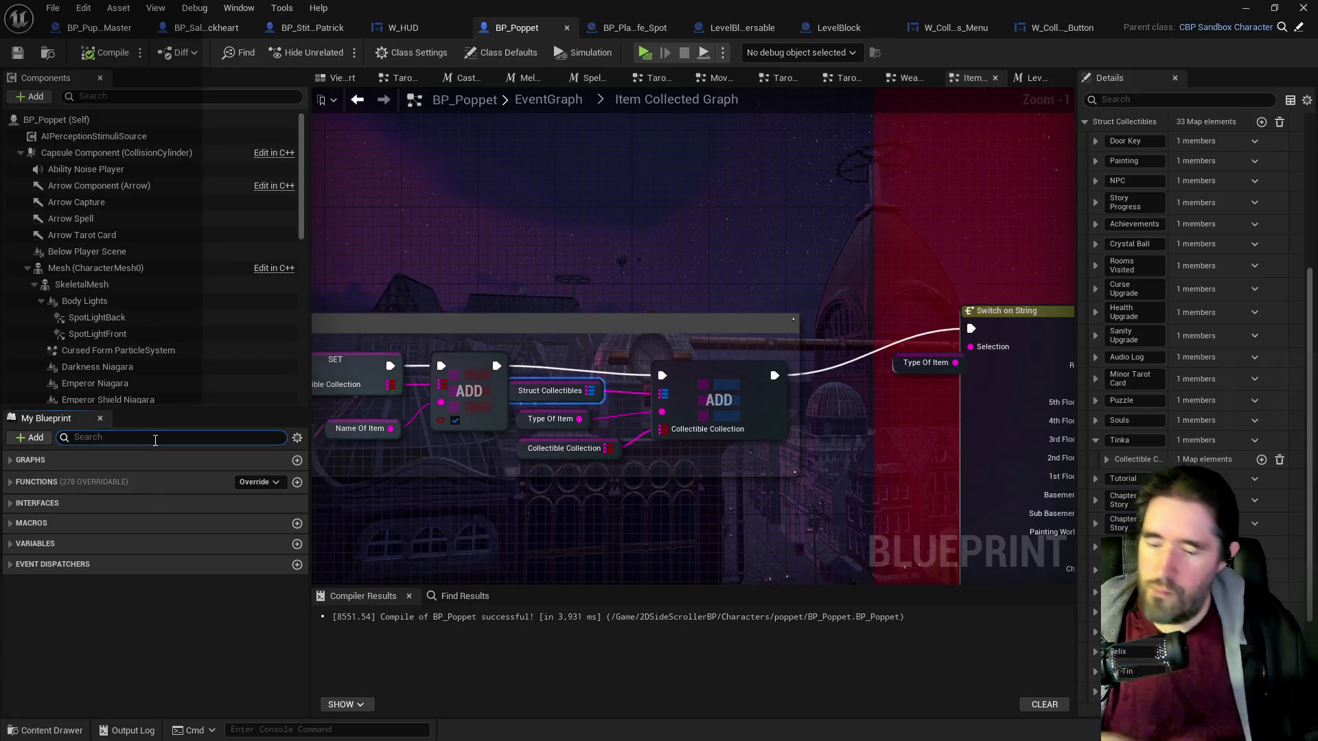
{"action": "type", "text": "info bank"}
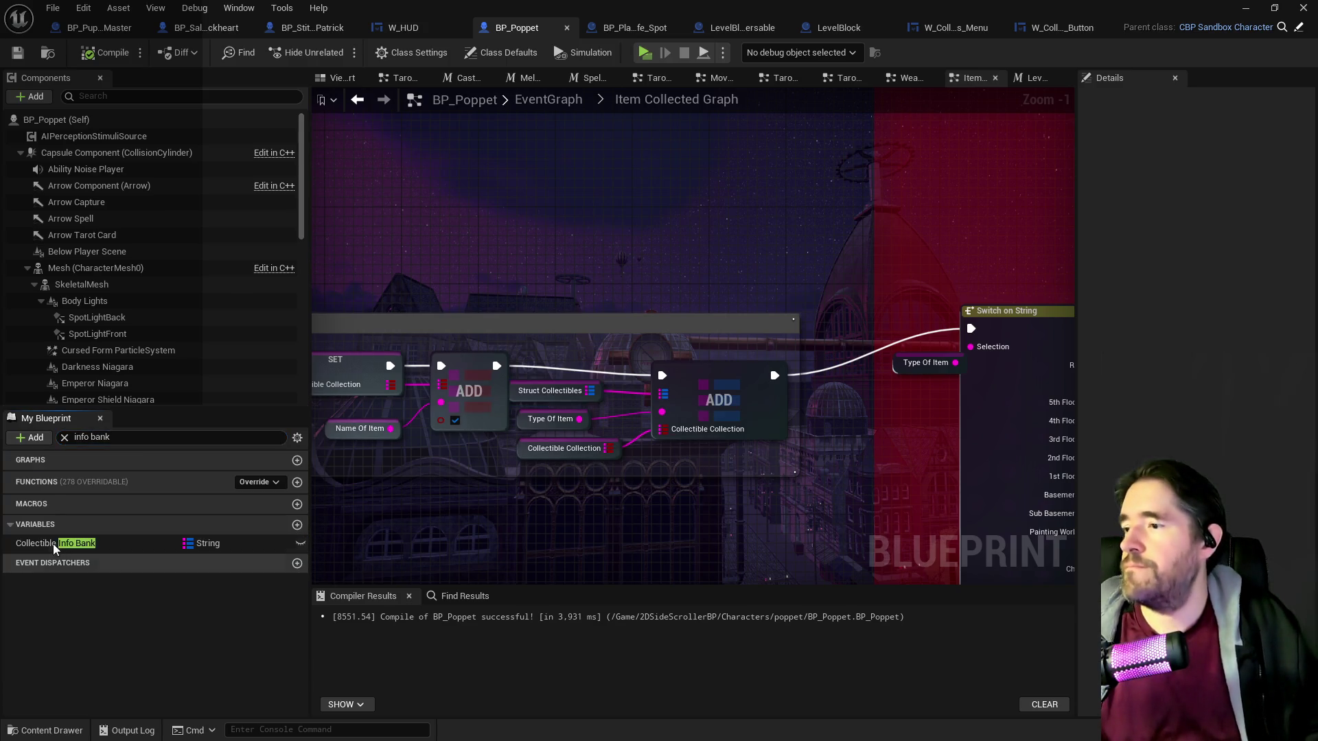
{"action": "left_click", "coordinate": [53, 543]}
Widen Details, expand Collectible Info Bank's 21 default entries, and add a new entry.
{"action": "left_click_drag", "start_coordinate": [1076, 469], "coordinate": [920, 464]}
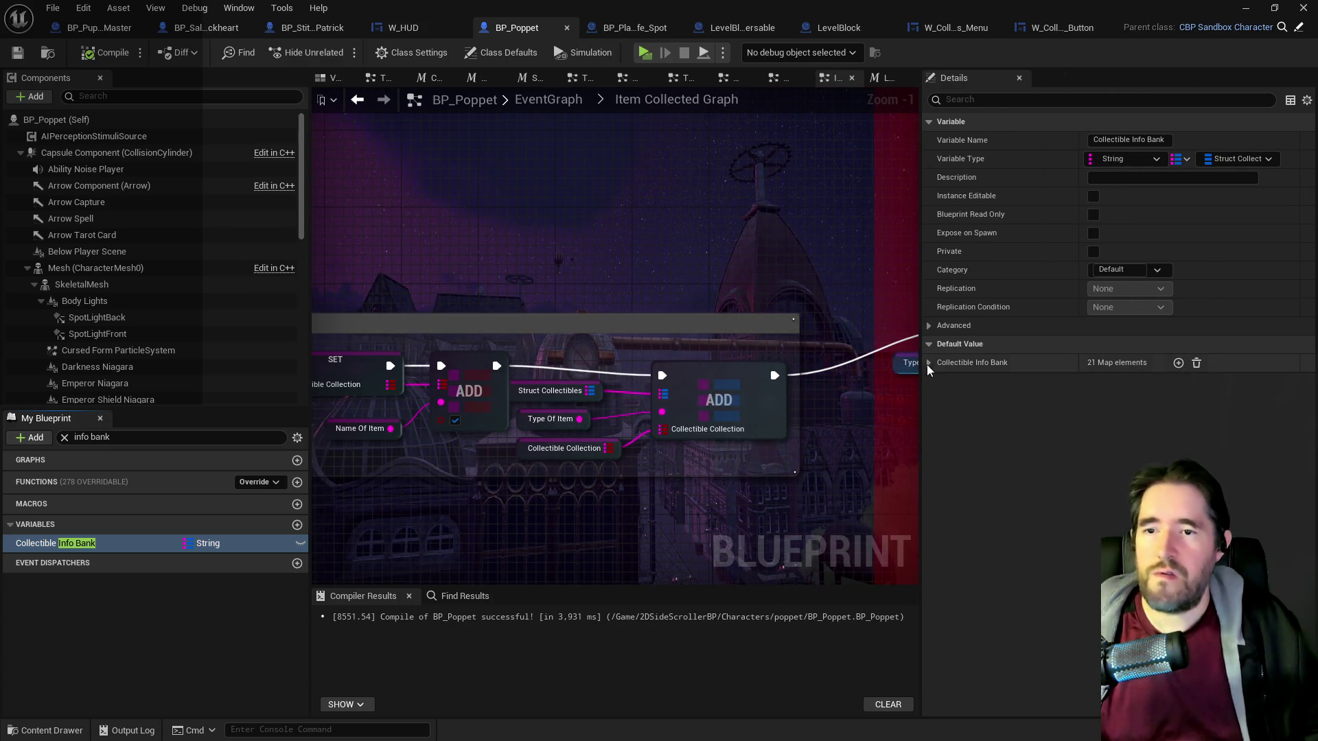
{"action": "left_click", "coordinate": [929, 364]}
{"action": "scroll", "coordinate": [959, 549], "scroll_direction": "down", "scroll_amount": 3}
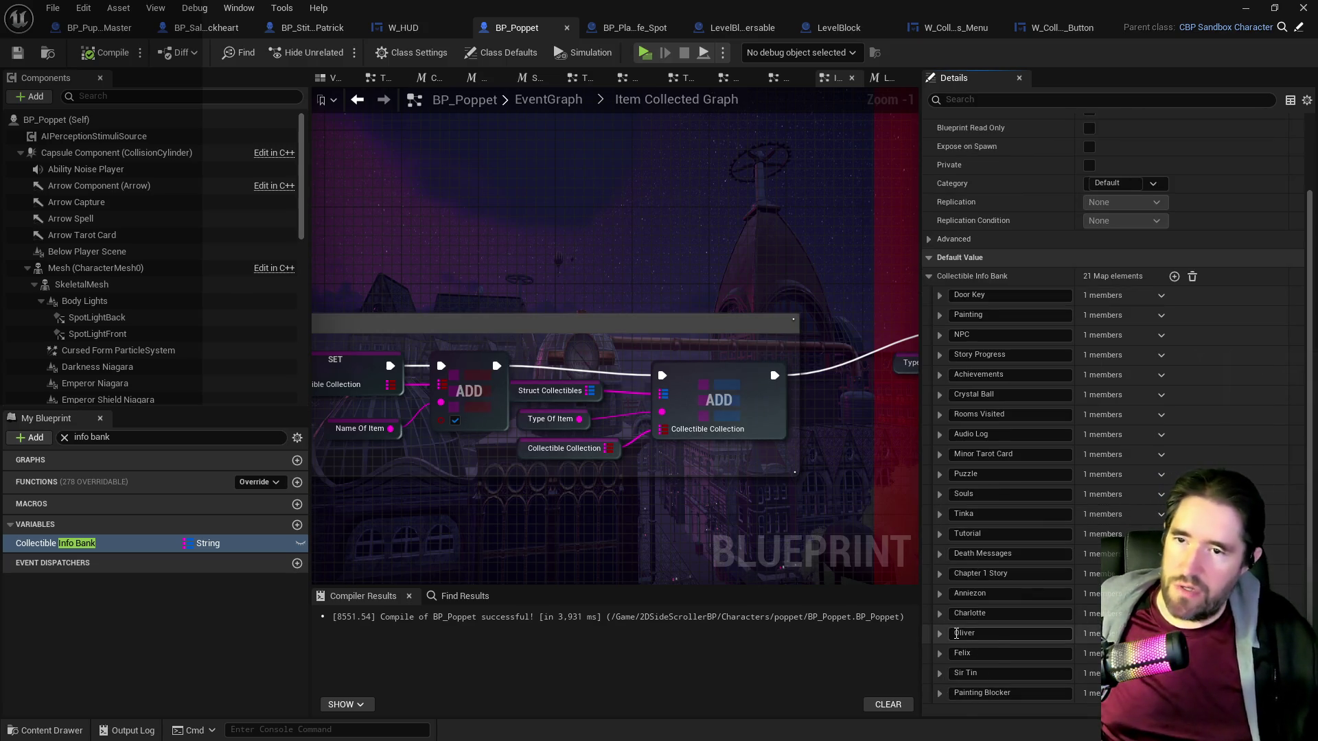
{"action": "left_click", "coordinate": [1174, 276]}
Add 'Wands' and 'Cups' keys to the Collectible Info Bank map.
{"action": "scroll", "coordinate": [1014, 648], "scroll_direction": "down", "scroll_amount": 2}
{"action": "left_click", "coordinate": [992, 676]}
{"action": "type", "text": "ands"}
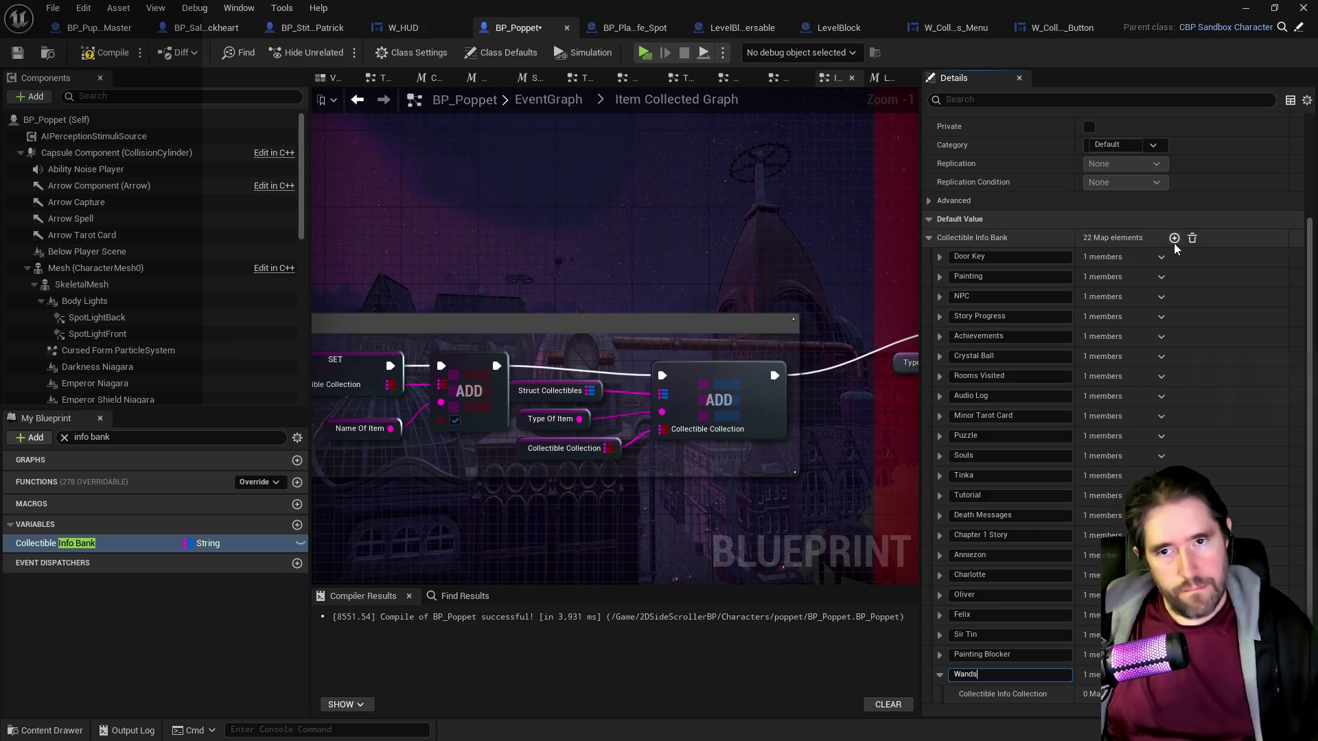
{"action": "key", "text": "Return"}
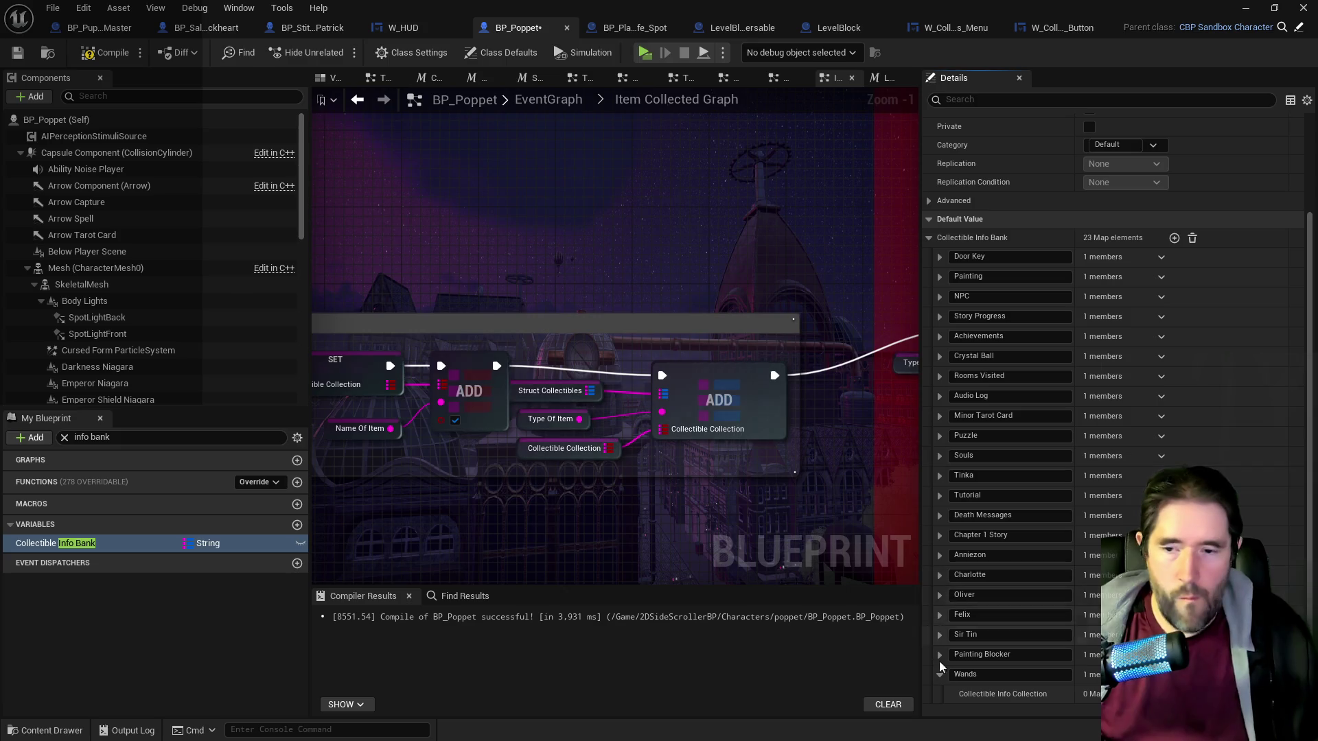
{"action": "left_click", "coordinate": [1174, 237]}
{"action": "left_click", "coordinate": [970, 677]}
{"action": "type", "text": "Cups"}
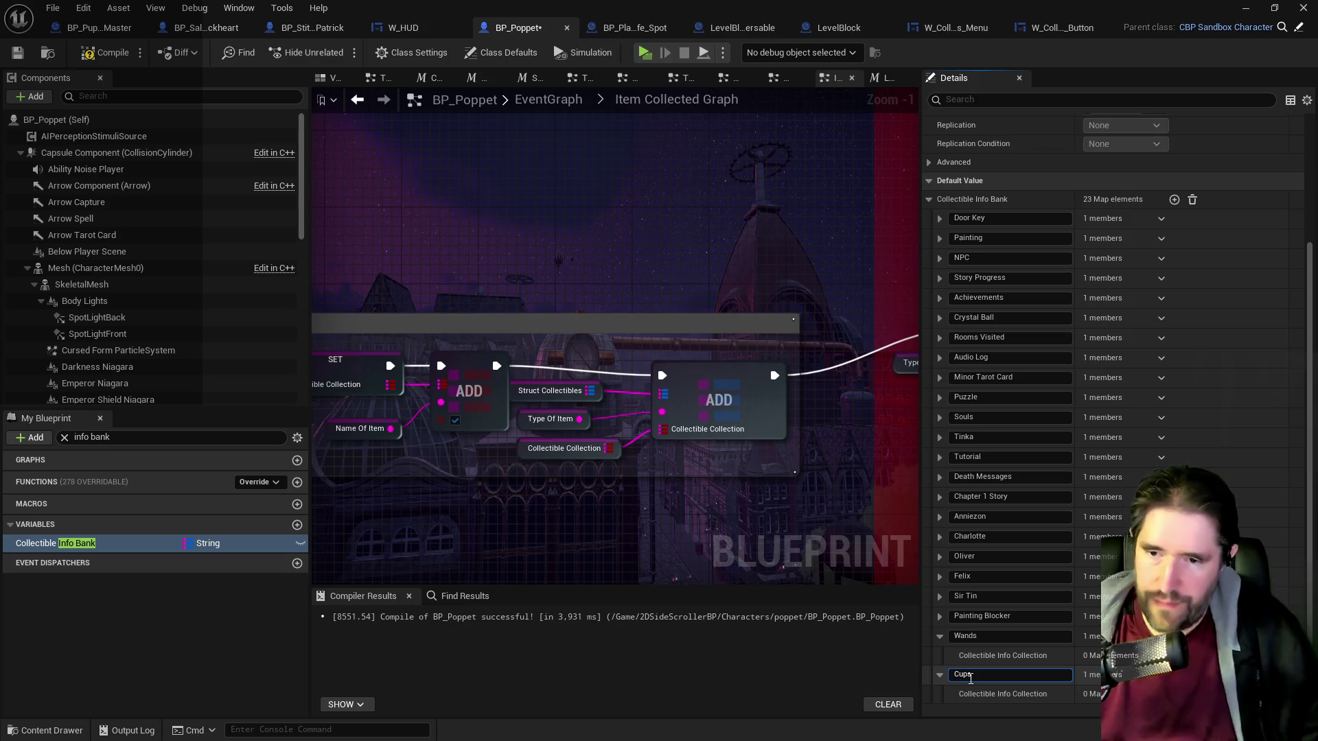
{"action": "scroll", "coordinate": [1159, 343], "scroll_direction": "up", "scroll_amount": 3}
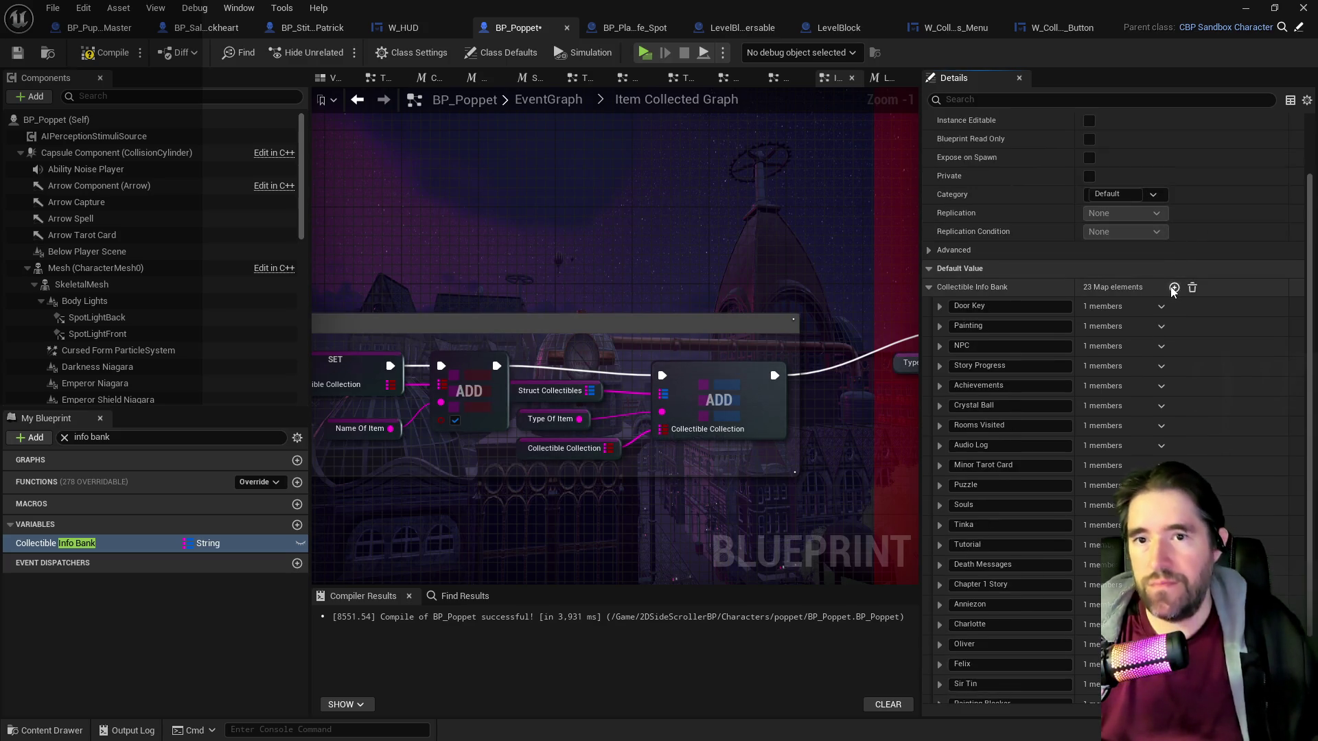
Add 'Swords' and 'Pentacles' keys, bringing the map to 25 elements.
{"action": "left_click", "coordinate": [1173, 287]}
{"action": "scroll", "coordinate": [995, 549], "scroll_direction": "down", "scroll_amount": 4}
{"action": "left_click", "coordinate": [977, 677]}
{"action": "key", "text": "Return"}
{"action": "scroll", "coordinate": [1071, 363], "scroll_direction": "up", "scroll_amount": 4}
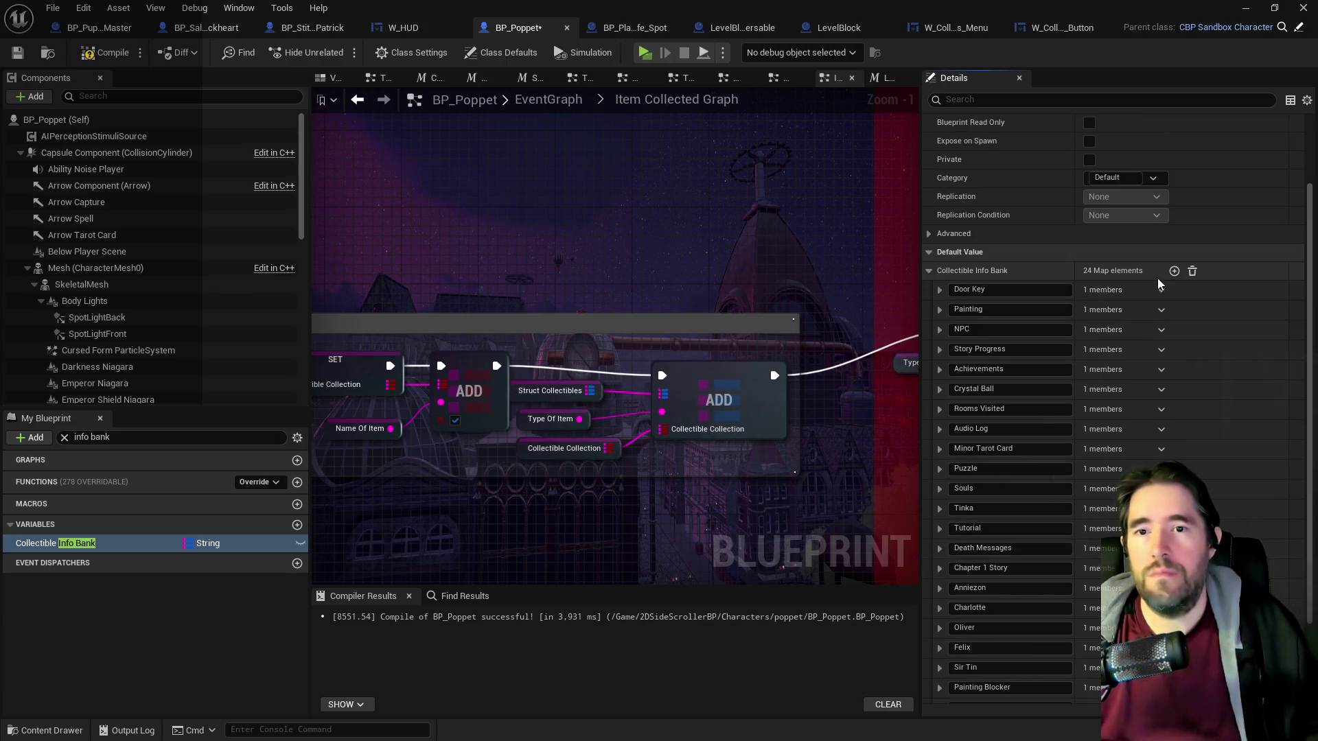
{"action": "left_click", "coordinate": [1174, 270]}
{"action": "scroll", "coordinate": [995, 549], "scroll_direction": "down", "scroll_amount": 5}
{"action": "left_click", "coordinate": [983, 676]}
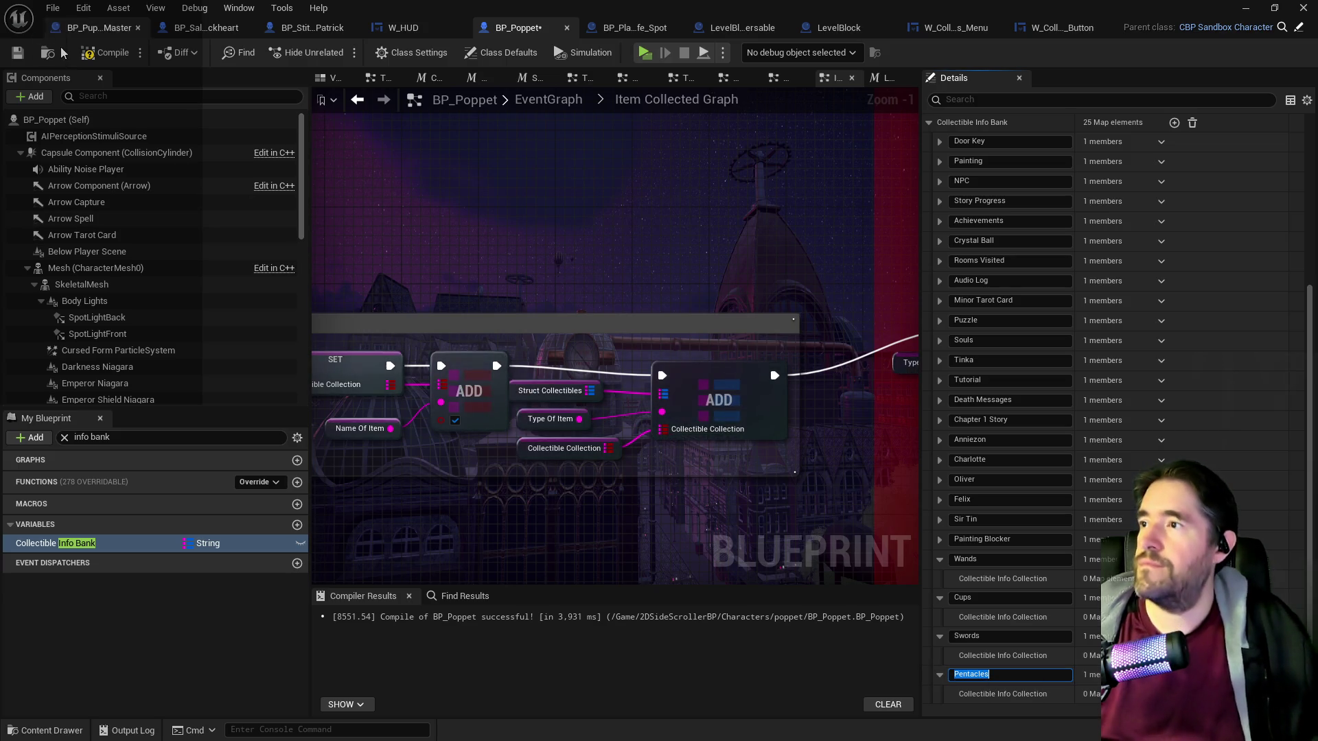
{"action": "key", "text": "Return"}
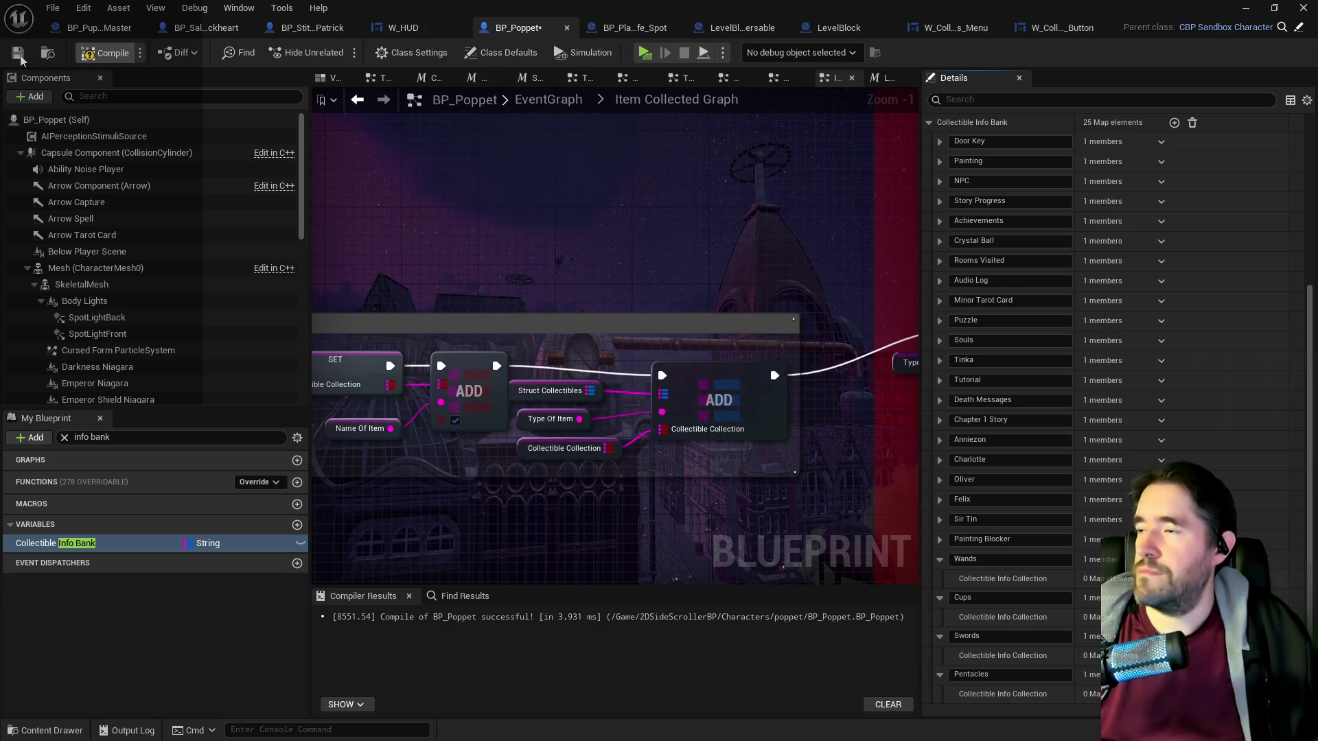
{"action": "left_click", "coordinate": [20, 60]}
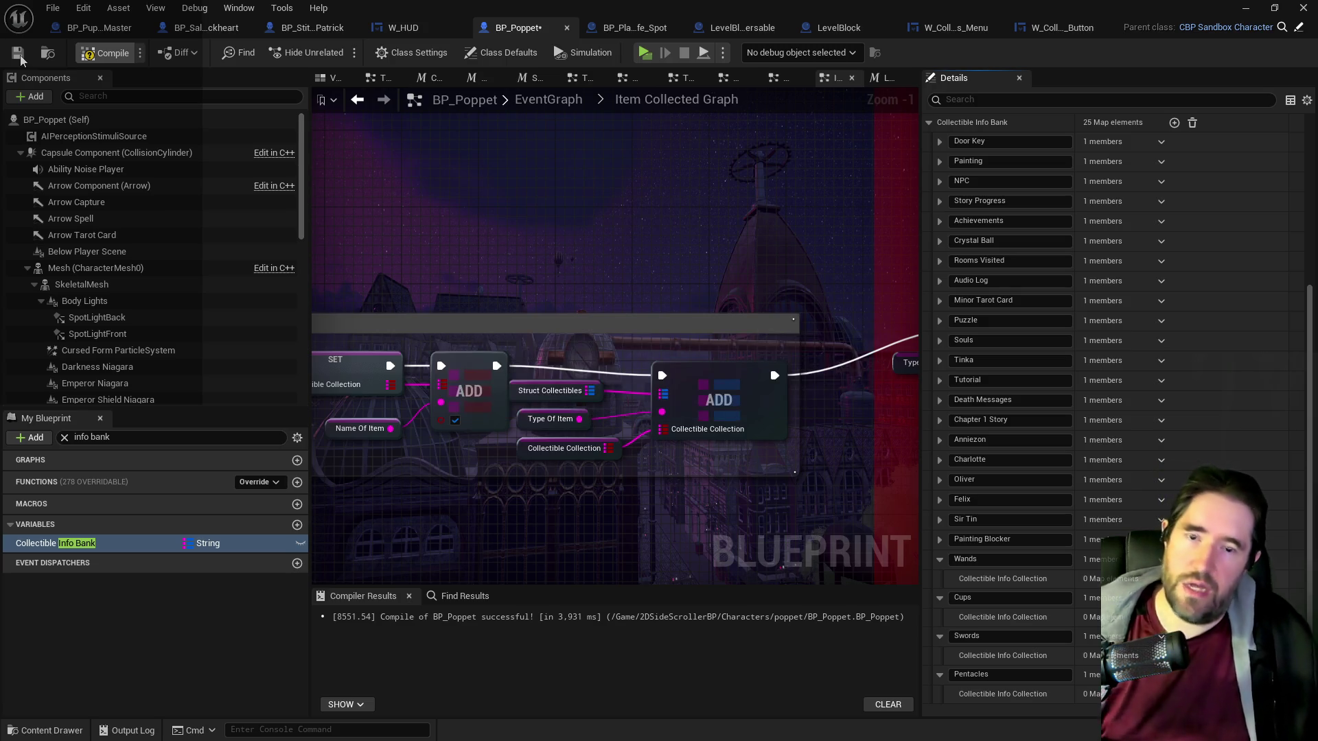
Compile and save BP_Poppet with its 25-entry Collectible Info Bank.
{"action": "left_click", "coordinate": [21, 58]}
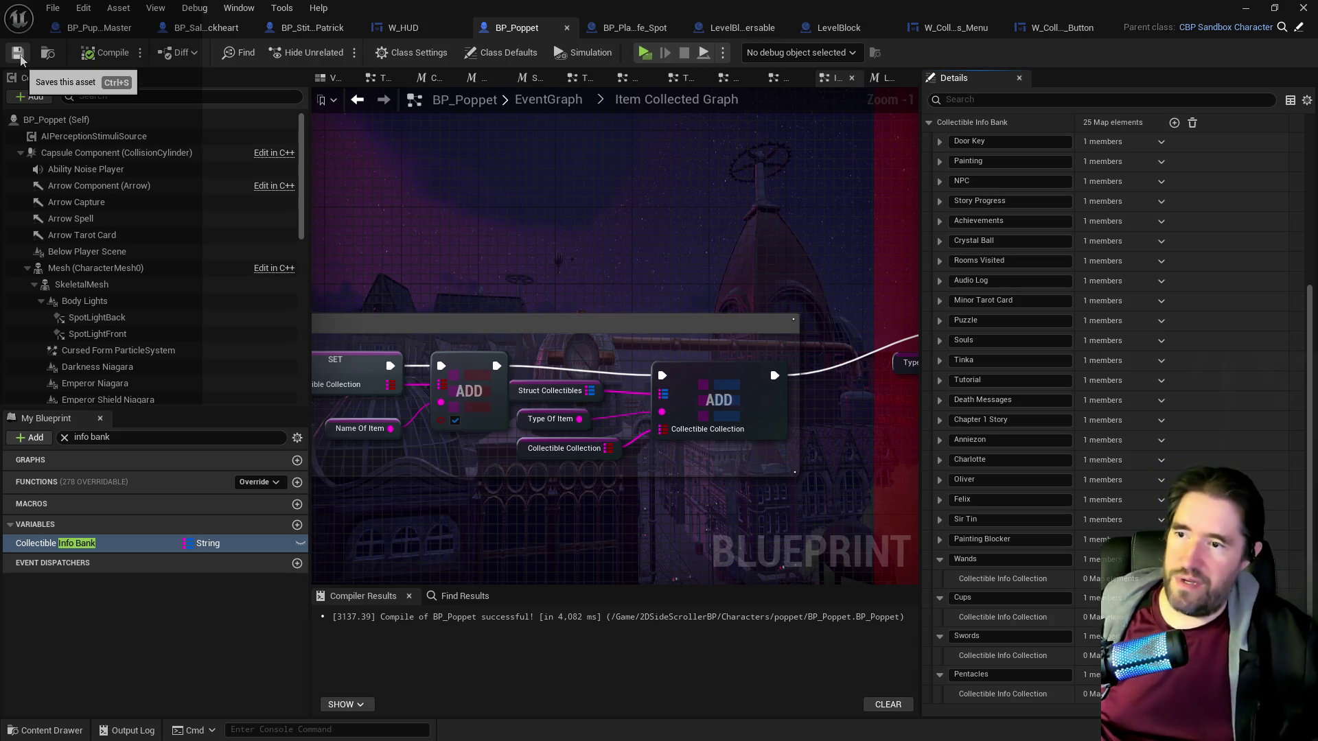
{"action": "scroll", "coordinate": [434, 420], "scroll_direction": "down", "scroll_amount": 3}
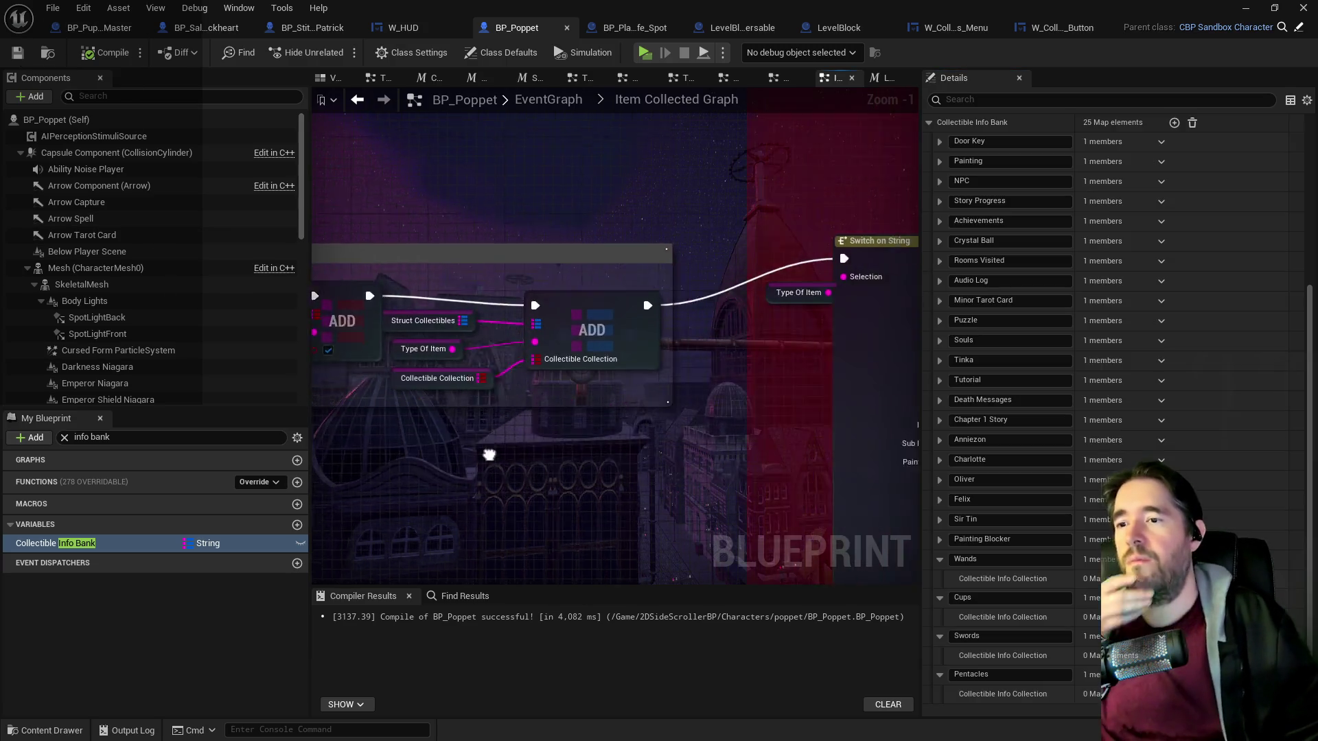
Pan and zoom around BP_Poppet's event graph to survey its node groups.
{"action": "left_click_drag", "start_coordinate": [434, 417], "coordinate": [324, 316]}
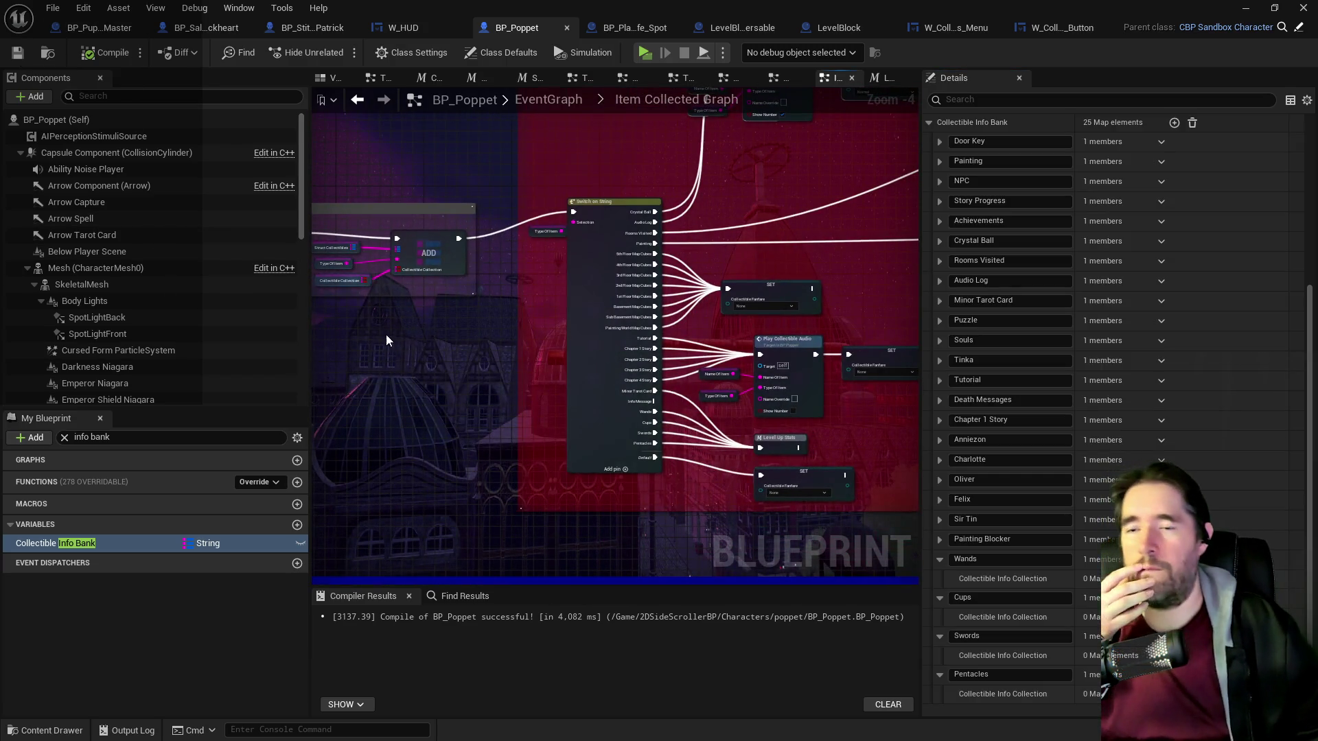
{"action": "scroll", "coordinate": [631, 340], "scroll_direction": "down", "scroll_amount": 3}
{"action": "mouse_move", "coordinate": [583, 368]}
{"action": "left_mouse_down"}
{"action": "mouse_move", "coordinate": [551, 418]}
{"action": "mouse_move", "coordinate": [528, 426]}
{"action": "left_mouse_up"}
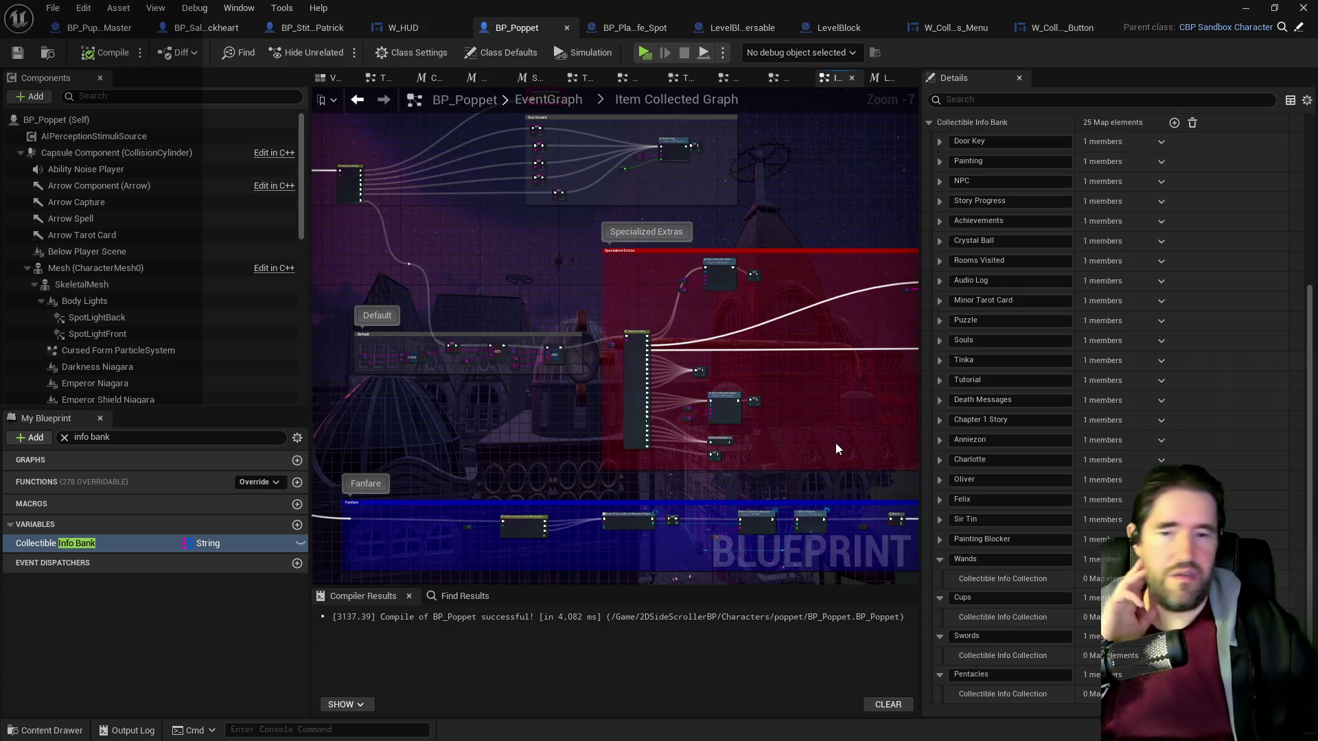
{"action": "mouse_move", "coordinate": [835, 443]}
{"action": "left_mouse_down"}
{"action": "mouse_move", "coordinate": [756, 491]}
{"action": "mouse_move", "coordinate": [901, 458]}
{"action": "left_mouse_up"}
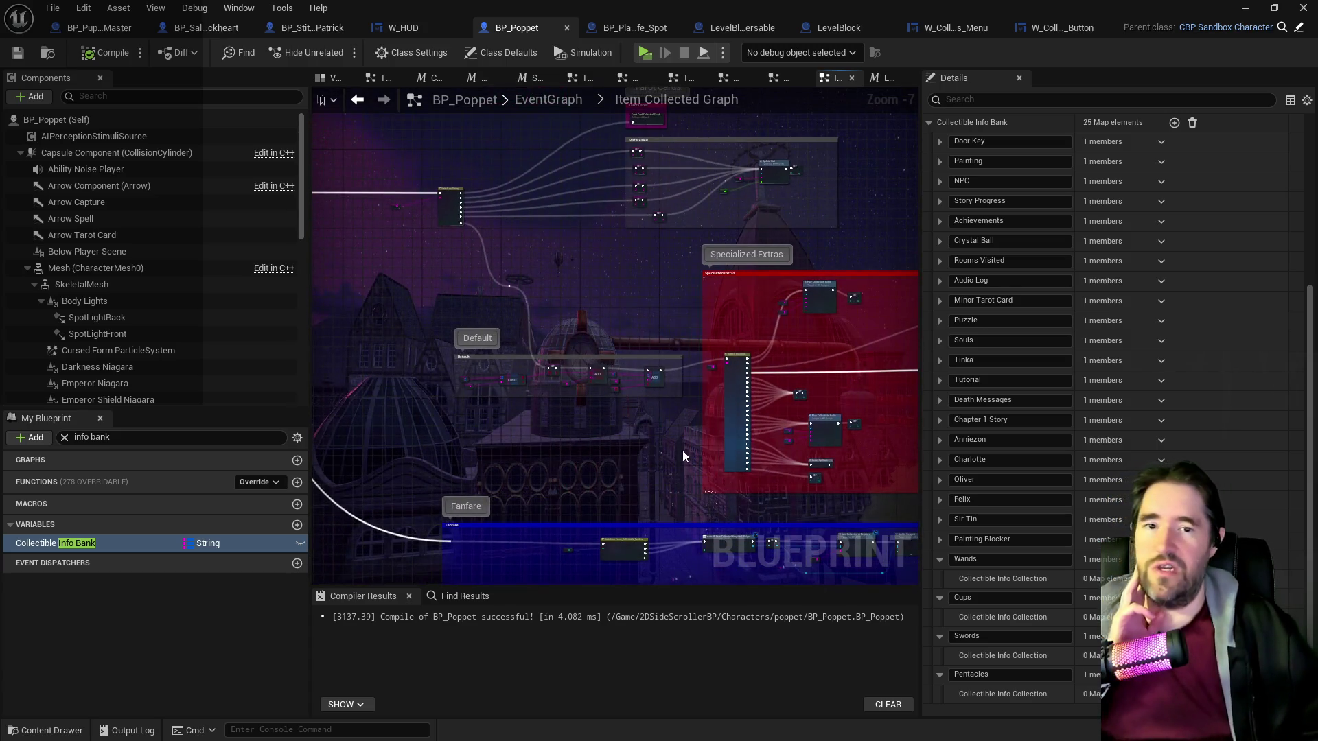
{"action": "scroll", "coordinate": [620, 442], "scroll_direction": "up", "scroll_amount": 2}
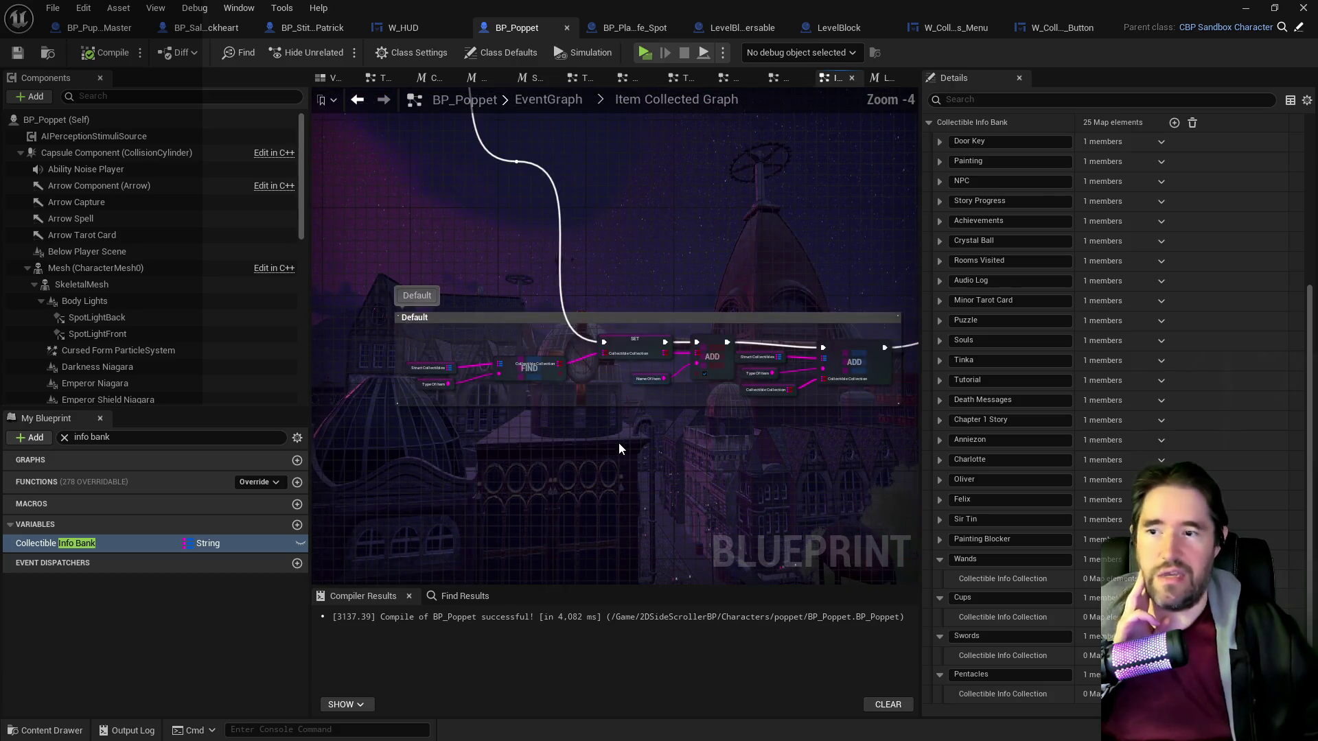
{"action": "scroll", "coordinate": [619, 442], "scroll_direction": "down", "scroll_amount": 1}
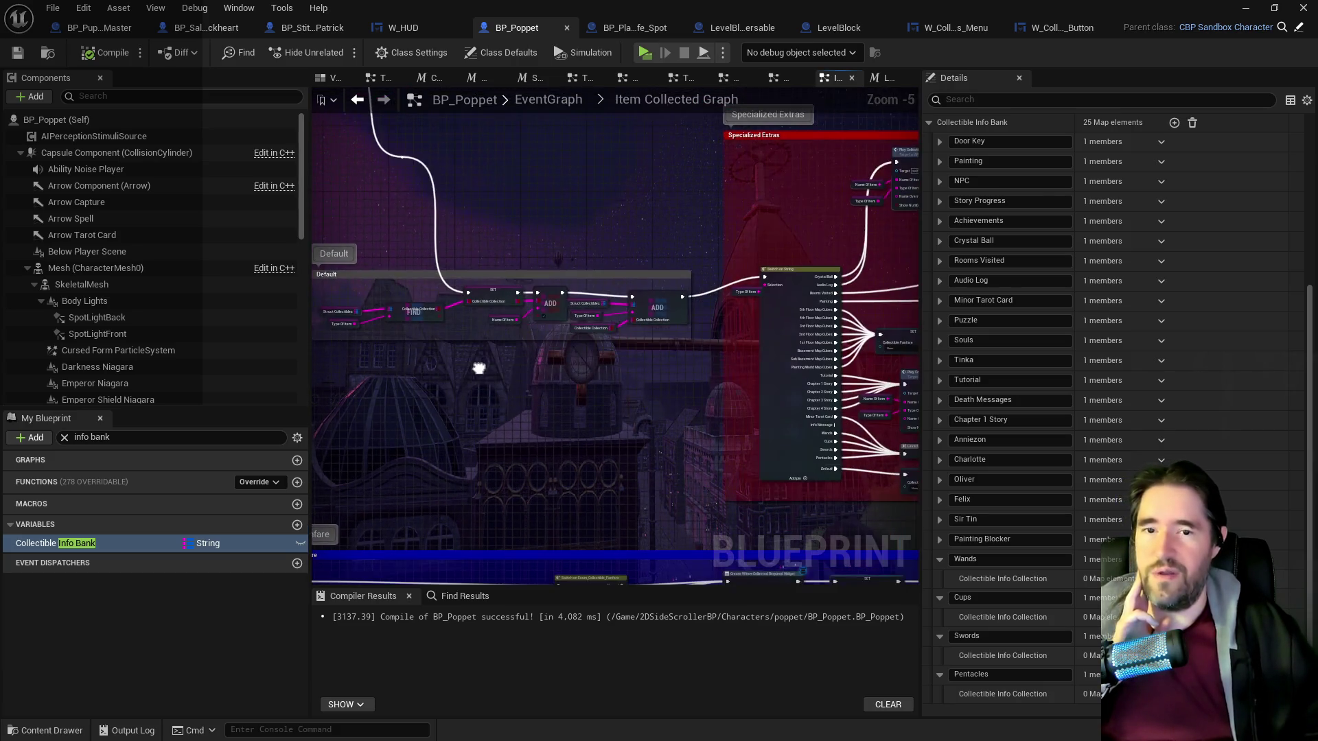
Center the Specialized Extras switch node with its Play Collectible Audio and SET nodes.
{"action": "mouse_move", "coordinate": [619, 442]}
{"action": "left_mouse_down"}
{"action": "mouse_move", "coordinate": [538, 352]}
{"action": "mouse_move", "coordinate": [553, 369]}
{"action": "left_mouse_up"}
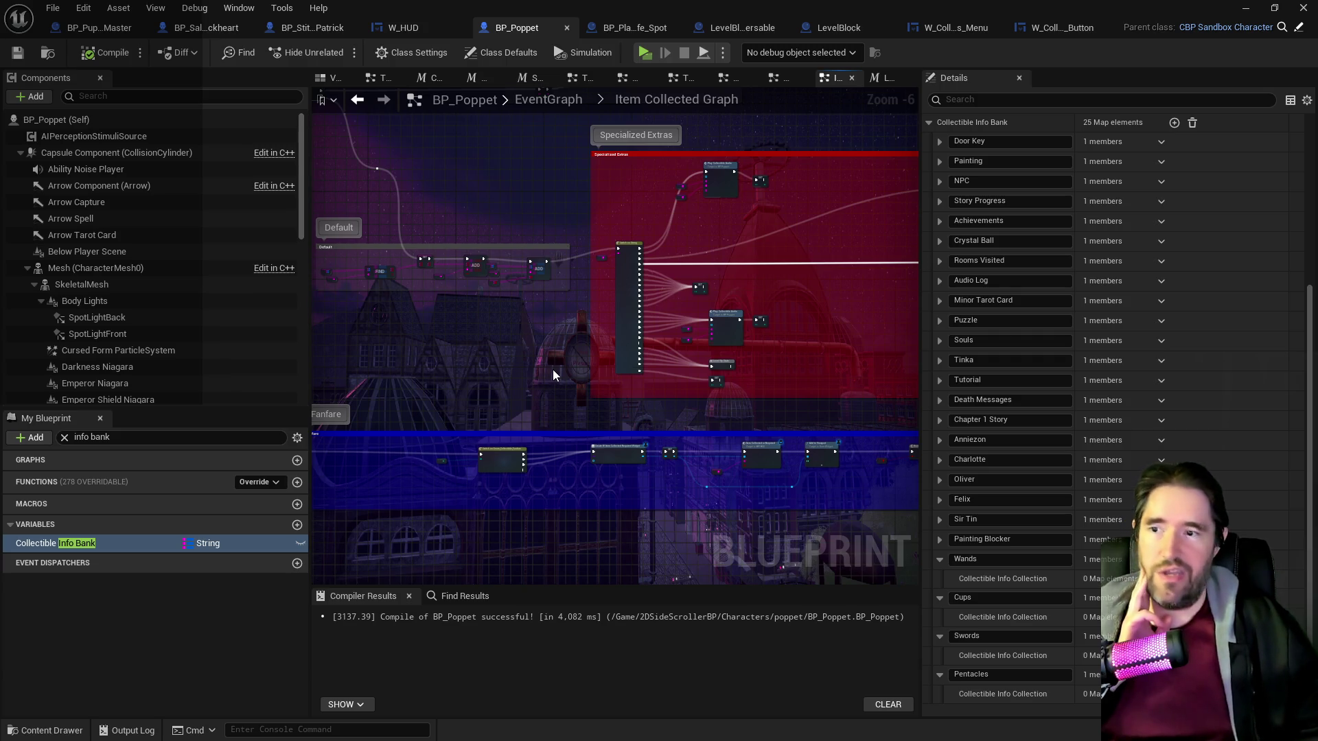
{"action": "mouse_move", "coordinate": [643, 358]}
{"action": "left_mouse_down"}
{"action": "mouse_move", "coordinate": [735, 356]}
{"action": "mouse_move", "coordinate": [533, 414]}
{"action": "mouse_move", "coordinate": [529, 455]}
{"action": "mouse_move", "coordinate": [645, 418]}
{"action": "mouse_move", "coordinate": [700, 420]}
{"action": "mouse_move", "coordinate": [537, 441]}
{"action": "left_mouse_up"}
{"action": "scroll", "coordinate": [644, 418], "scroll_direction": "up", "scroll_amount": 3}
{"action": "scroll", "coordinate": [597, 435], "scroll_direction": "down", "scroll_amount": 4}
{"action": "scroll", "coordinate": [537, 440], "scroll_direction": "down", "scroll_amount": 1}
{"action": "scroll", "coordinate": [533, 415], "scroll_direction": "up", "scroll_amount": 1}
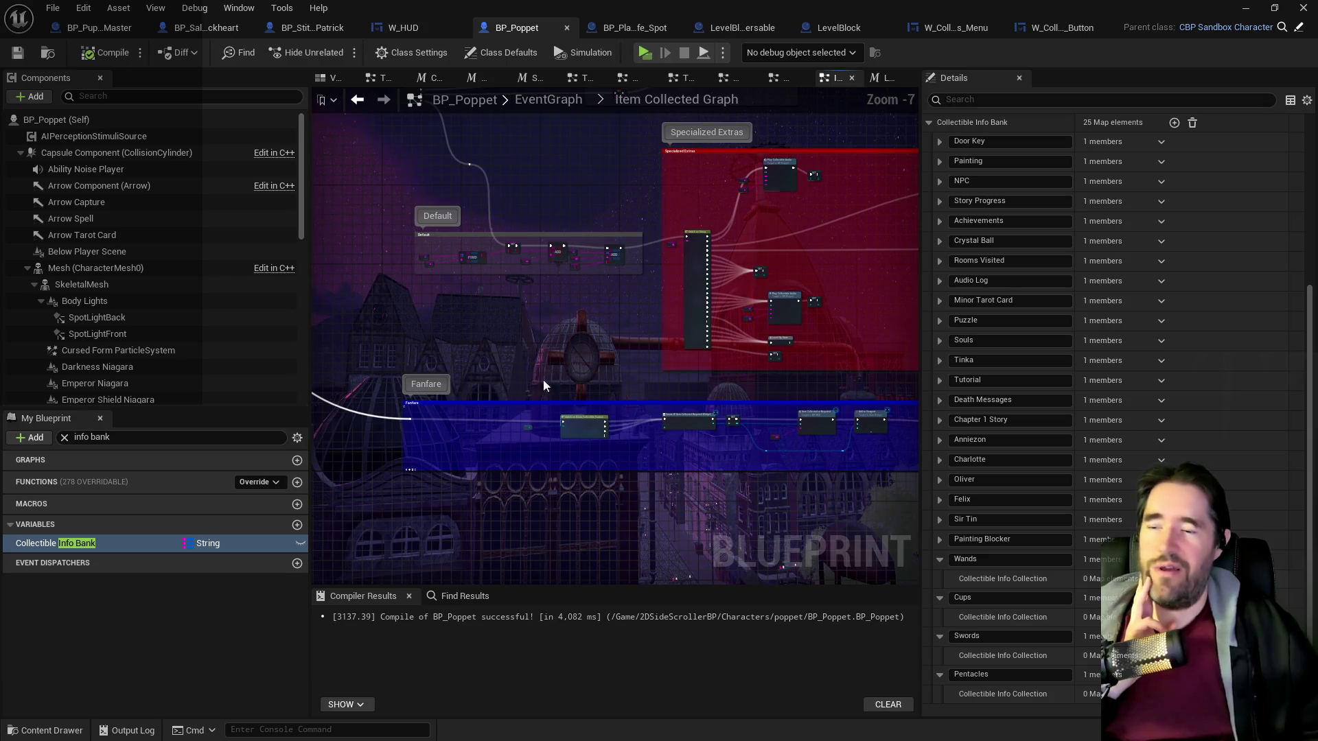
{"action": "left_click_drag", "start_coordinate": [542, 380], "coordinate": [371, 580]}
{"action": "scroll", "coordinate": [371, 580], "scroll_direction": "up", "scroll_amount": 2}
{"action": "scroll", "coordinate": [487, 474], "scroll_direction": "up", "scroll_amount": 3}
{"action": "left_click_drag", "start_coordinate": [617, 433], "coordinate": [563, 382]}
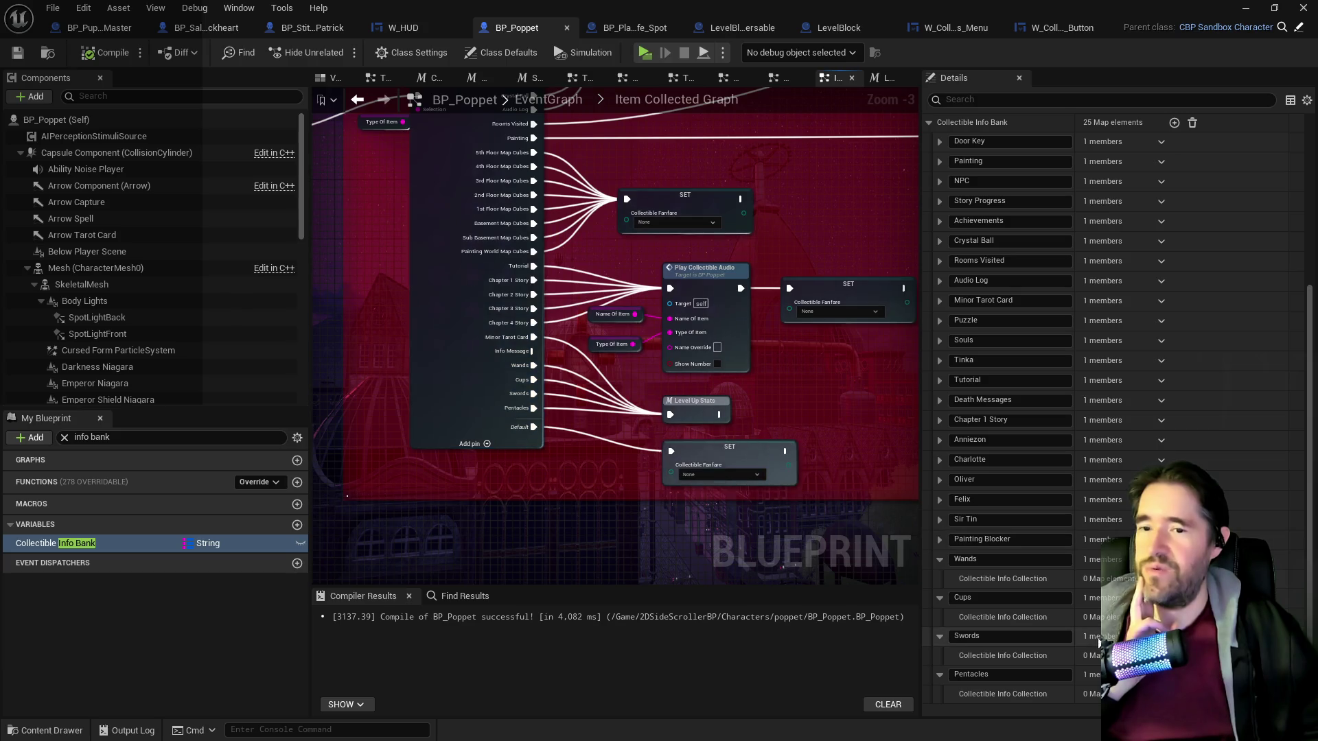
{"action": "left_click", "coordinate": [940, 302]}
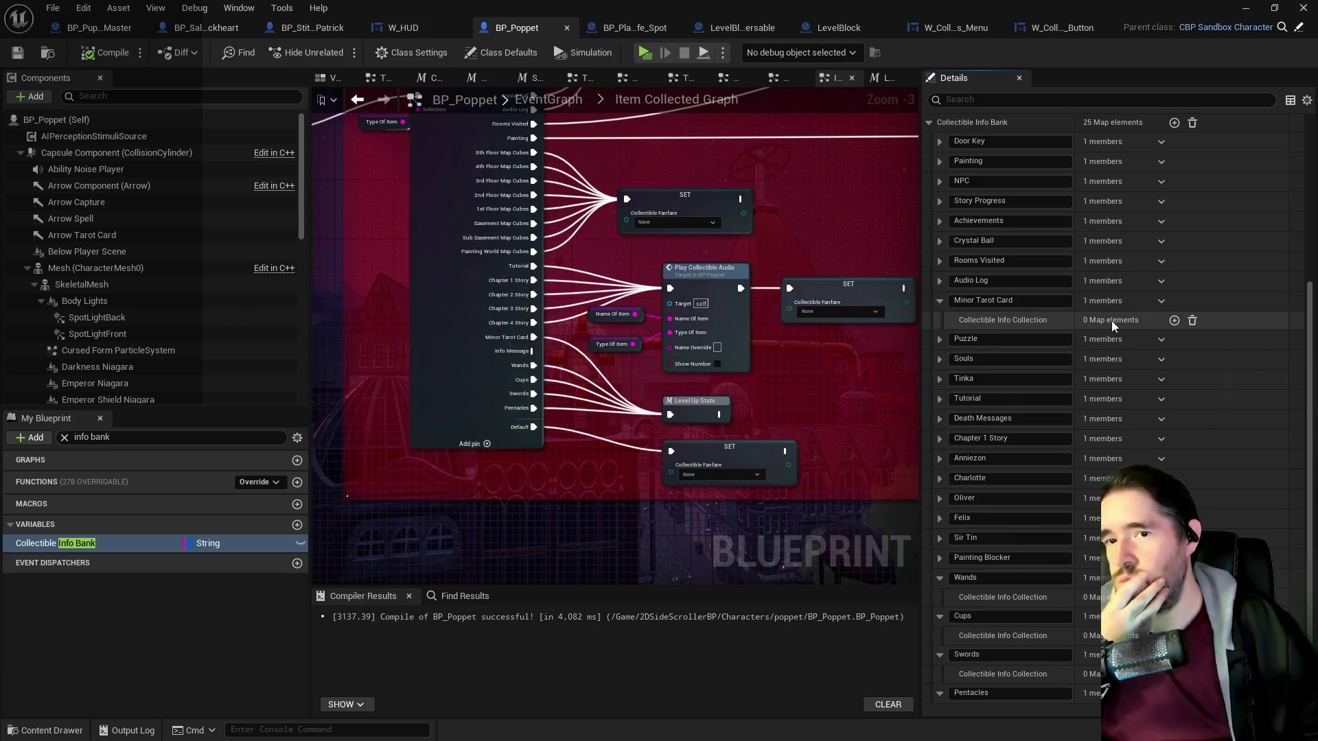
Delete the Minor Tarot Card and NPC entries from Collectible Info Bank.
{"action": "left_click", "coordinate": [1161, 300]}
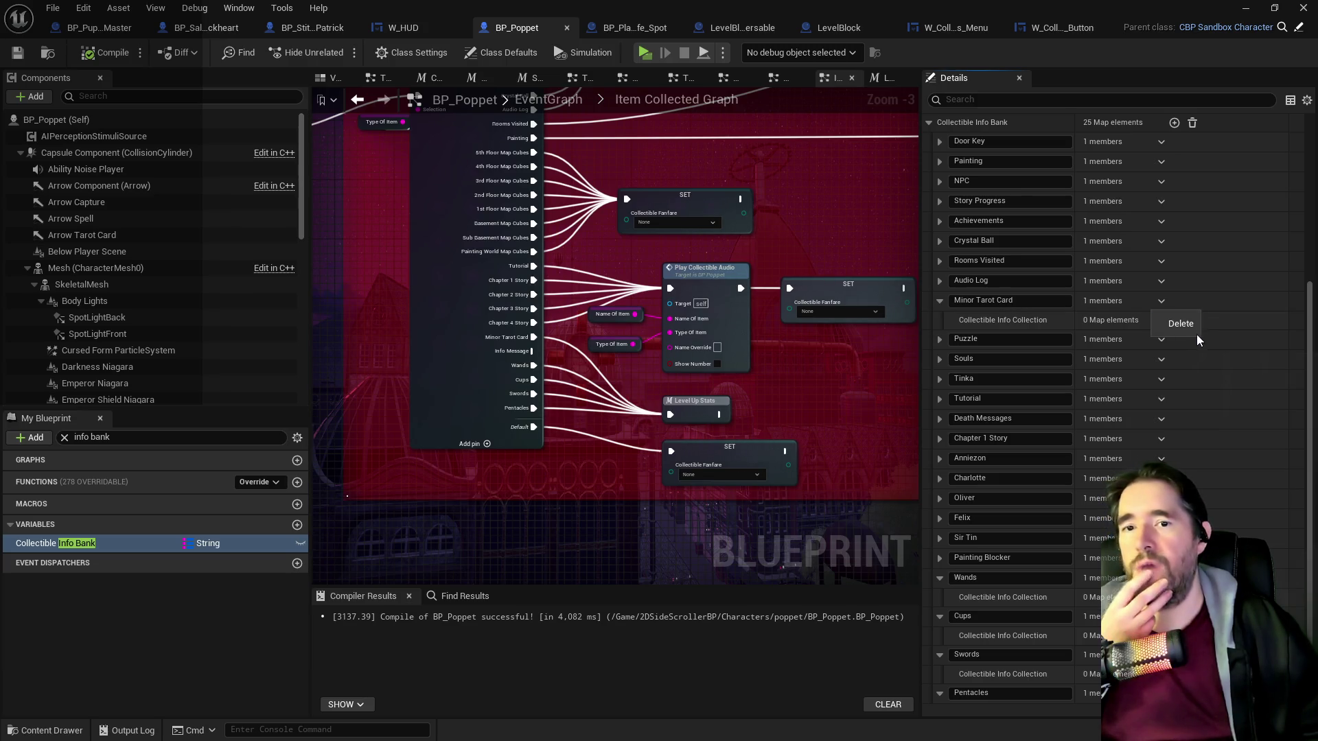
{"action": "left_click", "coordinate": [1189, 328]}
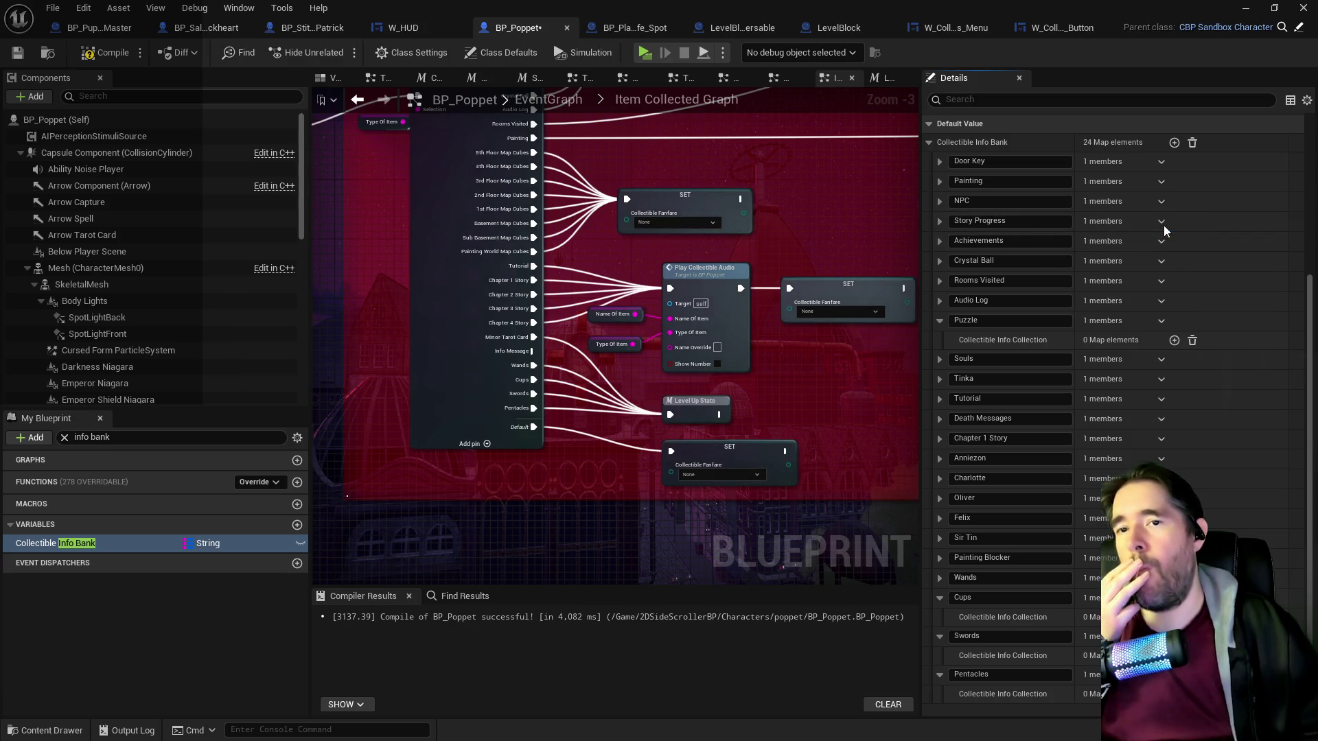
{"action": "left_click", "coordinate": [1160, 202]}
{"action": "left_click", "coordinate": [1188, 229]}
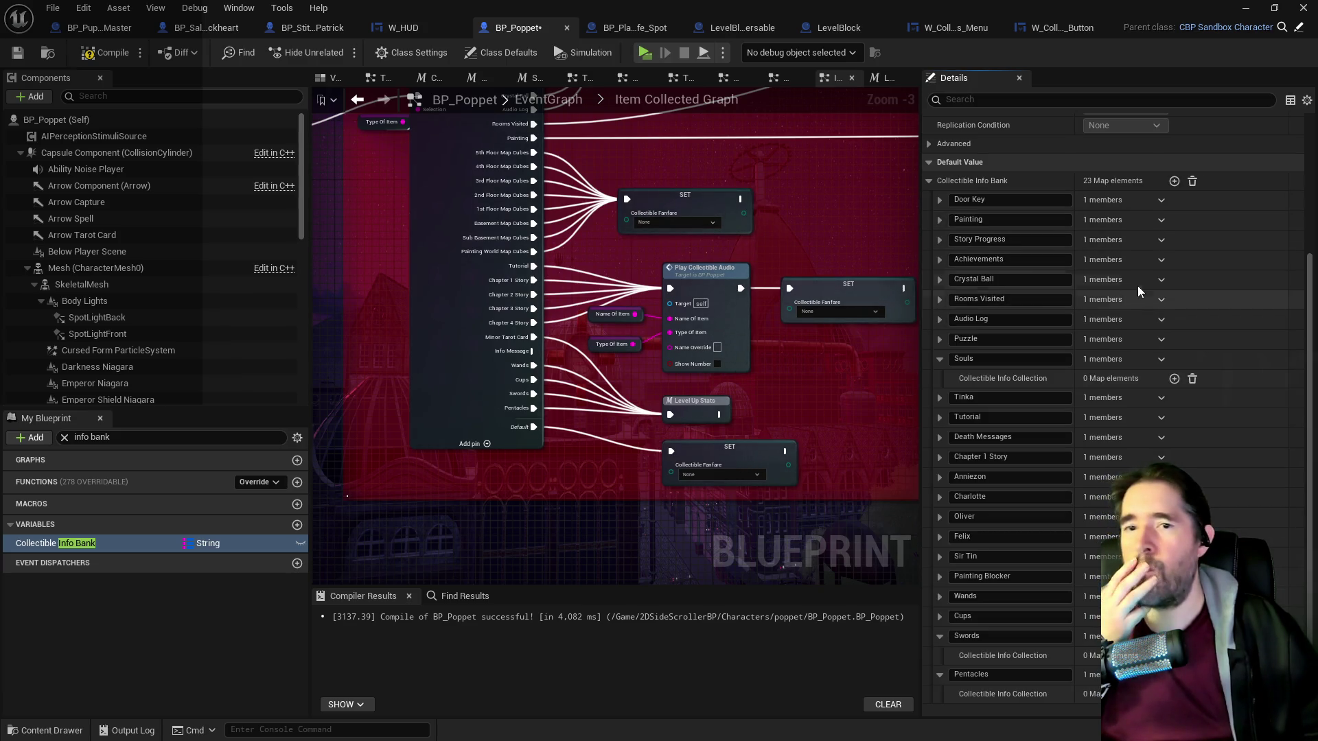
Delete the Crystal Ball and Audio Log entries, leaving 21 map elements.
{"action": "left_click", "coordinate": [1163, 281]}
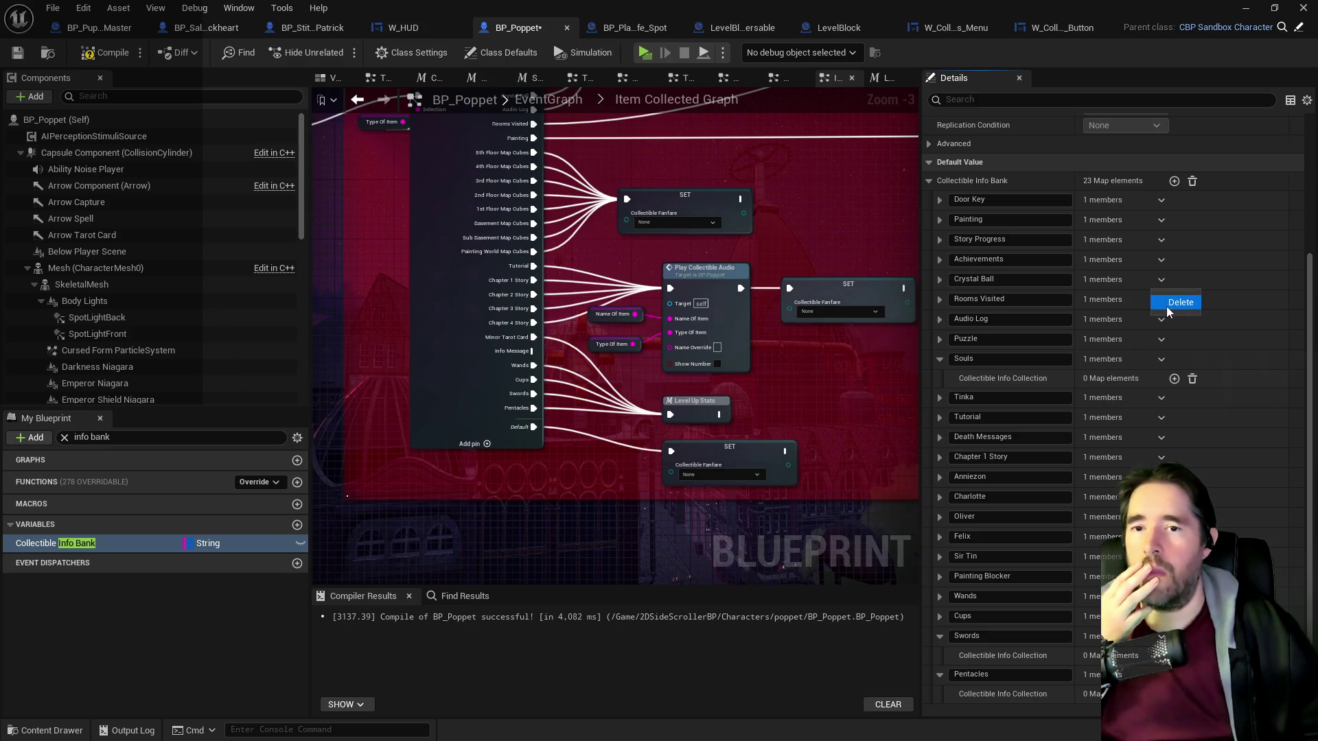
{"action": "left_click", "coordinate": [1155, 306]}
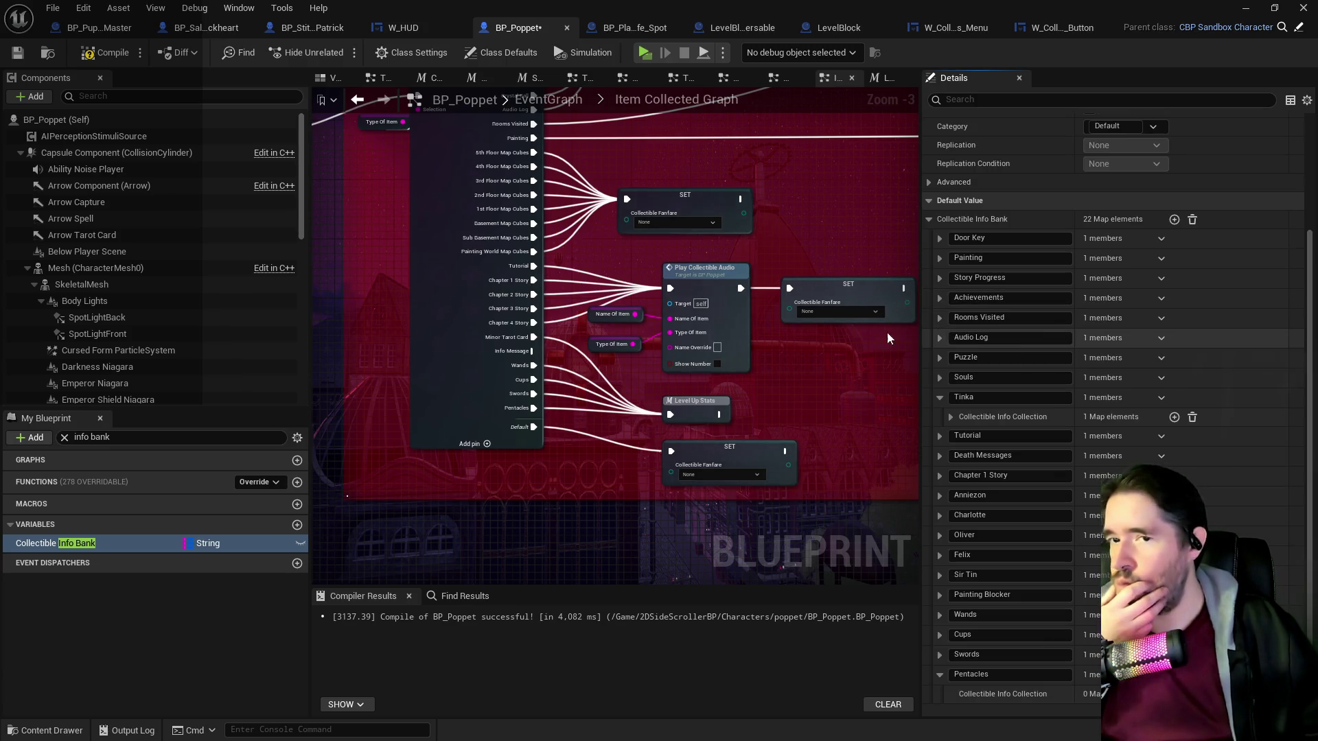
{"action": "left_click", "coordinate": [939, 338]}
{"action": "left_click", "coordinate": [941, 339]}
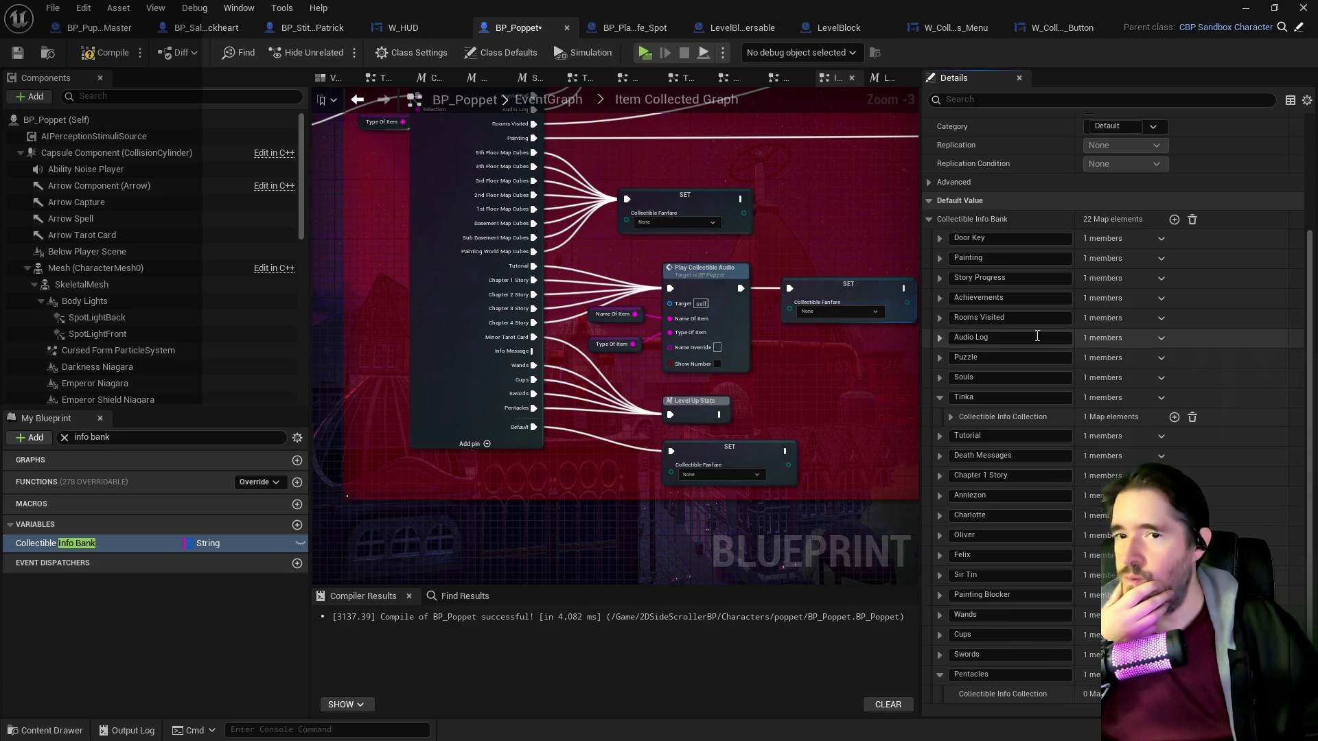
{"action": "left_click", "coordinate": [1161, 339]}
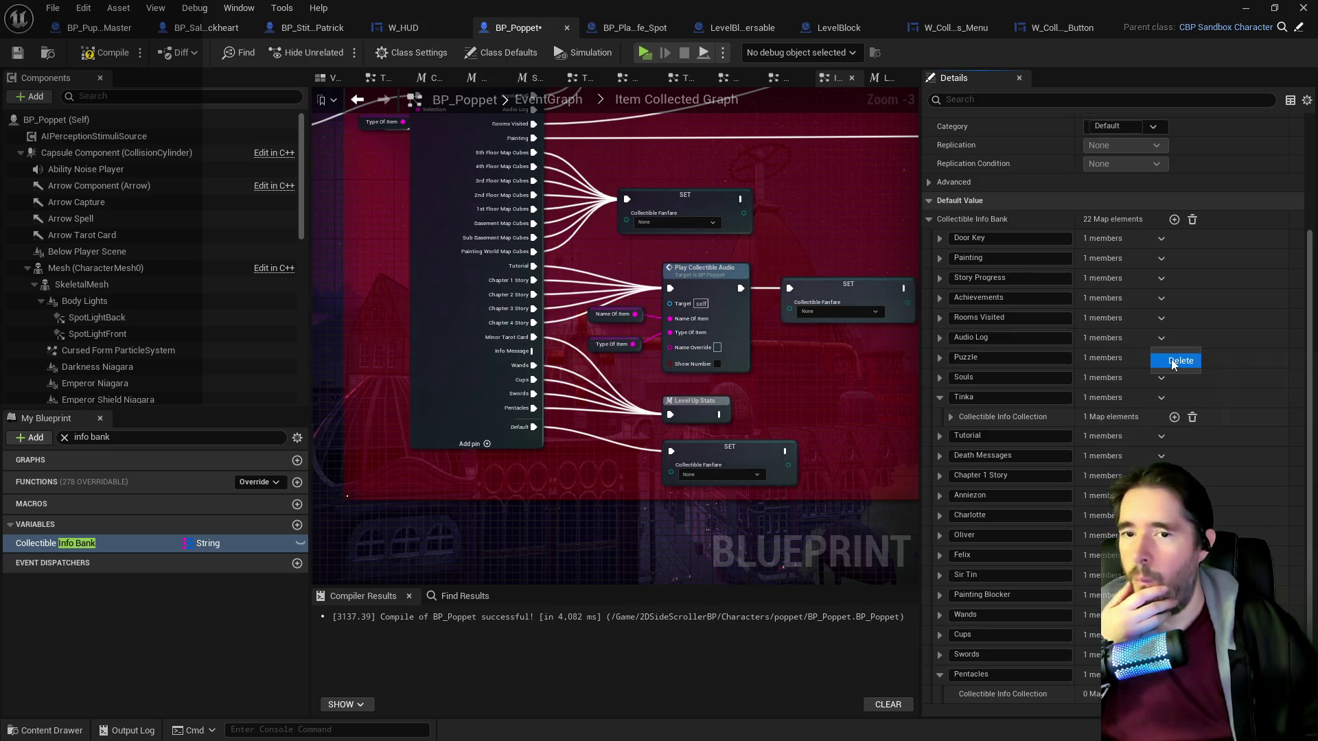
{"action": "left_click", "coordinate": [1177, 360]}
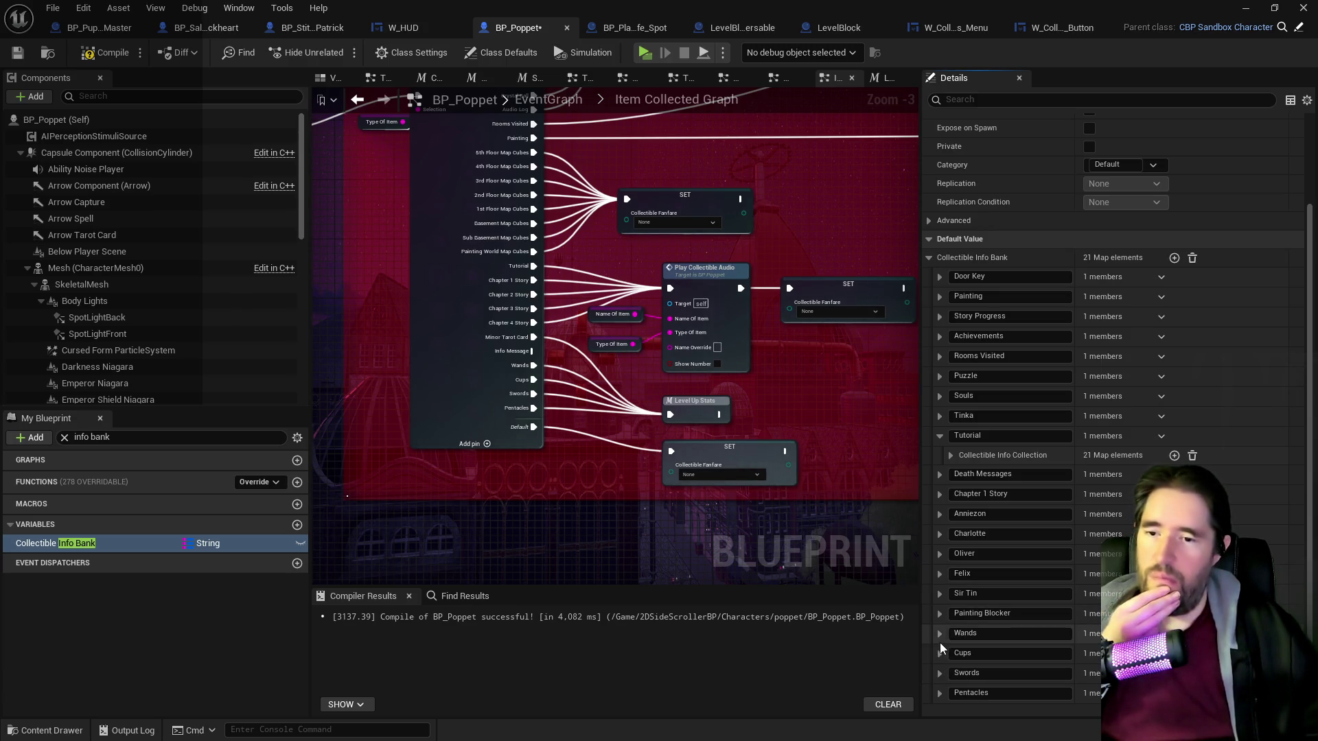
Under Door Key, give the New Life Room Key a Dialogue entry reading 'Opens the New Life Room Door'.
{"action": "left_click", "coordinate": [940, 277]}
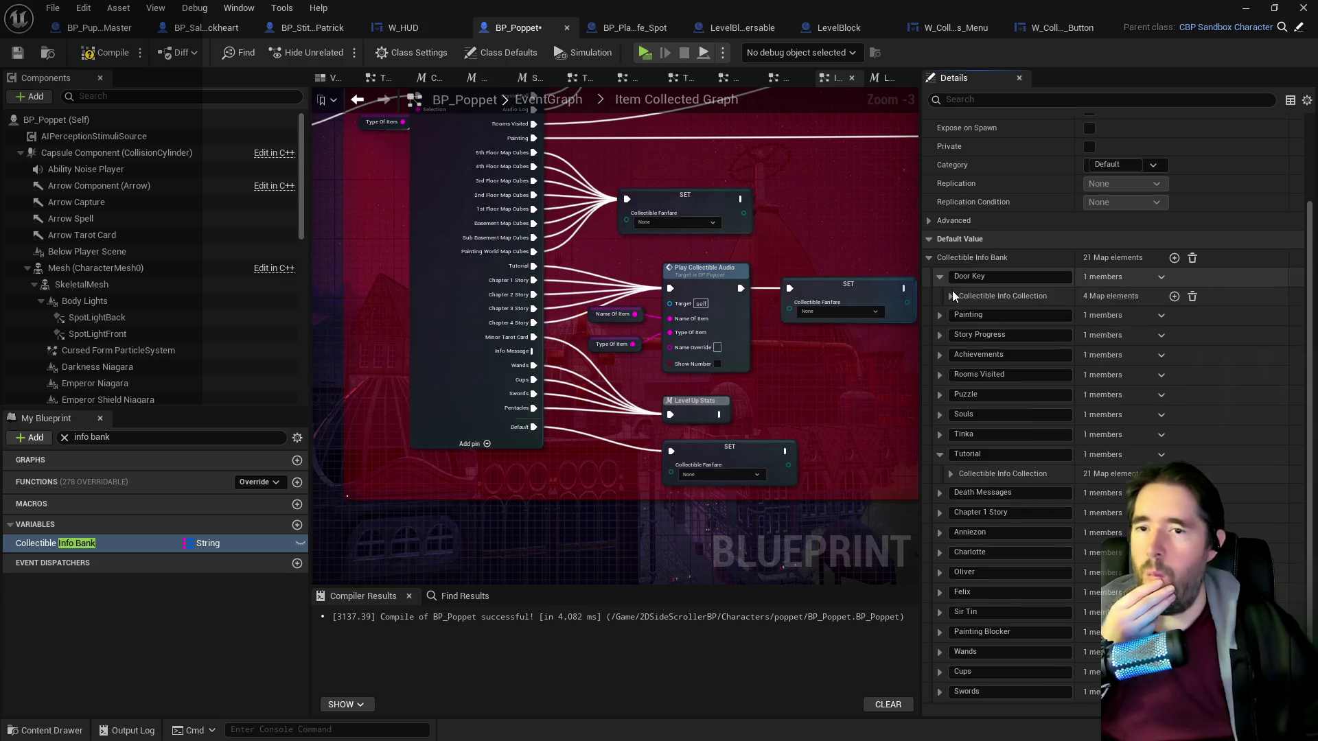
{"action": "left_click", "coordinate": [951, 296]}
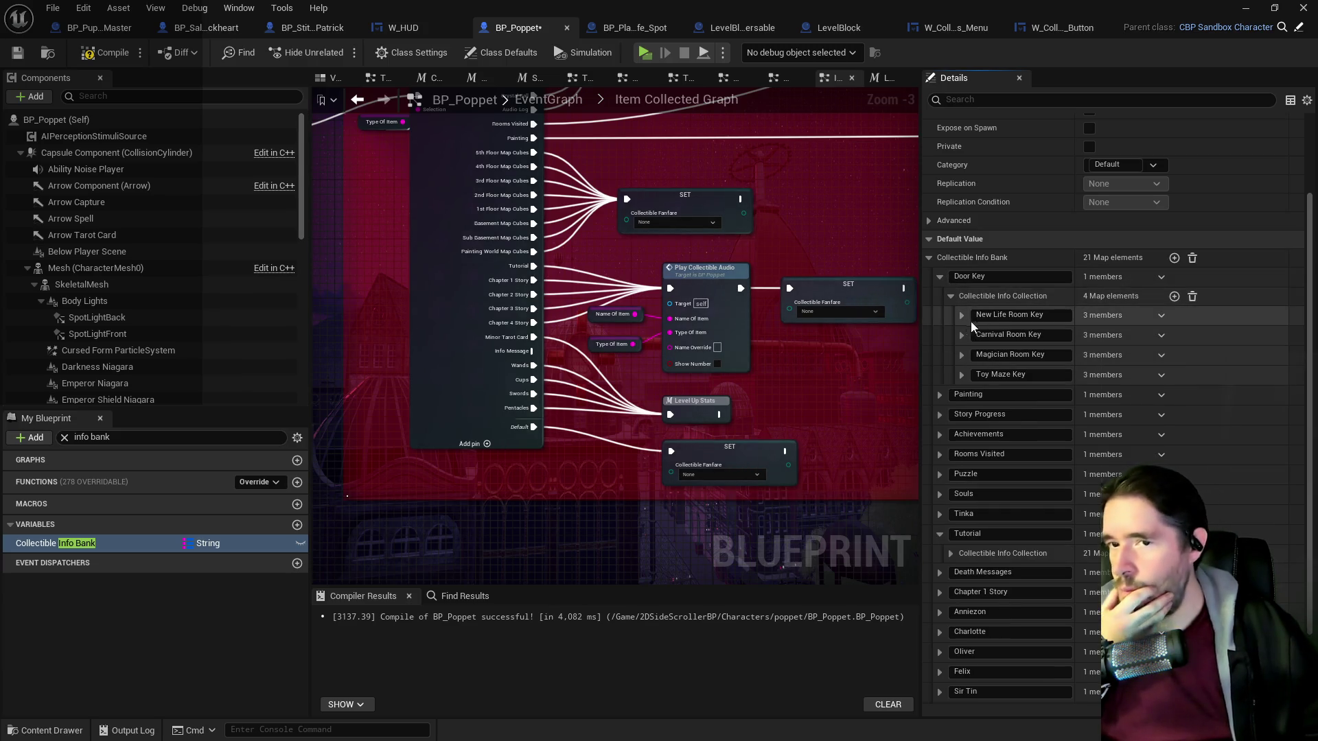
{"action": "left_click", "coordinate": [960, 316]}
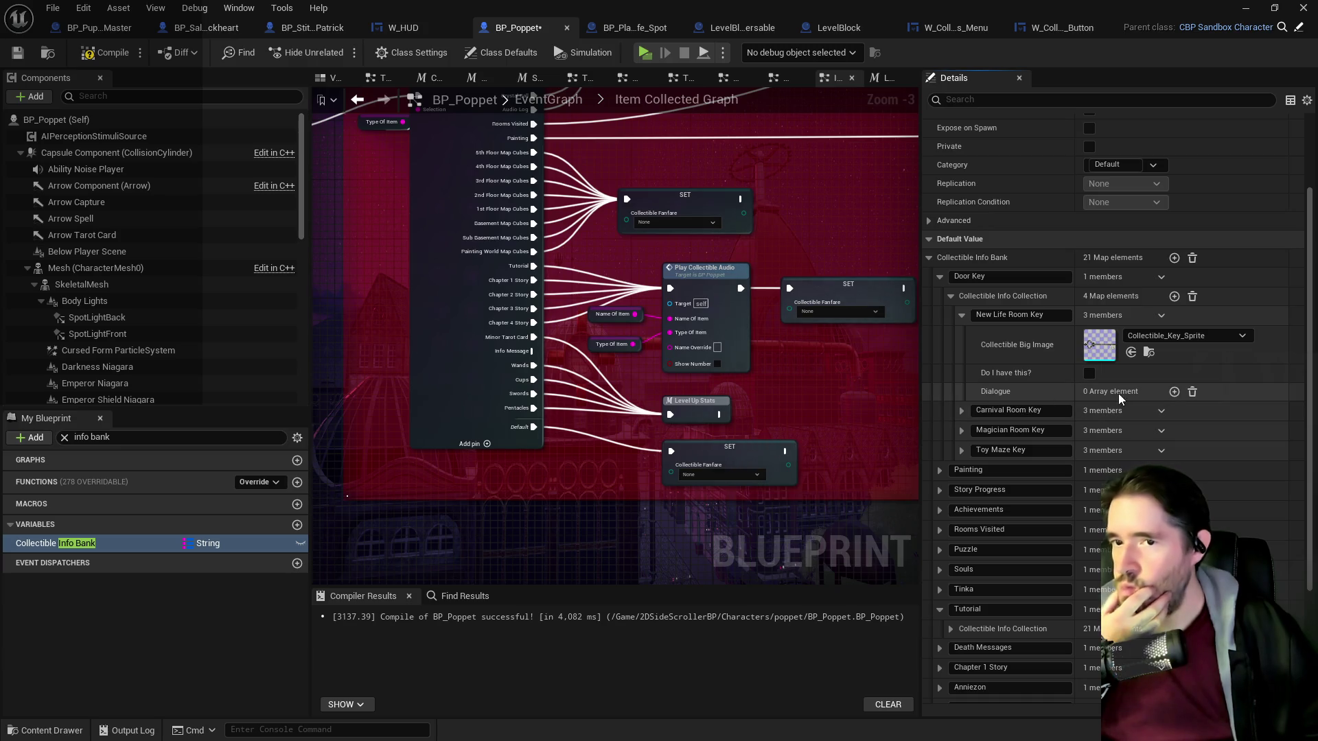
{"action": "left_click", "coordinate": [1173, 391]}
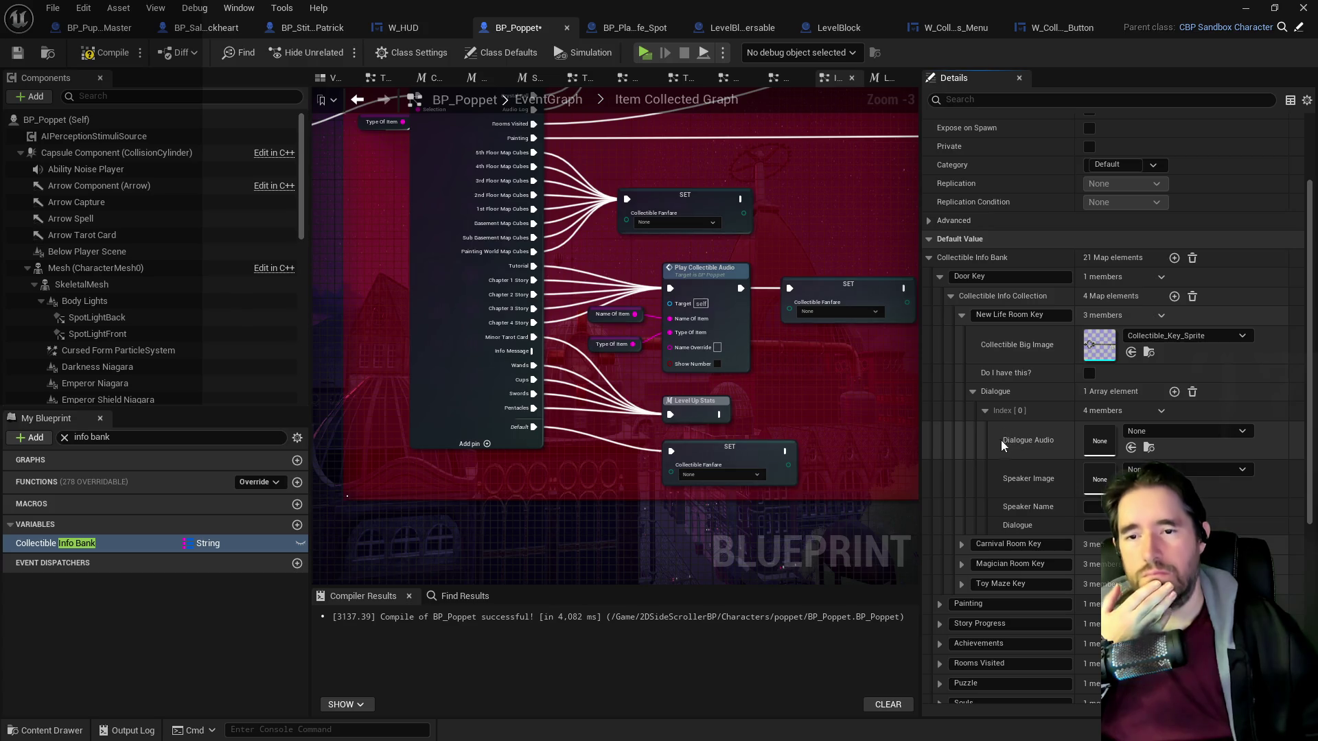
{"action": "left_click", "coordinate": [1098, 526]}
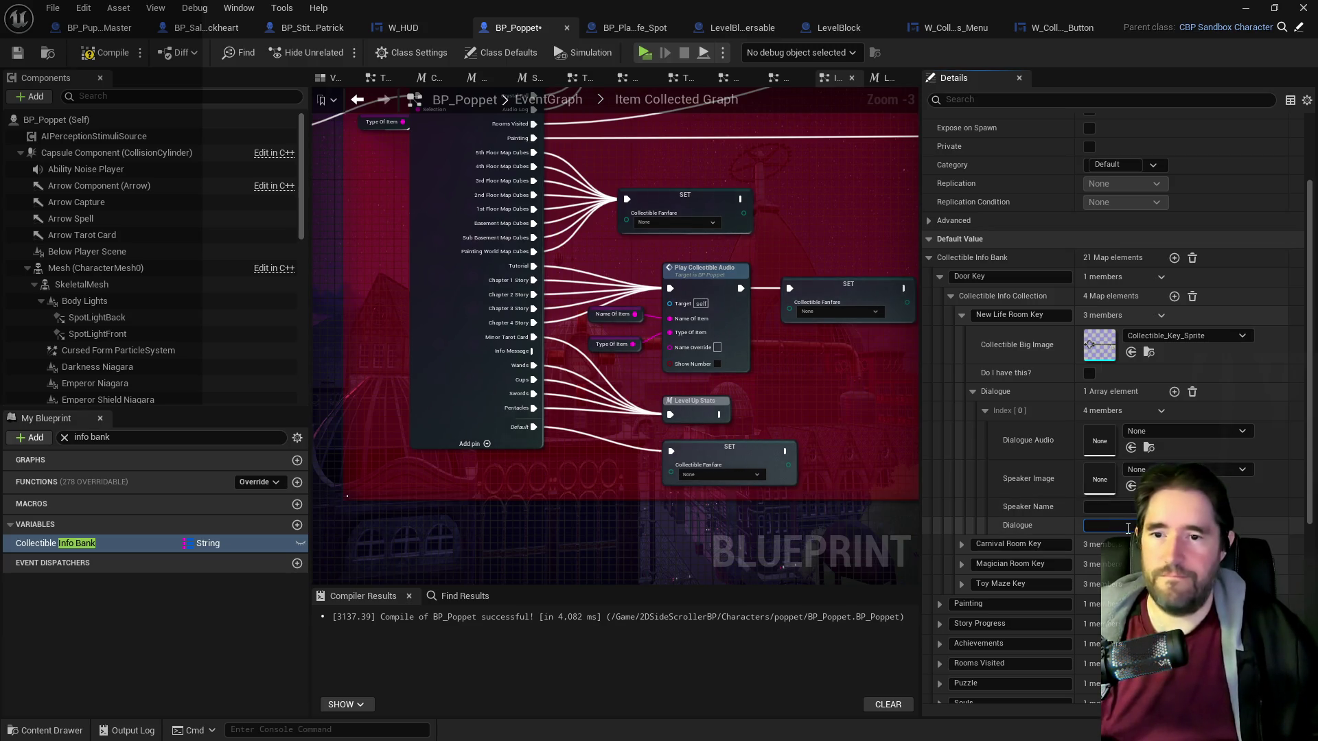
{"action": "type", "text": "Opens"}
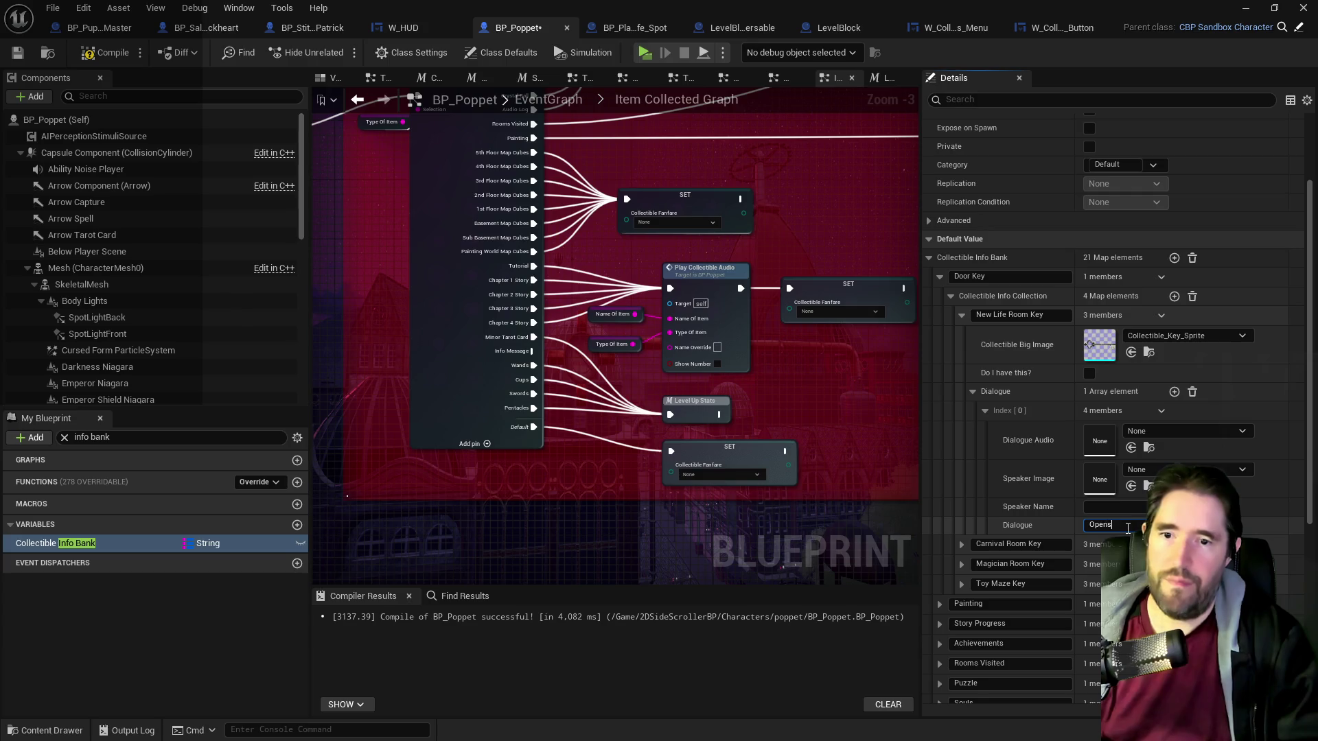
{"action": "type", "text": " the New"}
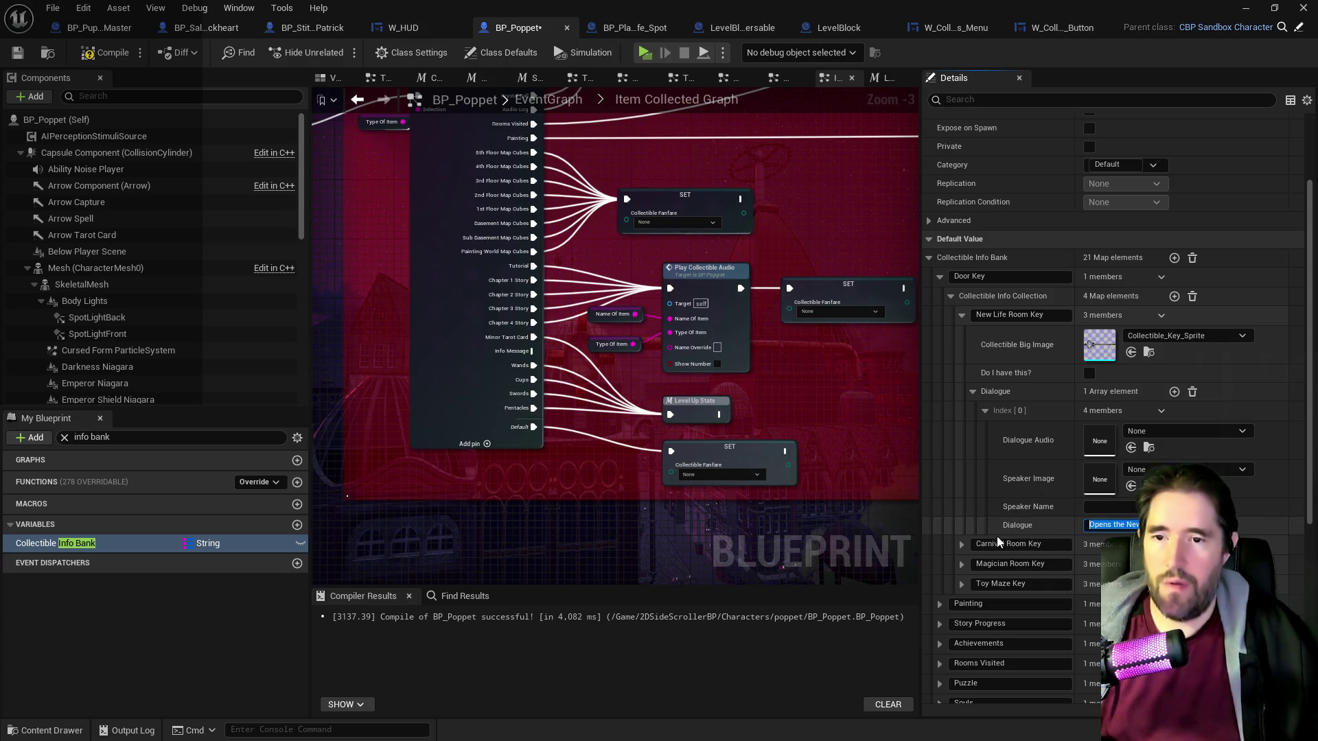
Add a Dialogue entry to the Carnival Room Key by pasting the copied door text.
{"action": "left_click", "coordinate": [962, 545]}
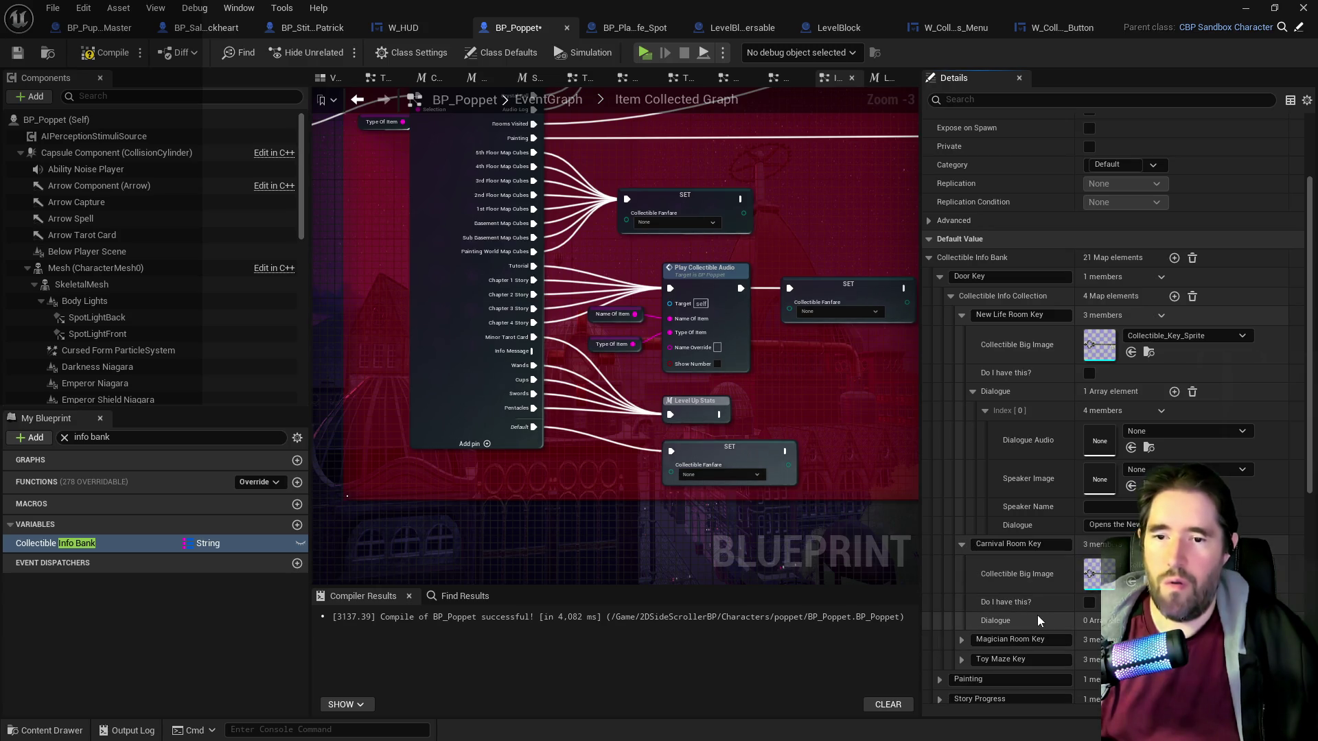
{"action": "left_click", "coordinate": [1174, 620]}
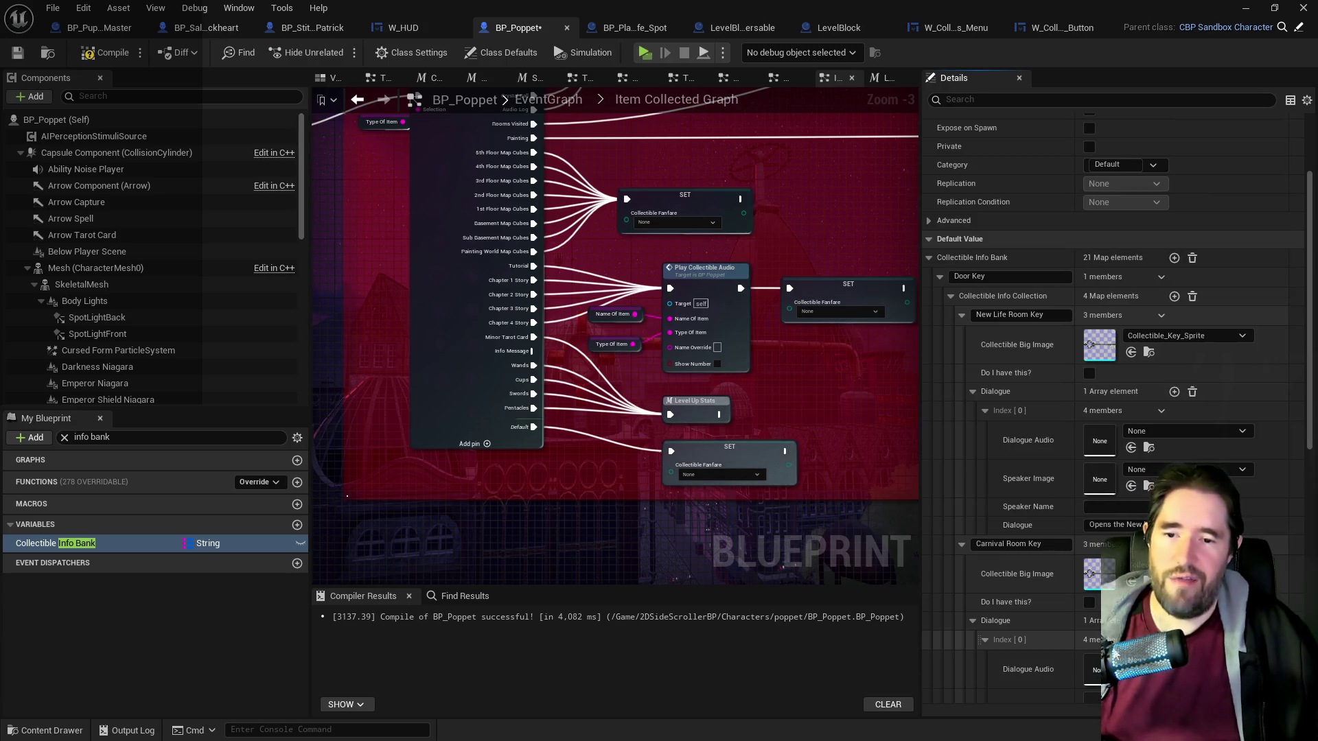
{"action": "scroll", "coordinate": [1088, 668], "scroll_direction": "down", "scroll_amount": 2}
{"action": "left_click", "coordinate": [1088, 672]}
{"action": "key", "text": "ctrl+v"}
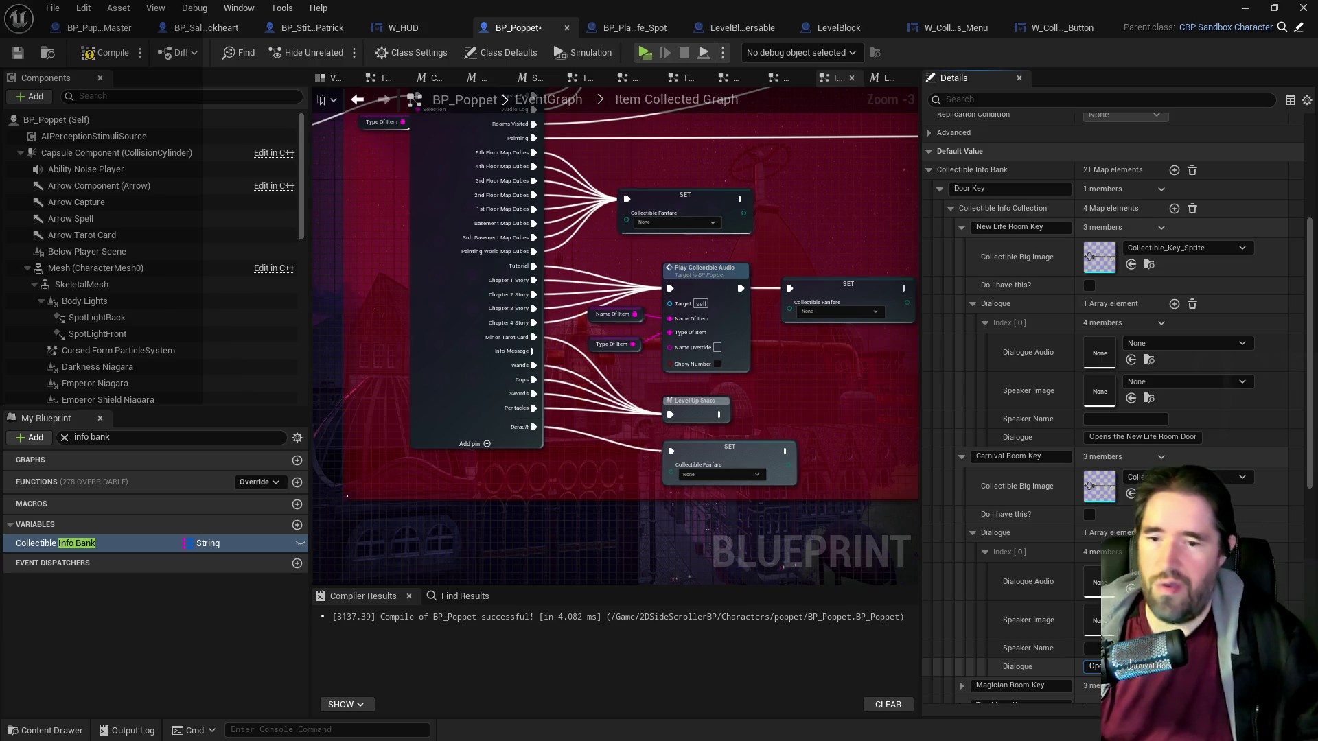
Expand the Magician Room Key and add a Dialogue entry to it.
{"action": "scroll", "coordinate": [1005, 571], "scroll_direction": "down", "scroll_amount": 3}
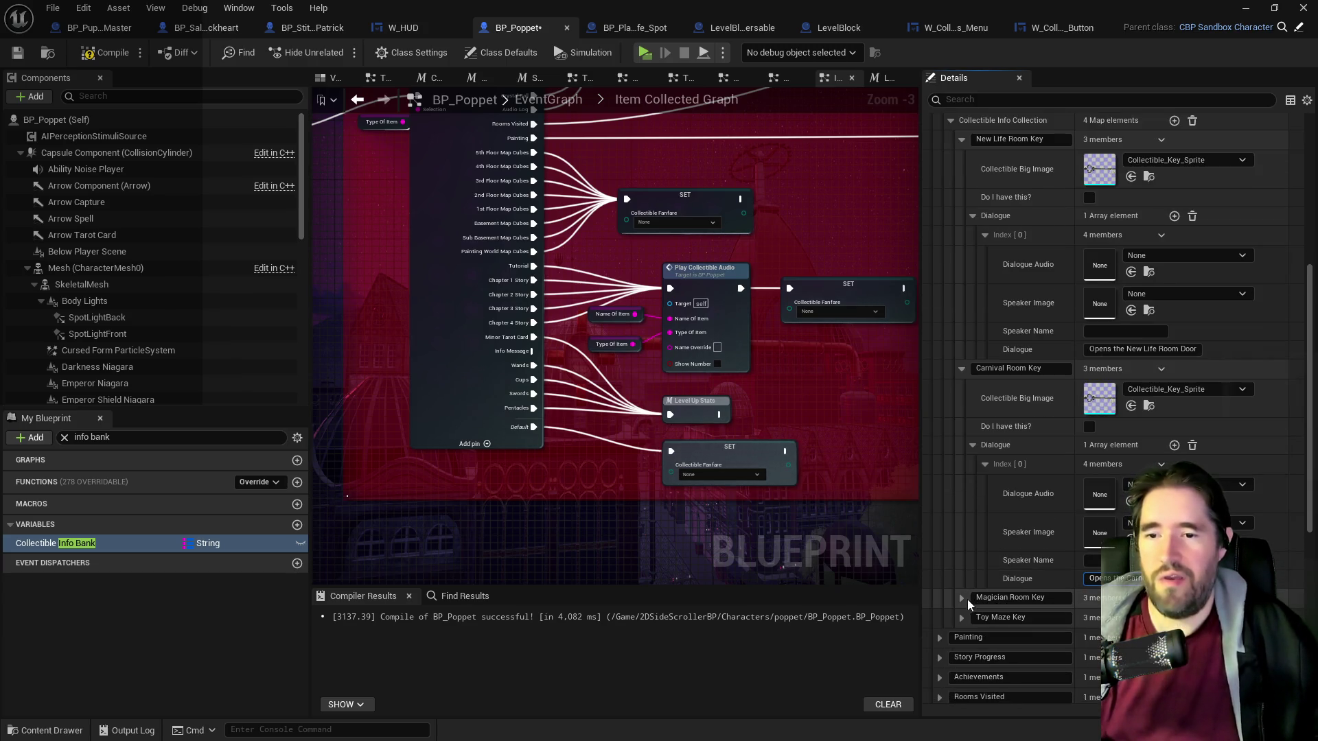
{"action": "left_click", "coordinate": [961, 598]}
{"action": "scroll", "coordinate": [1030, 624], "scroll_direction": "down", "scroll_amount": 3}
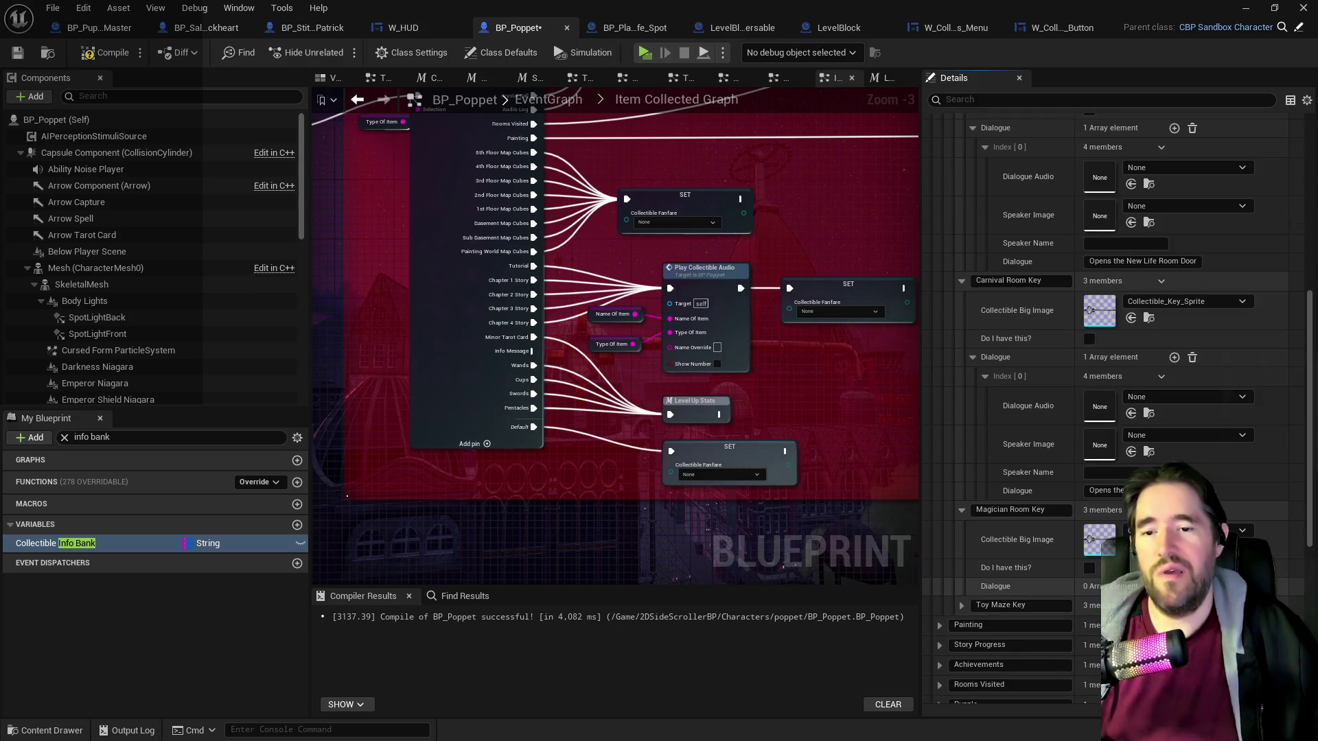
{"action": "left_click", "coordinate": [1174, 586]}
{"action": "scroll", "coordinate": [1067, 641], "scroll_direction": "down", "scroll_amount": 4}
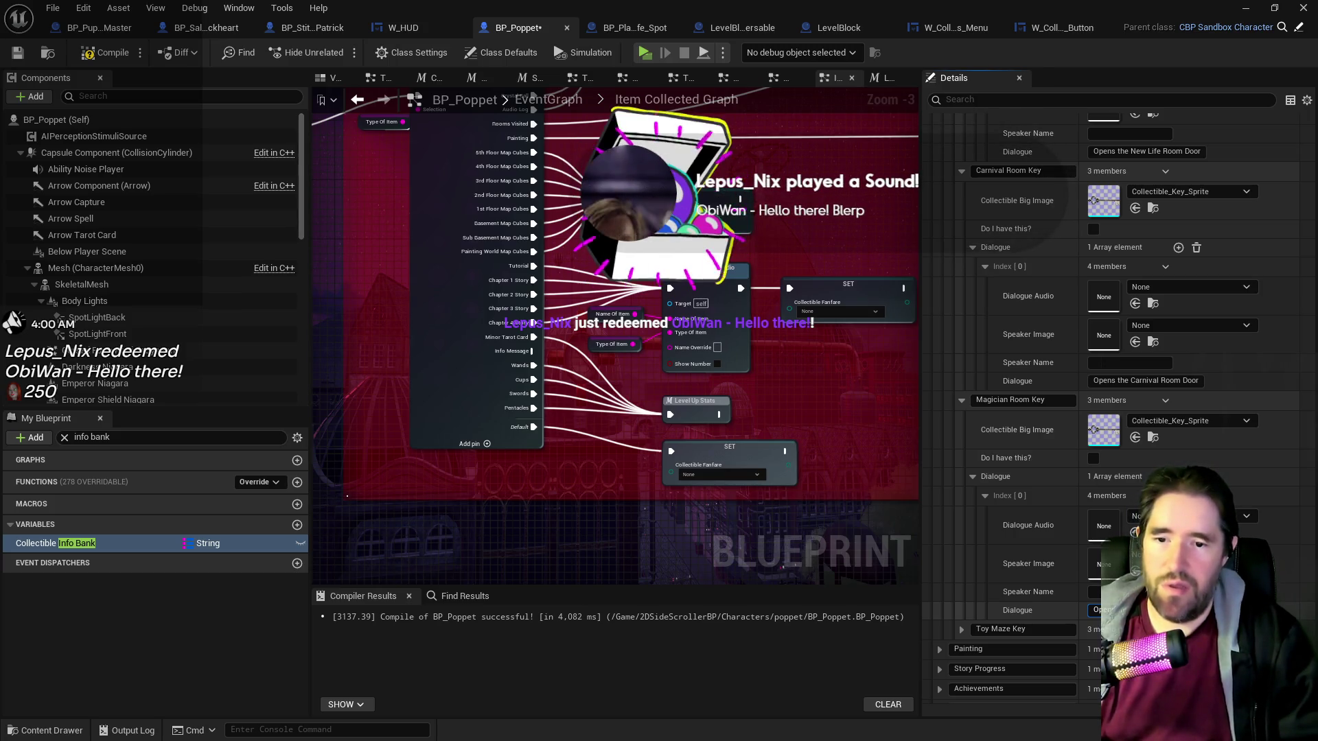
Add a Dialogue entry to the Toy Maze Key and paste the copied door text.
{"action": "left_click", "coordinate": [961, 629]}
{"action": "scroll", "coordinate": [961, 634], "scroll_direction": "down", "scroll_amount": 2}
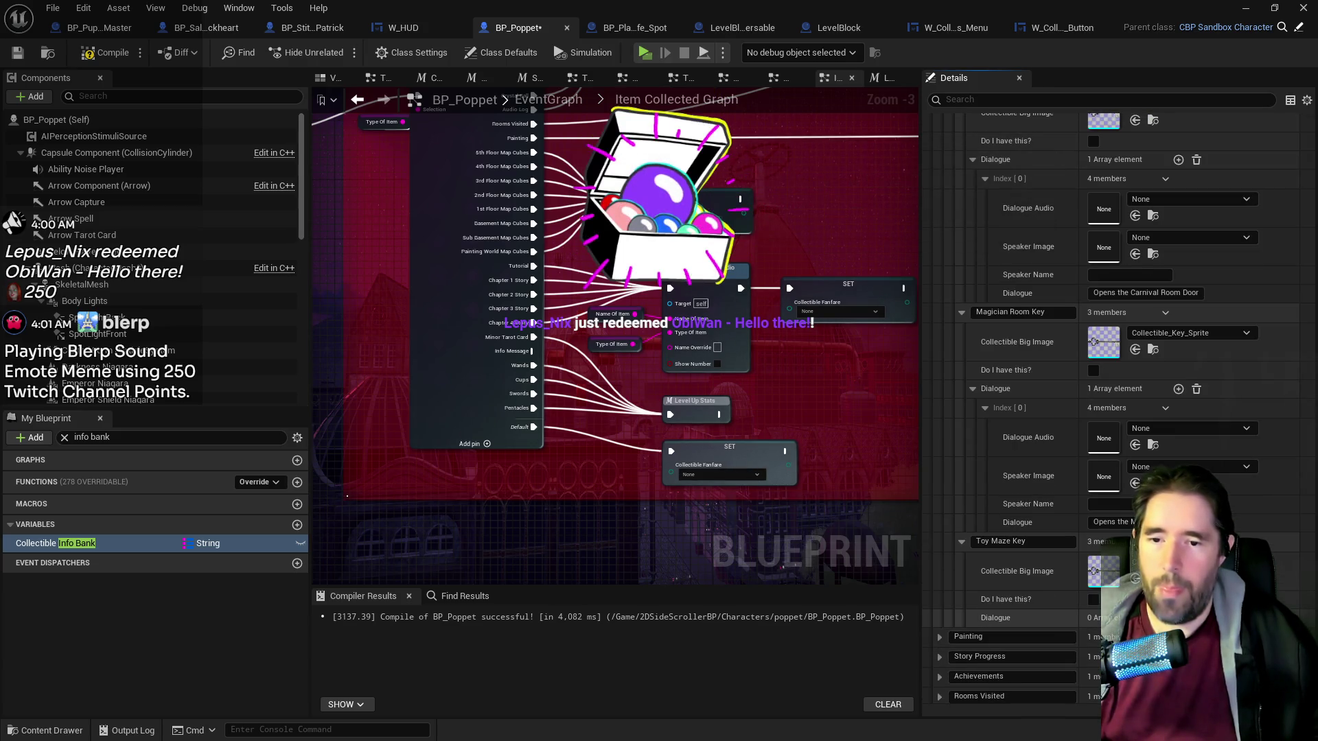
{"action": "left_click", "coordinate": [1178, 618]}
{"action": "scroll", "coordinate": [1123, 661], "scroll_direction": "down", "scroll_amount": 2}
{"action": "left_click", "coordinate": [1123, 663]}
{"action": "key", "text": "ctrl+v"}
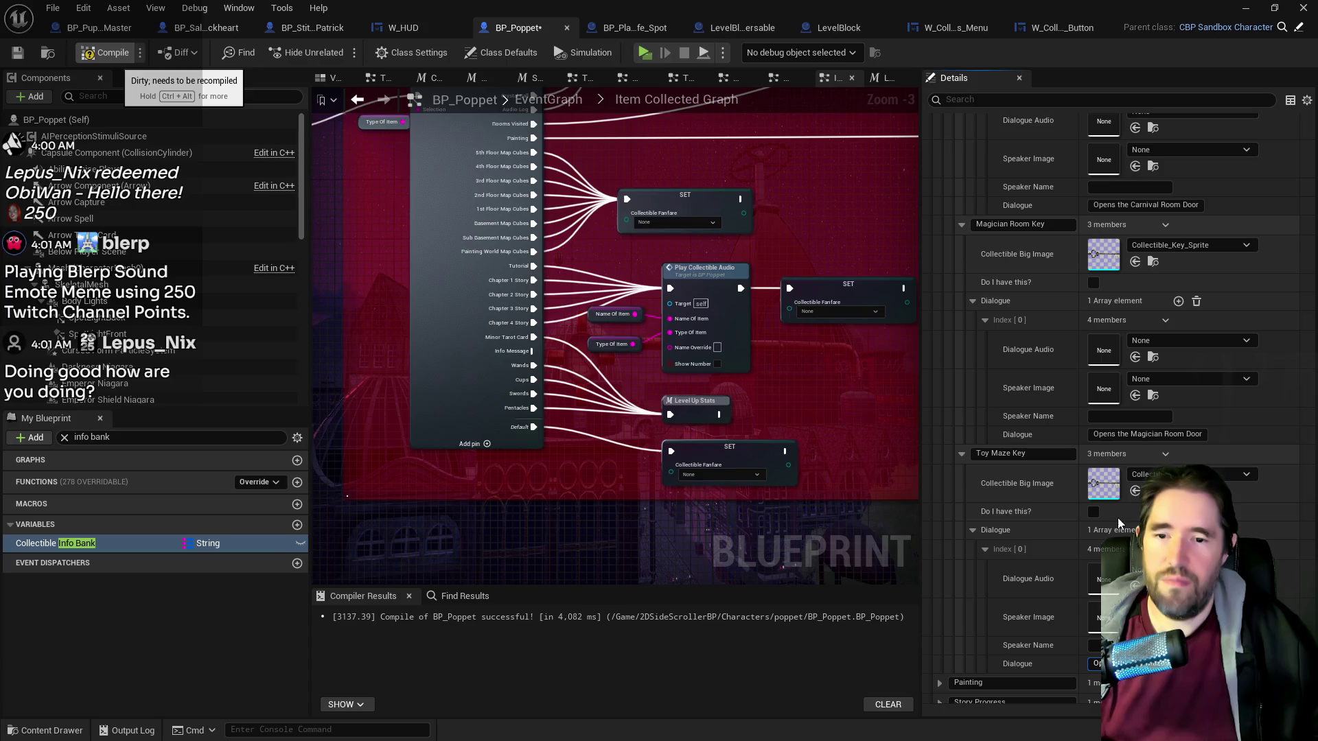
Recompile BP_Poppet and end the New Life, Carnival and Magician Room Key dialogues with a period.
{"action": "key", "text": "F7"}
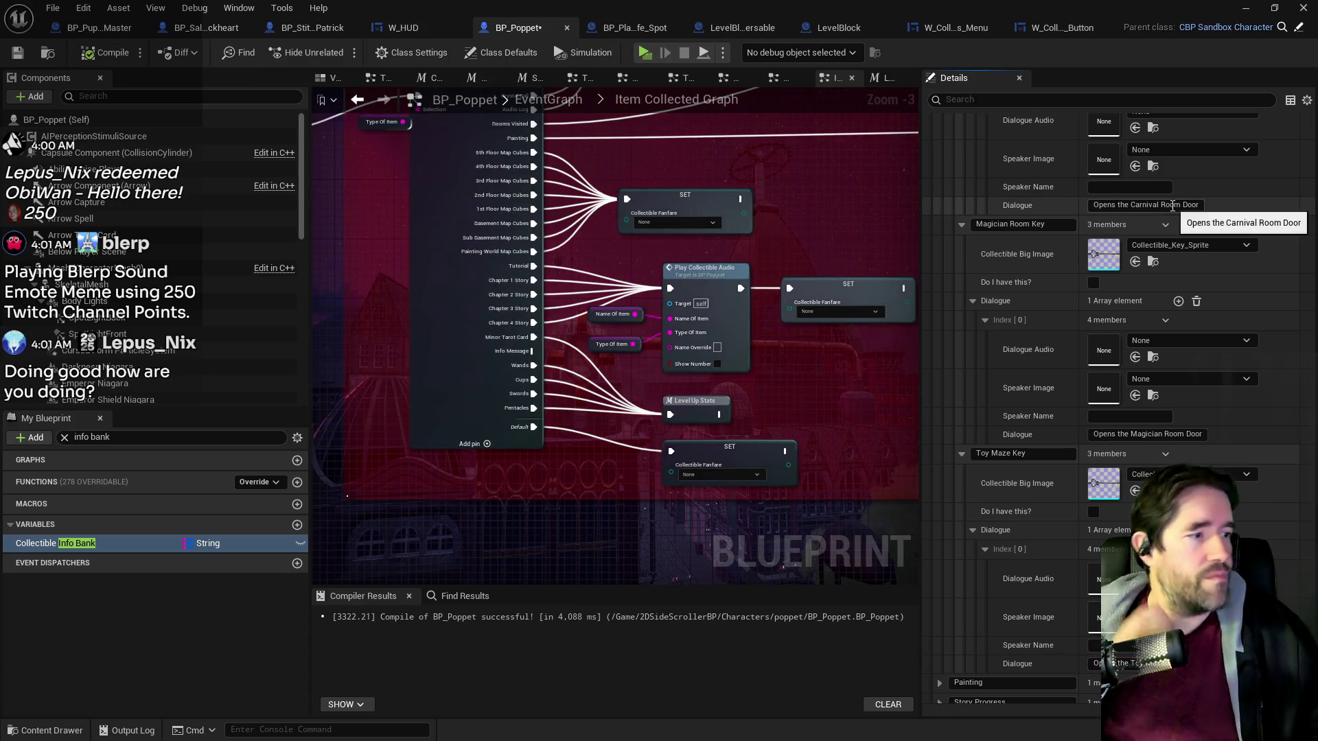
{"action": "scroll", "coordinate": [1167, 228], "scroll_direction": "up", "scroll_amount": 10}
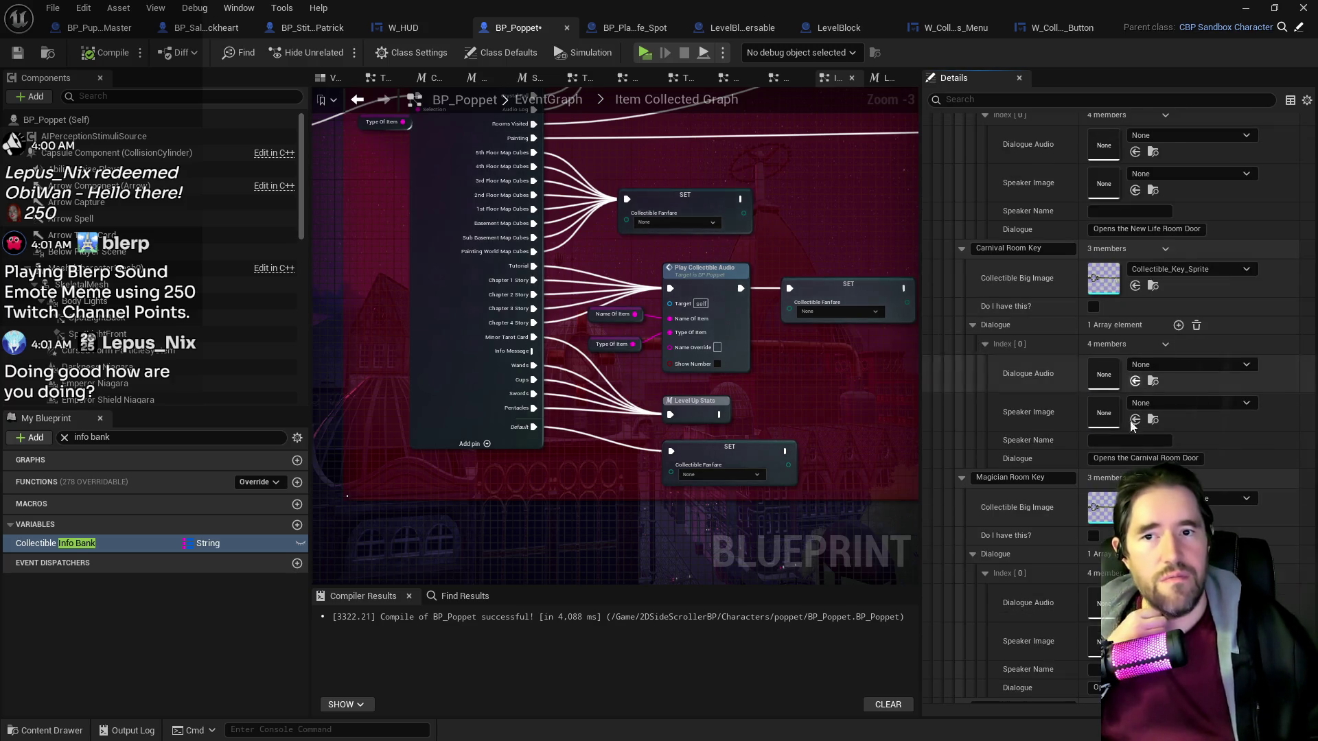
{"action": "scroll", "coordinate": [1128, 455], "scroll_direction": "up", "scroll_amount": 4}
{"action": "left_click_drag", "start_coordinate": [1139, 339], "coordinate": [1313, 348]}
{"action": "key", "text": "End"}
{"action": "type", "text": "."}
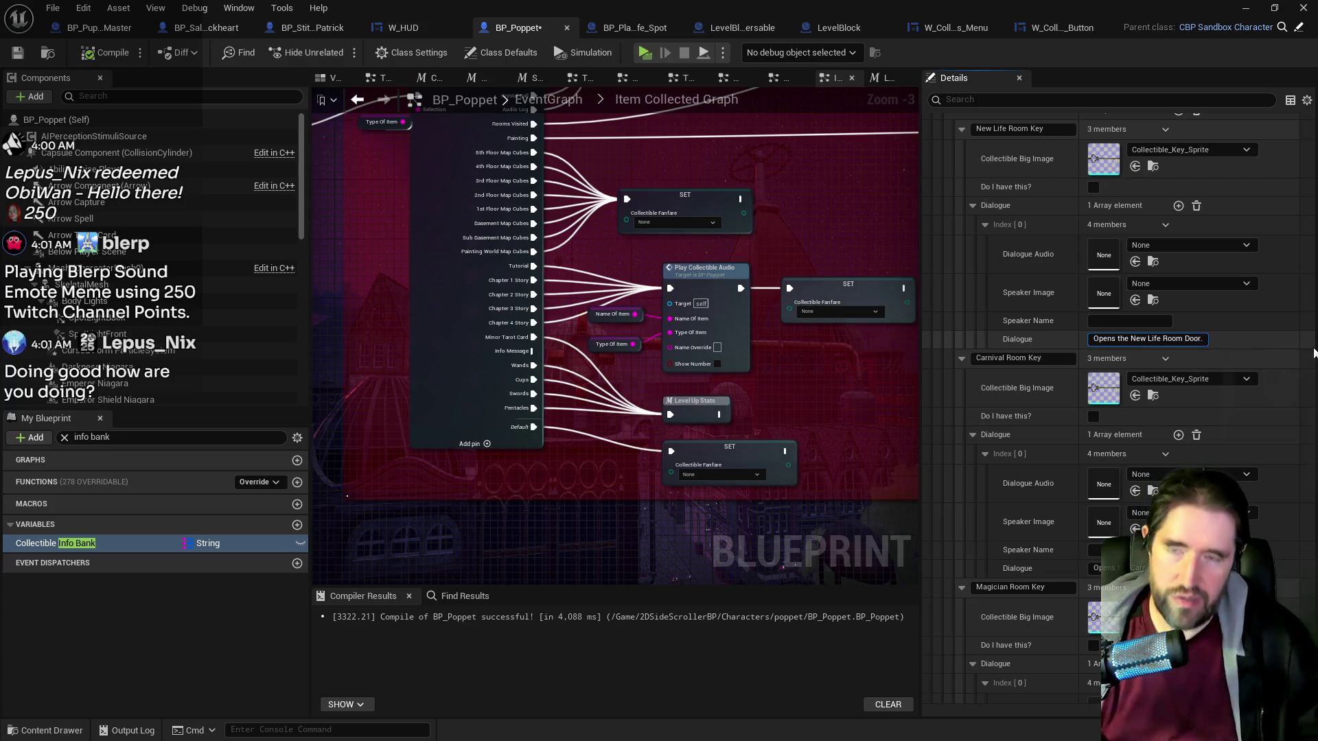
{"action": "left_click", "coordinate": [1126, 568]}
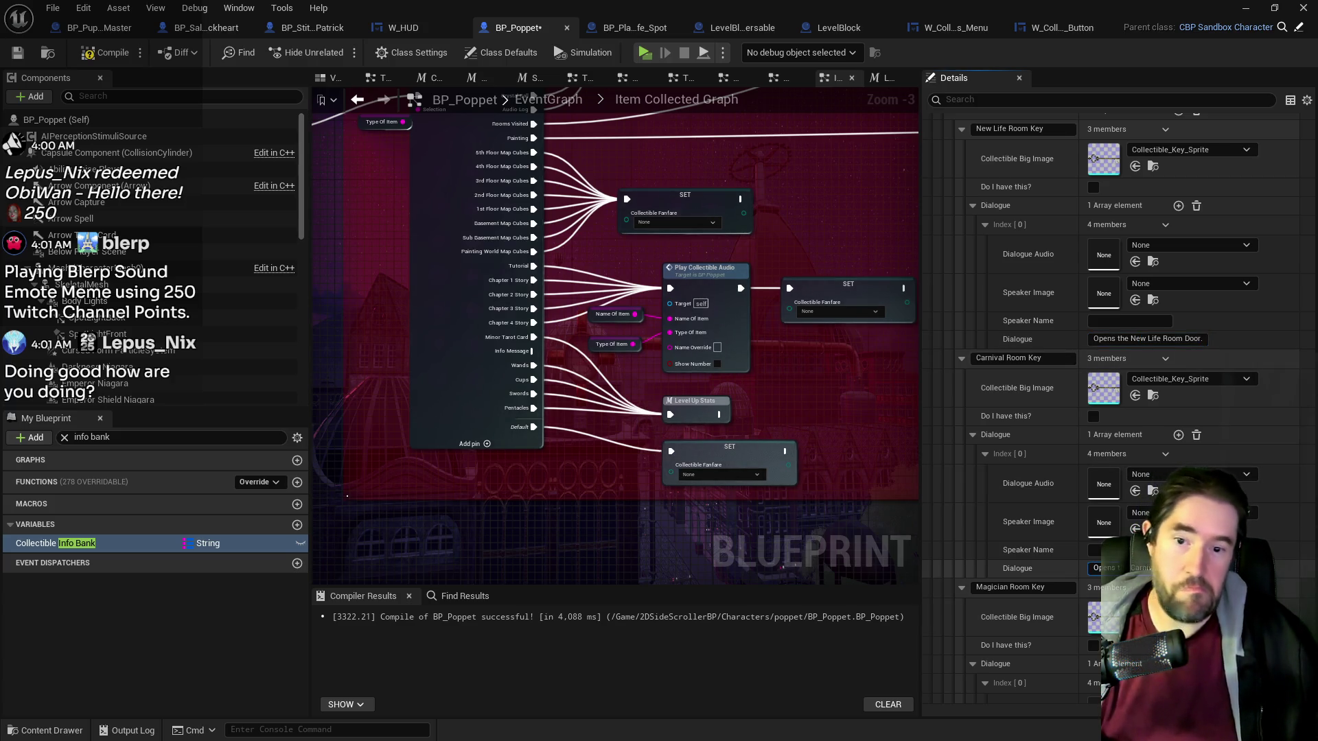
{"action": "scroll", "coordinate": [1117, 402], "scroll_direction": "down", "scroll_amount": 2}
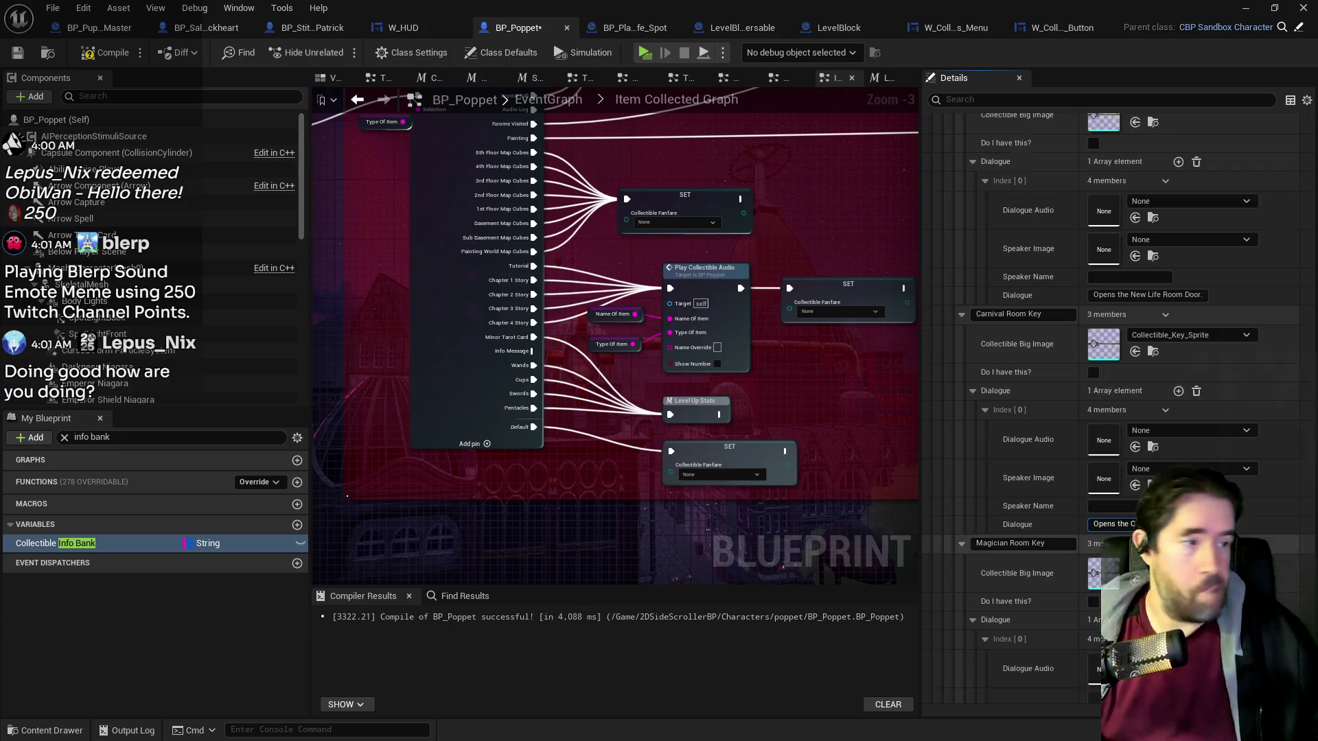
{"action": "scroll", "coordinate": [1118, 402], "scroll_direction": "down", "scroll_amount": 5}
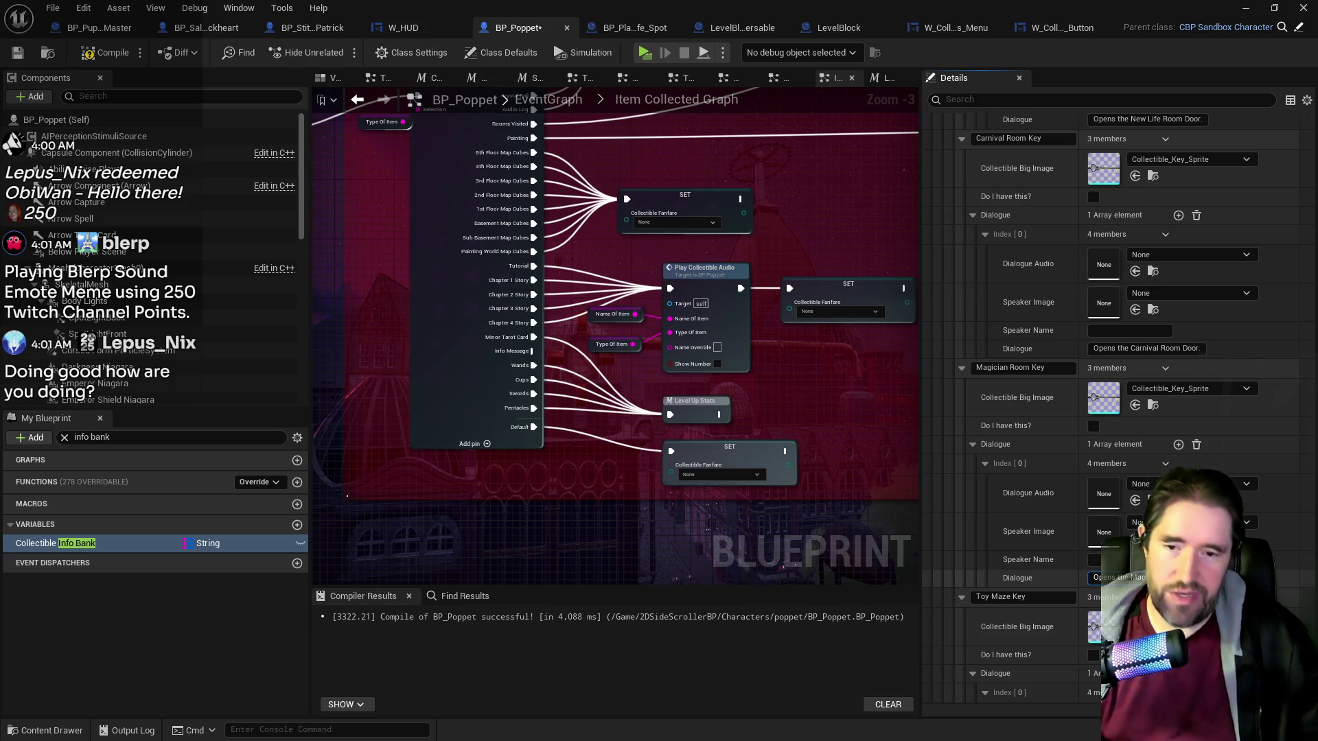
{"action": "scroll", "coordinate": [1117, 402], "scroll_direction": "down", "scroll_amount": 1}
{"action": "scroll", "coordinate": [1118, 402], "scroll_direction": "down", "scroll_amount": 5}
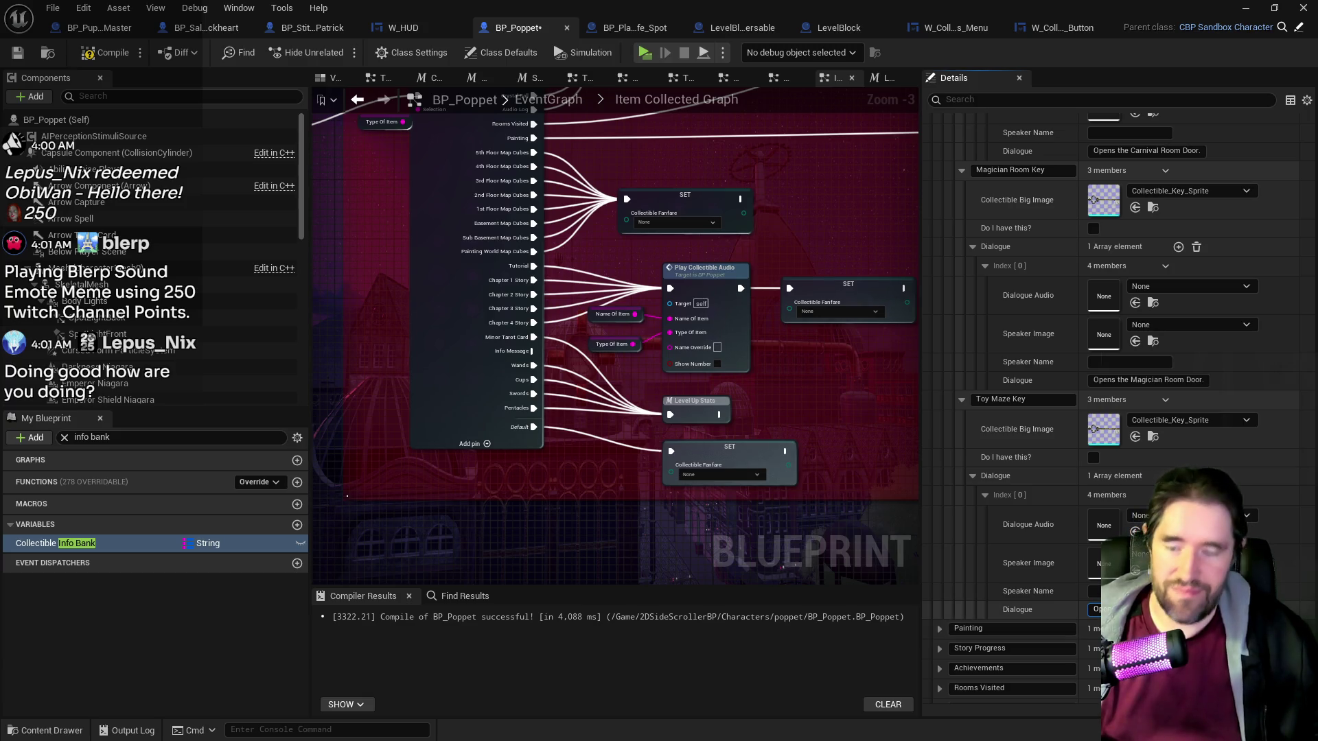
{"action": "key", "text": "Return"}
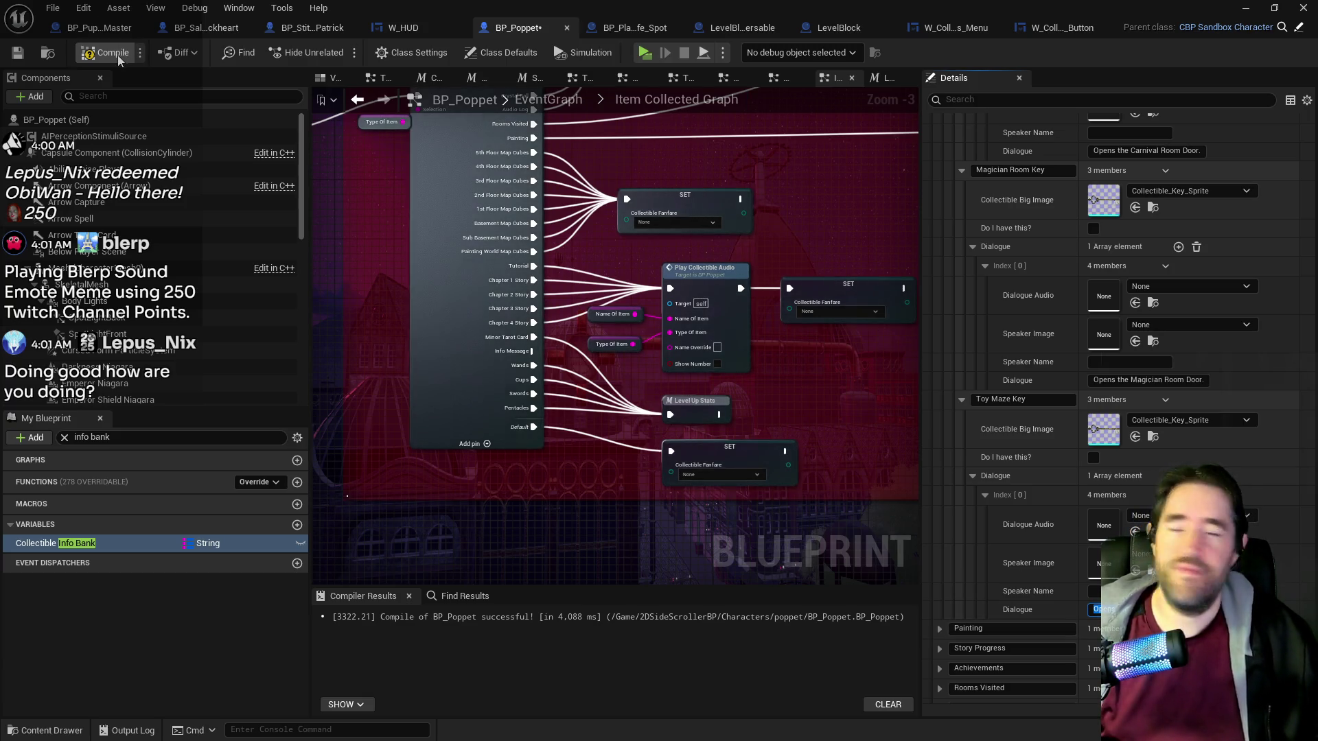
Compile and save BP_Poppet, then bring the level editor forward.
{"action": "left_click", "coordinate": [18, 54]}
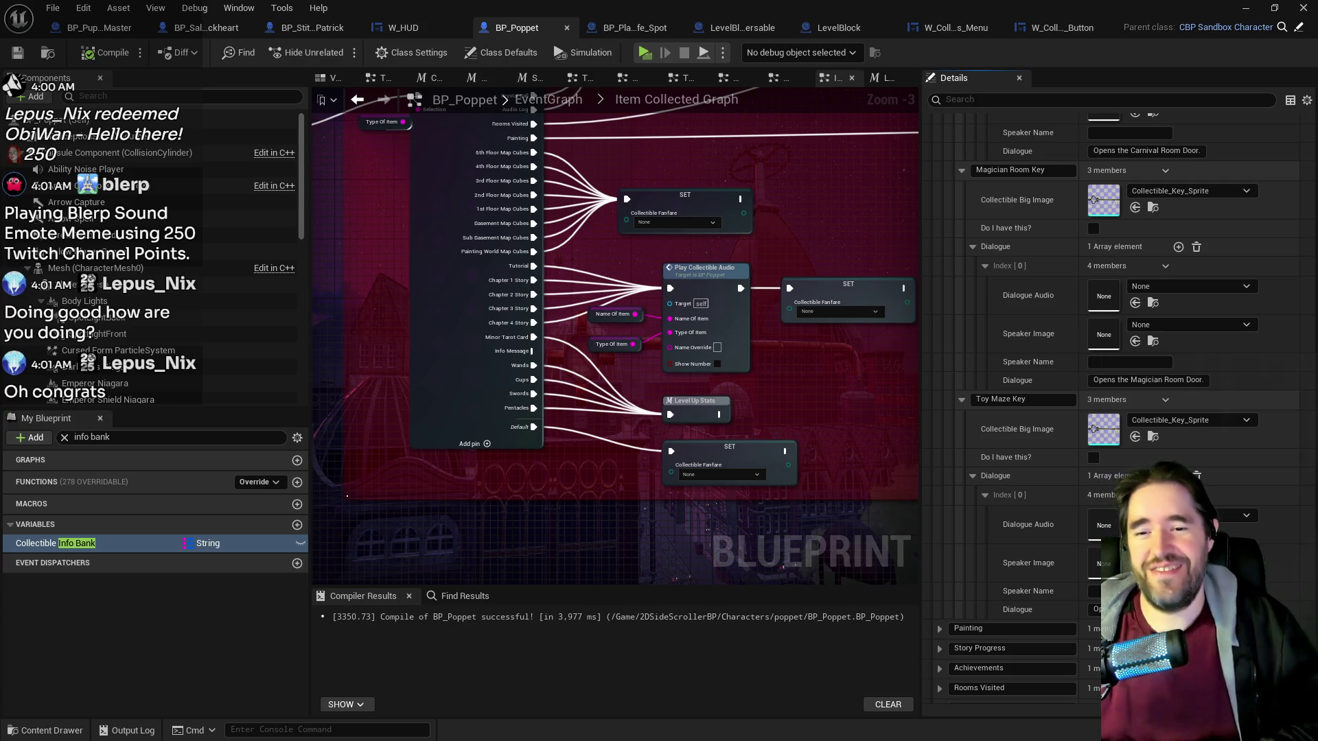
{"action": "left_click", "coordinate": [1244, 7]}
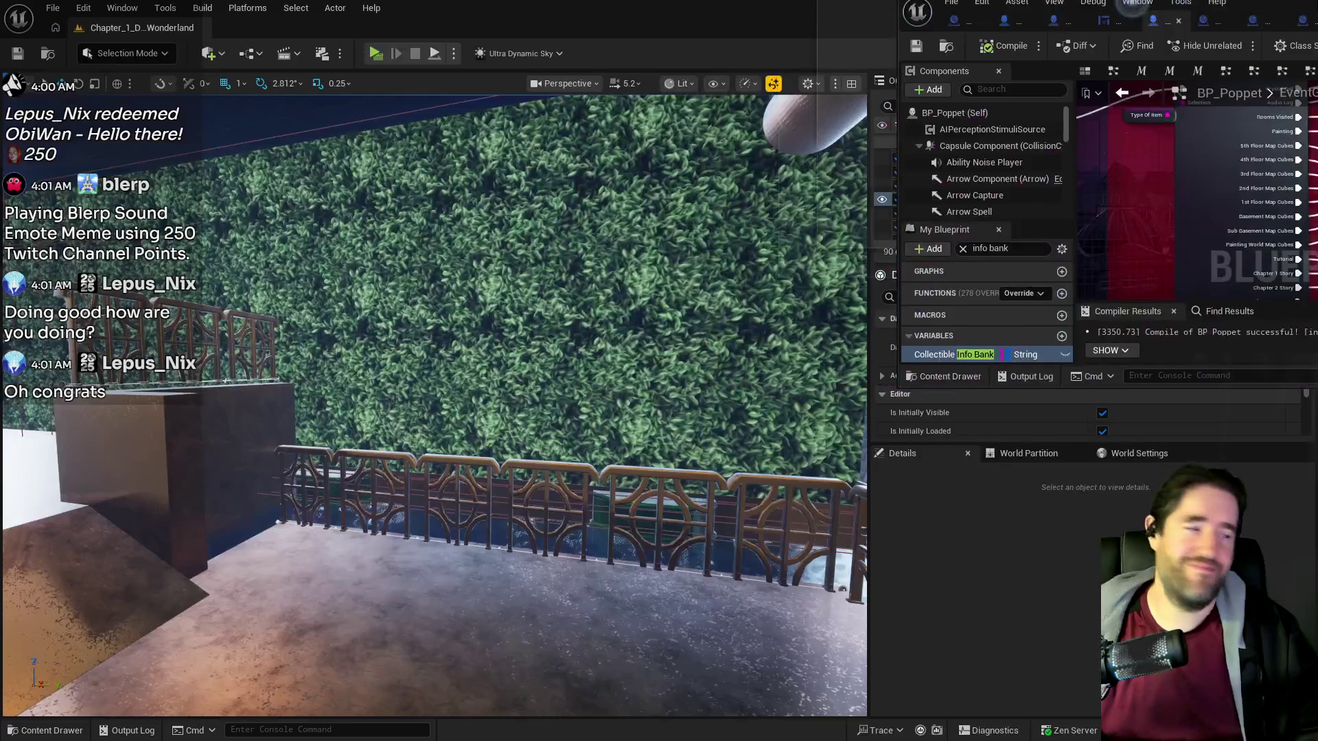
Unload the 25 DL_C2 data layers, from Crows_Nest through The_Underworld.
{"action": "key", "text": "w"}
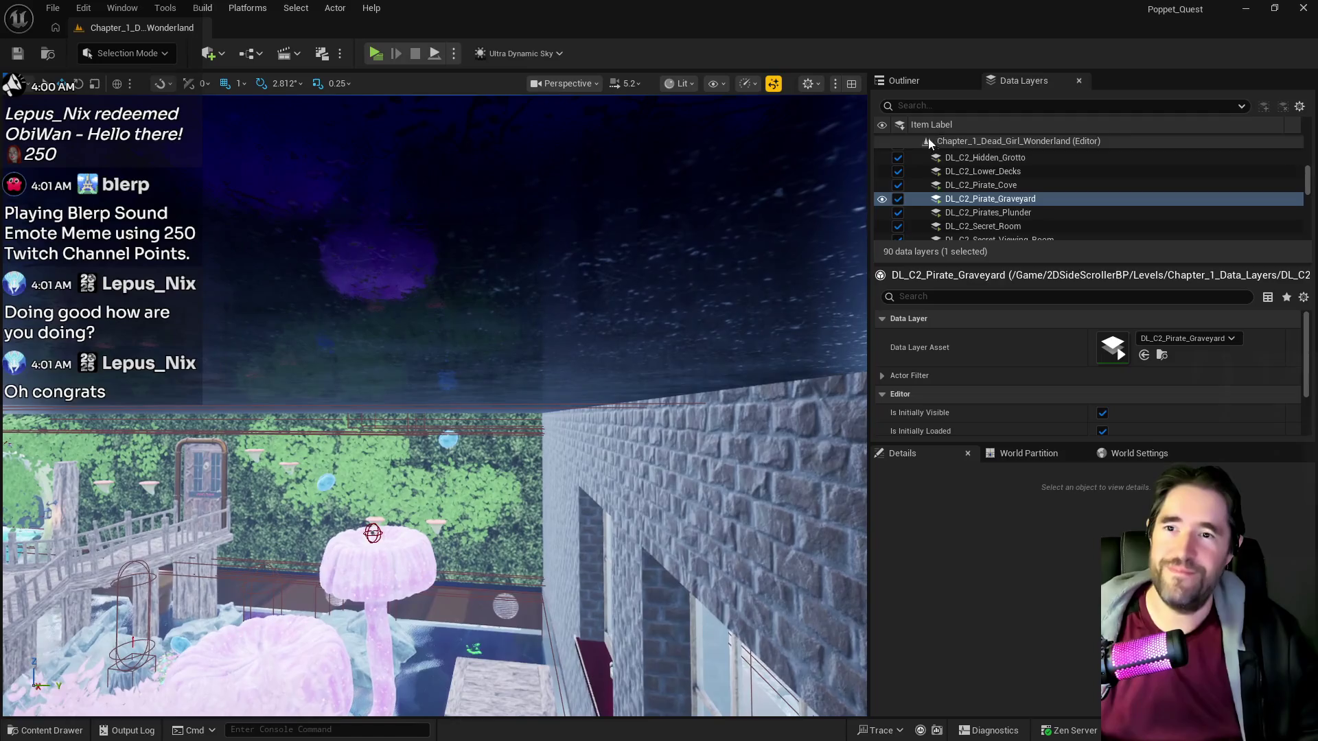
{"action": "scroll", "coordinate": [985, 179], "scroll_direction": "up", "scroll_amount": 3}
{"action": "scroll", "coordinate": [991, 200], "scroll_direction": "up", "scroll_amount": 5}
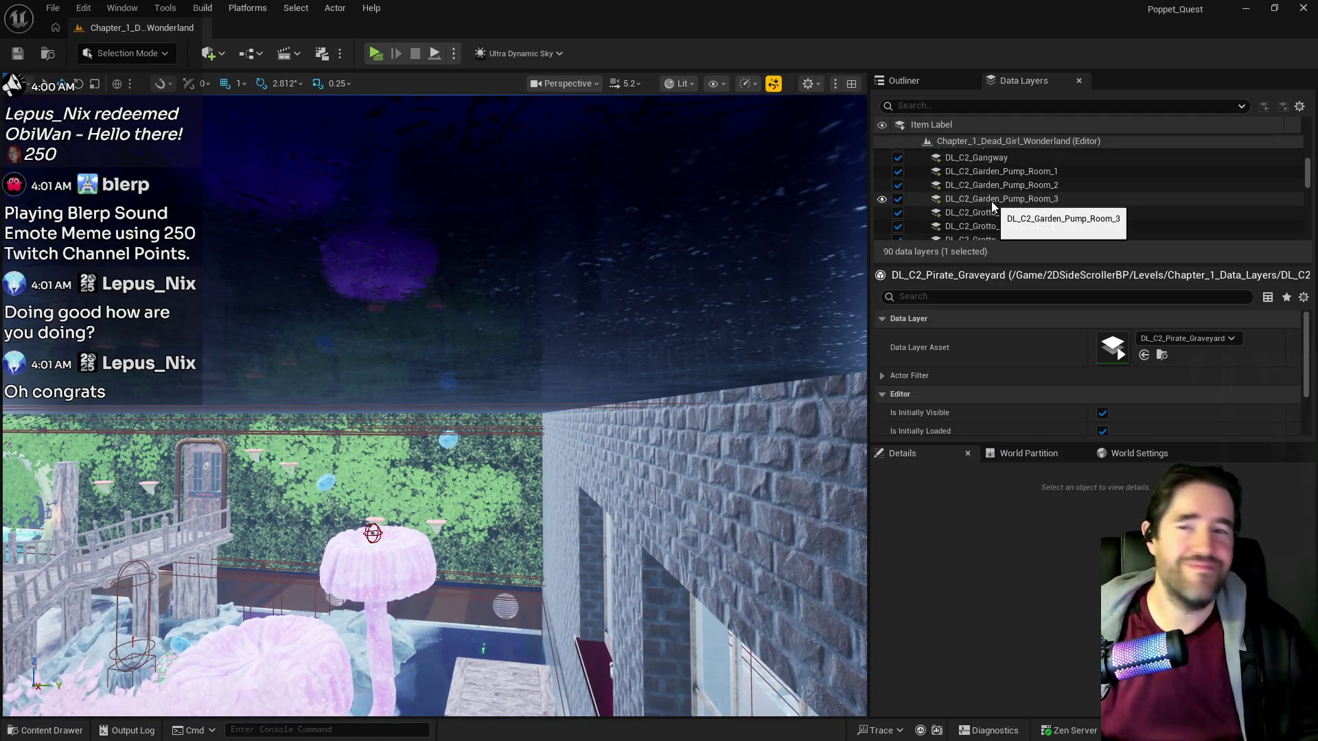
{"action": "left_click", "coordinate": [993, 218]}
{"action": "scroll", "coordinate": [996, 226], "scroll_direction": "down", "scroll_amount": 5}
{"action": "scroll", "coordinate": [999, 229], "scroll_direction": "up", "scroll_amount": 1}
{"action": "scroll", "coordinate": [1000, 229], "scroll_direction": "down", "scroll_amount": 5}
{"action": "scroll", "coordinate": [1002, 219], "scroll_direction": "down", "scroll_amount": 3}
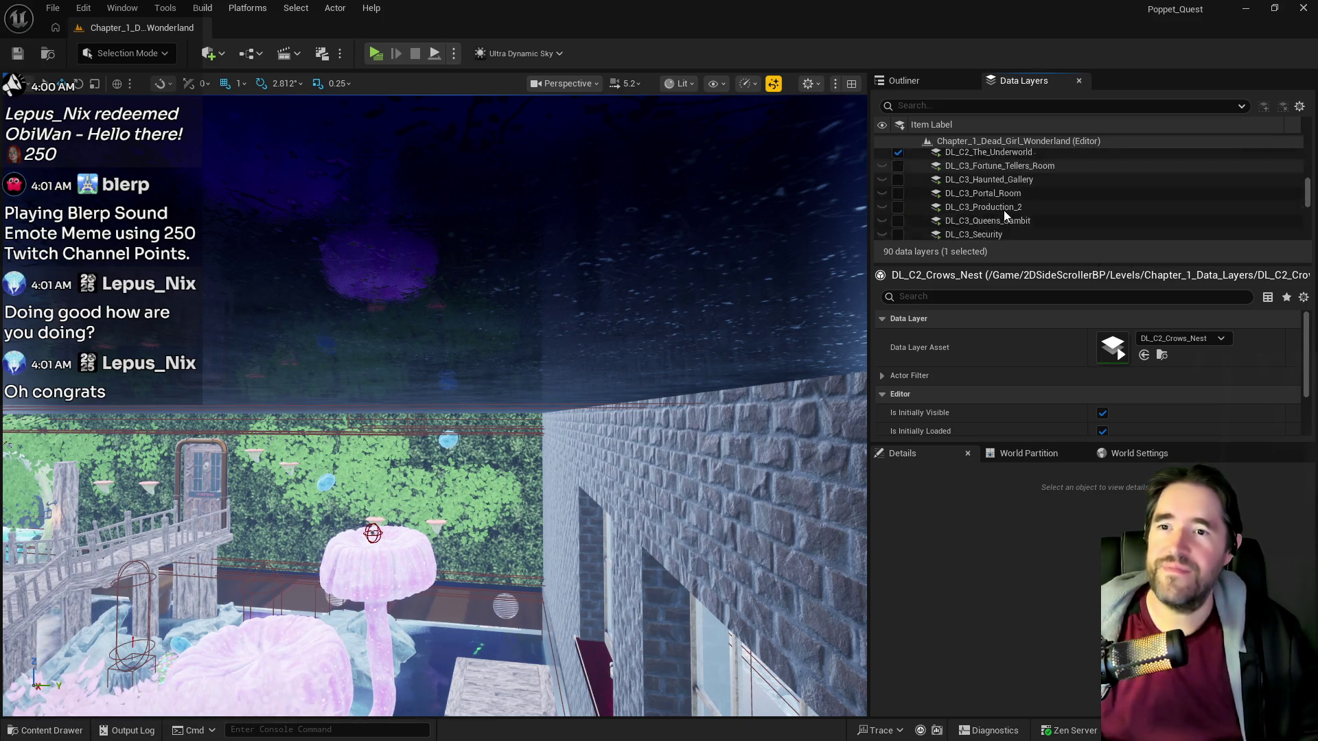
{"action": "left_click", "coordinate": [988, 197], "text": "shift"}
{"action": "left_click", "coordinate": [900, 195]}
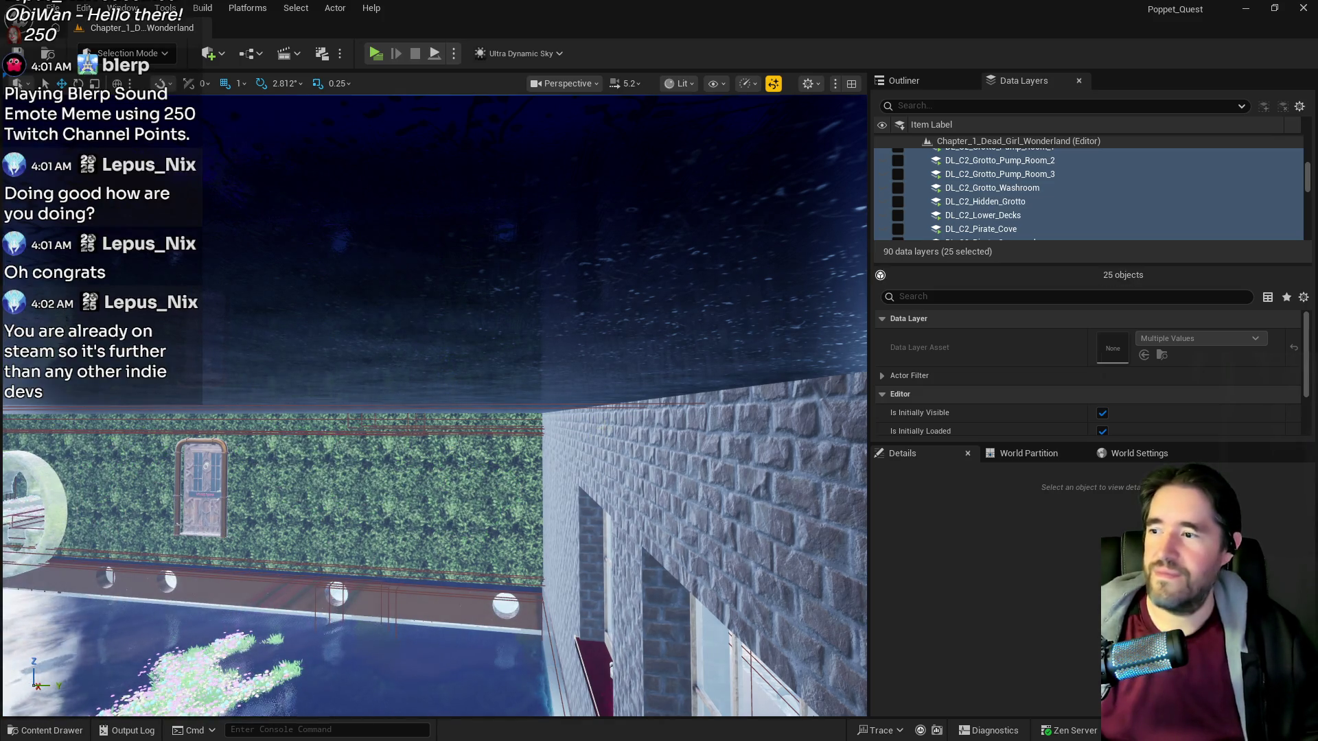
Fly the camera through the hedge grotto and brick room up to the Magician Room door.
{"action": "key", "text": "w"}
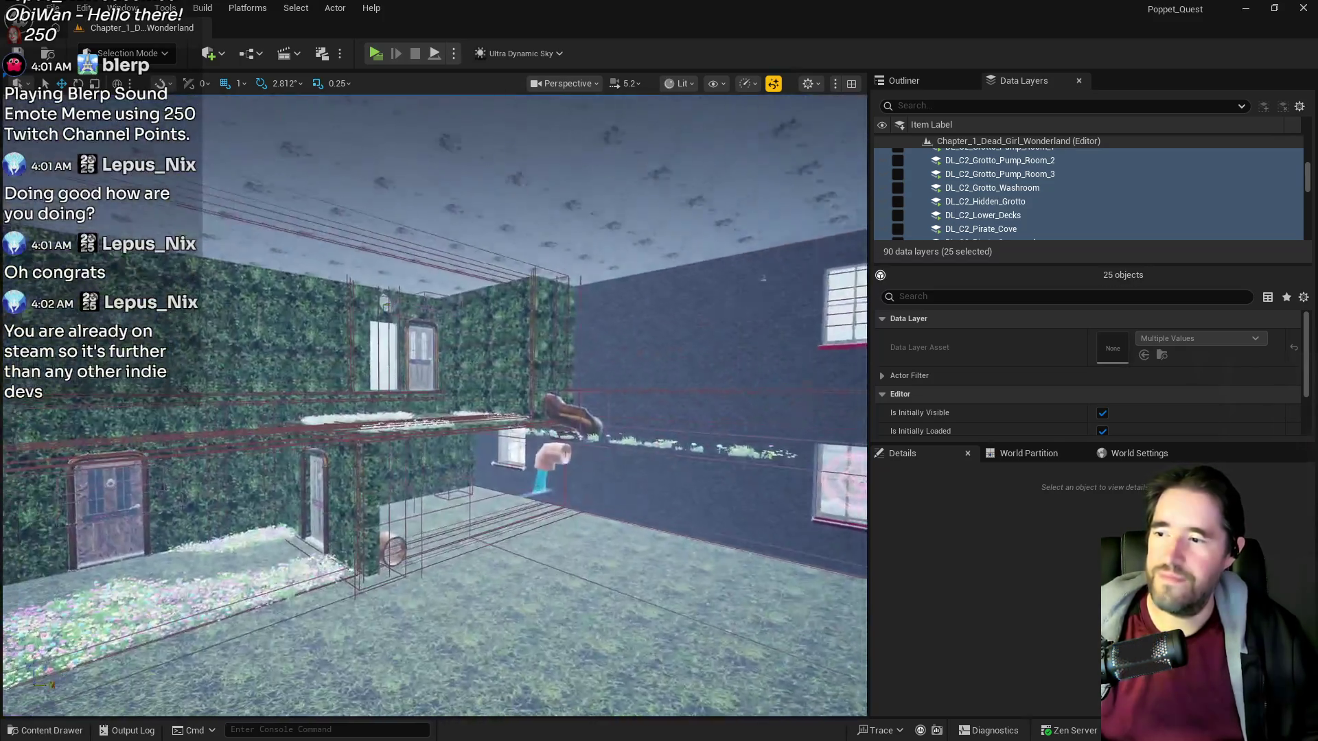
{"action": "key", "text": "w"}
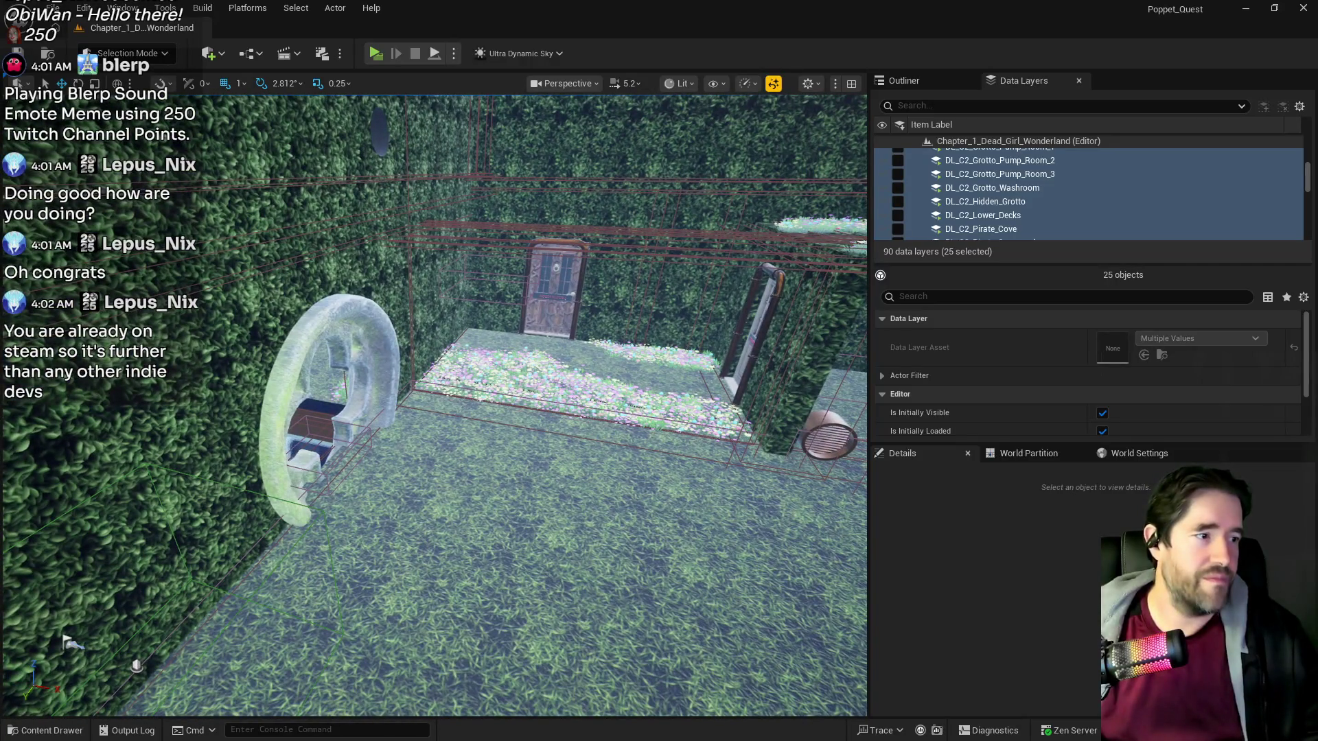
{"action": "key", "text": "w"}
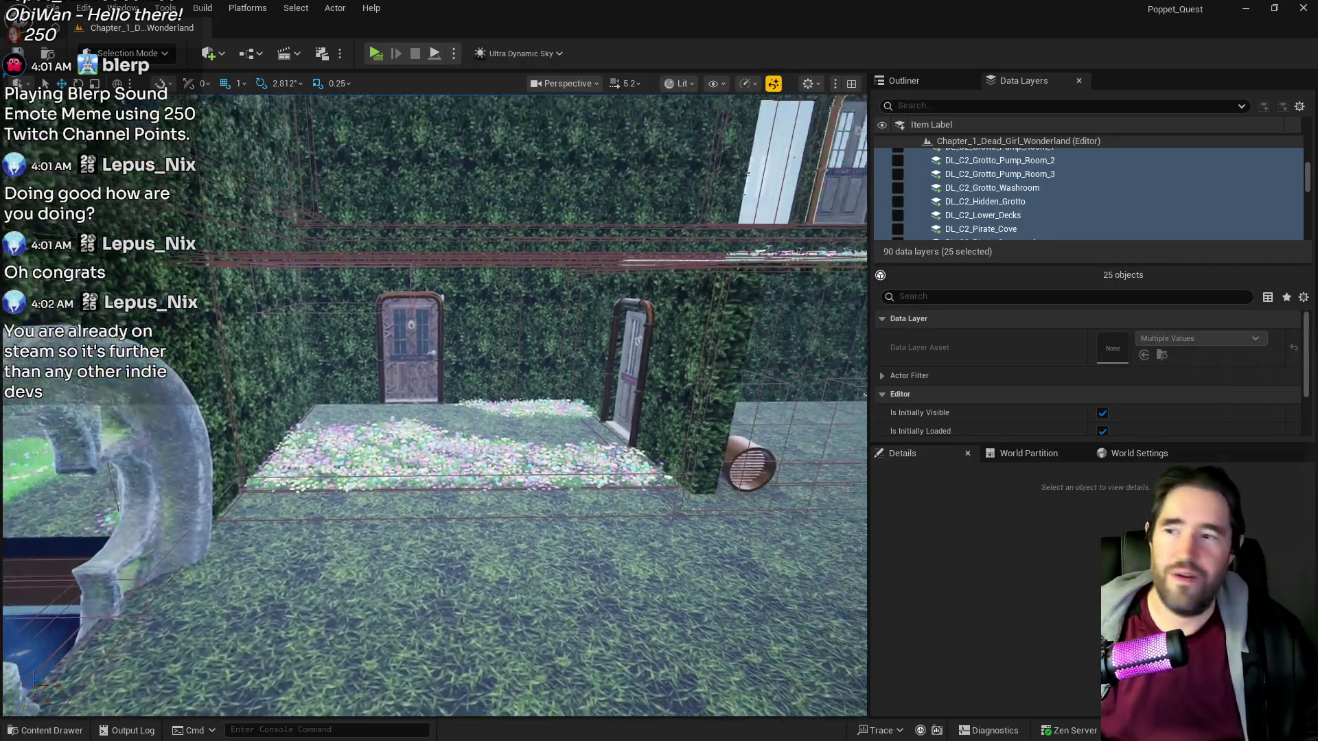
{"action": "key", "text": "w"}
{"action": "key", "text": "w"}
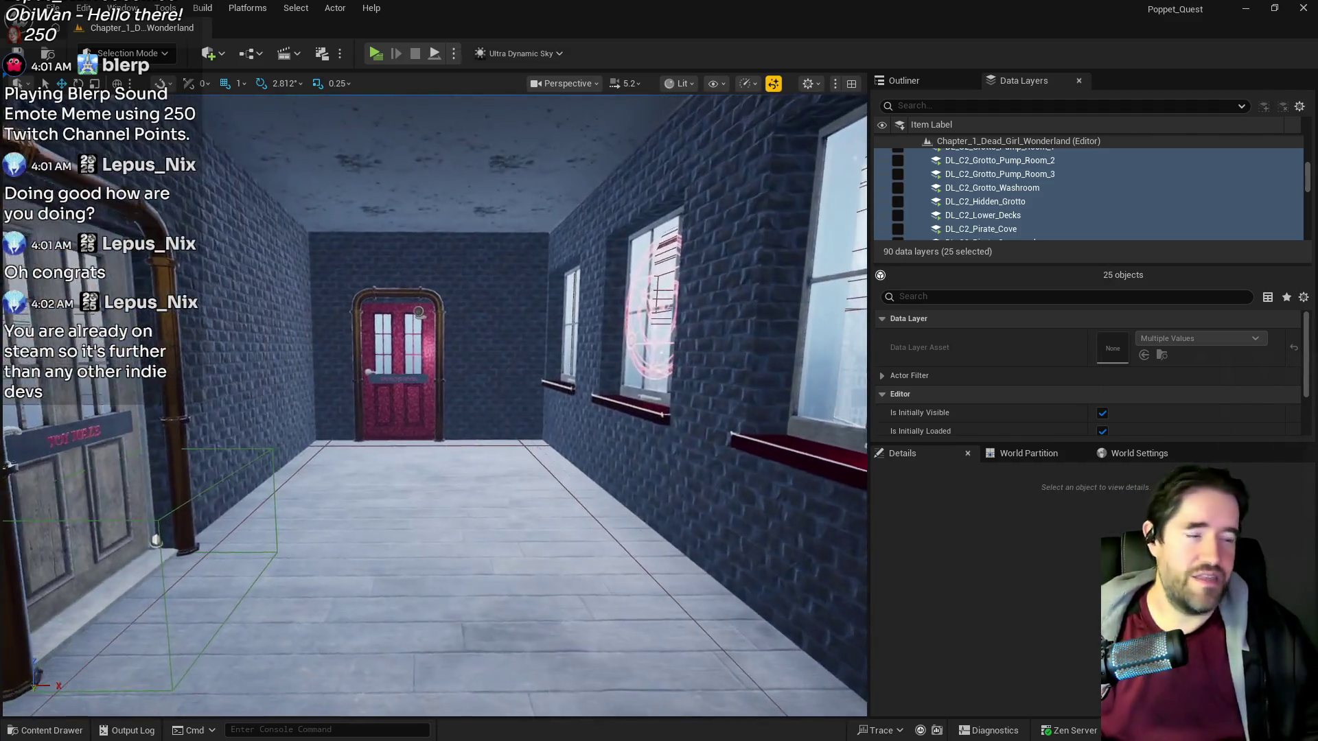
{"action": "key", "text": "w"}
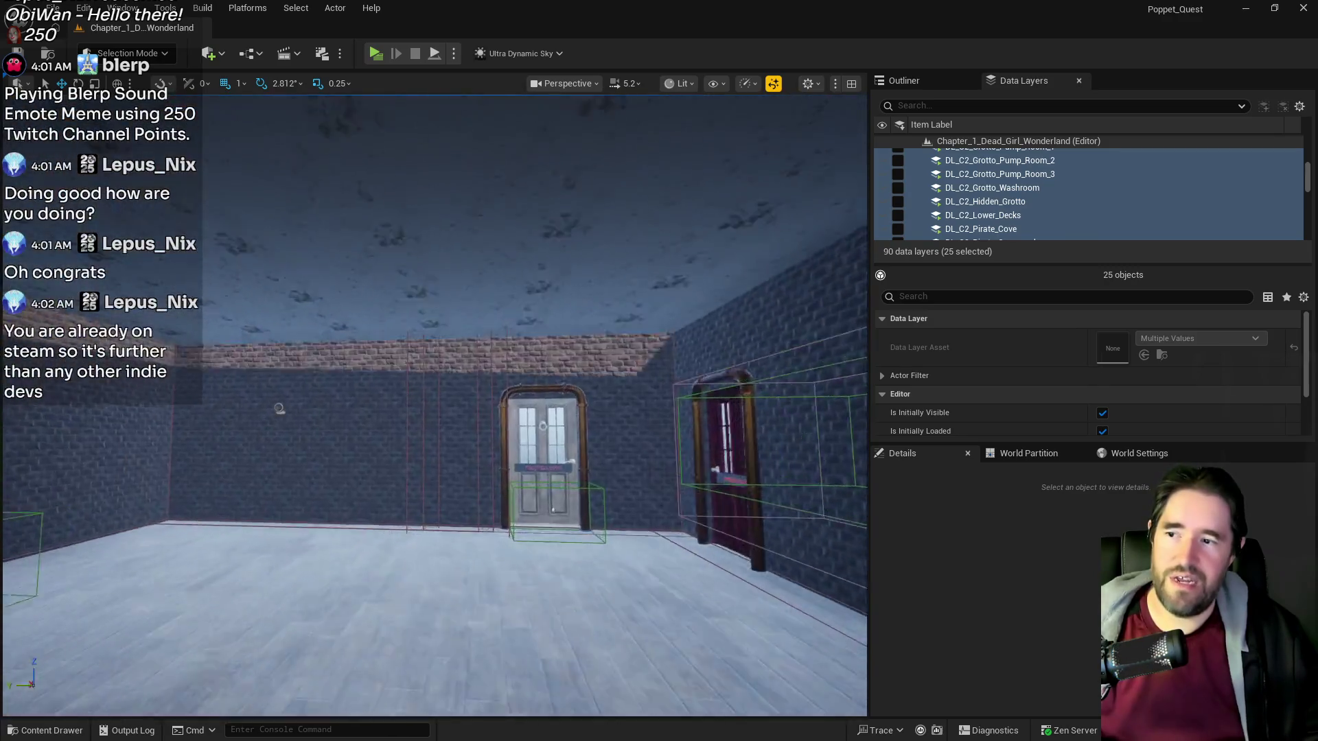
{"action": "key", "text": "w"}
Make the 22 DL_C1 layers, Carnival_Room through Washroom, visible and loaded in the editor.
{"action": "scroll", "coordinate": [962, 204], "scroll_direction": "up", "scroll_amount": 5}
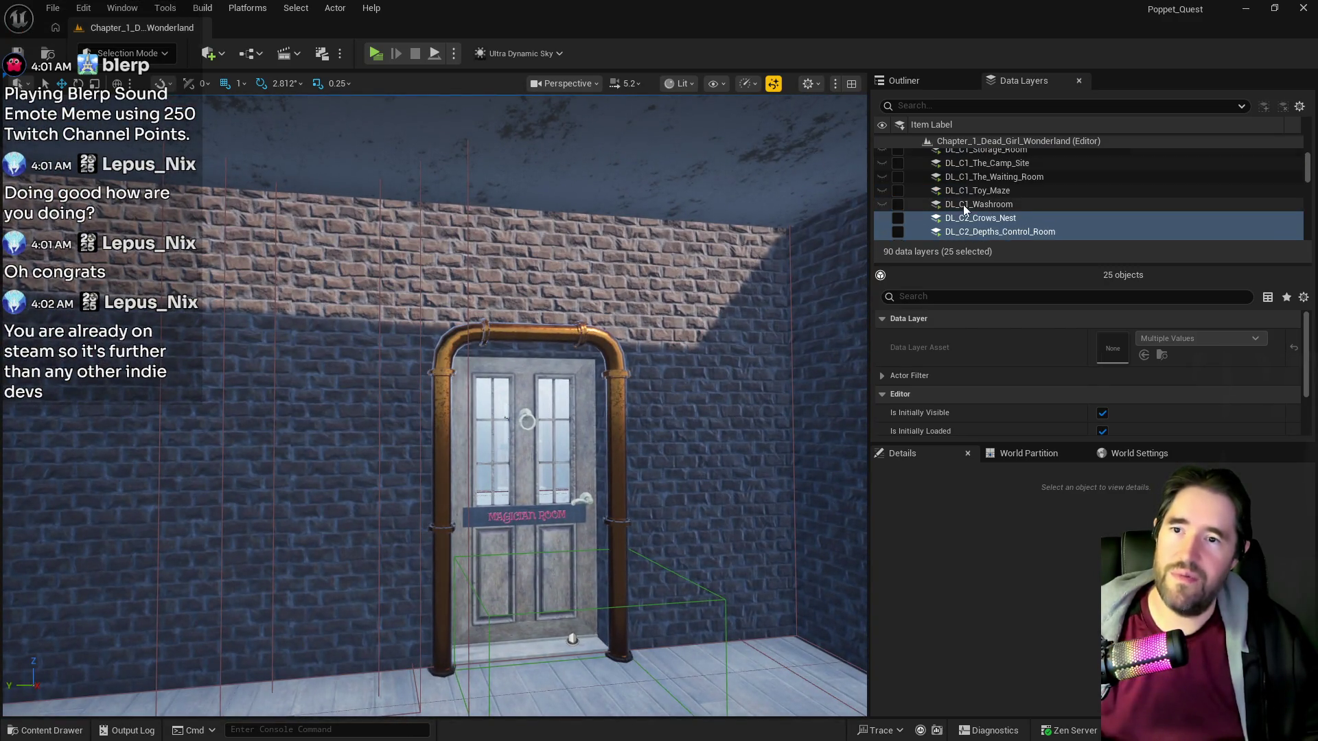
{"action": "left_click", "coordinate": [962, 205]}
{"action": "scroll", "coordinate": [962, 204], "scroll_direction": "up", "scroll_amount": 4}
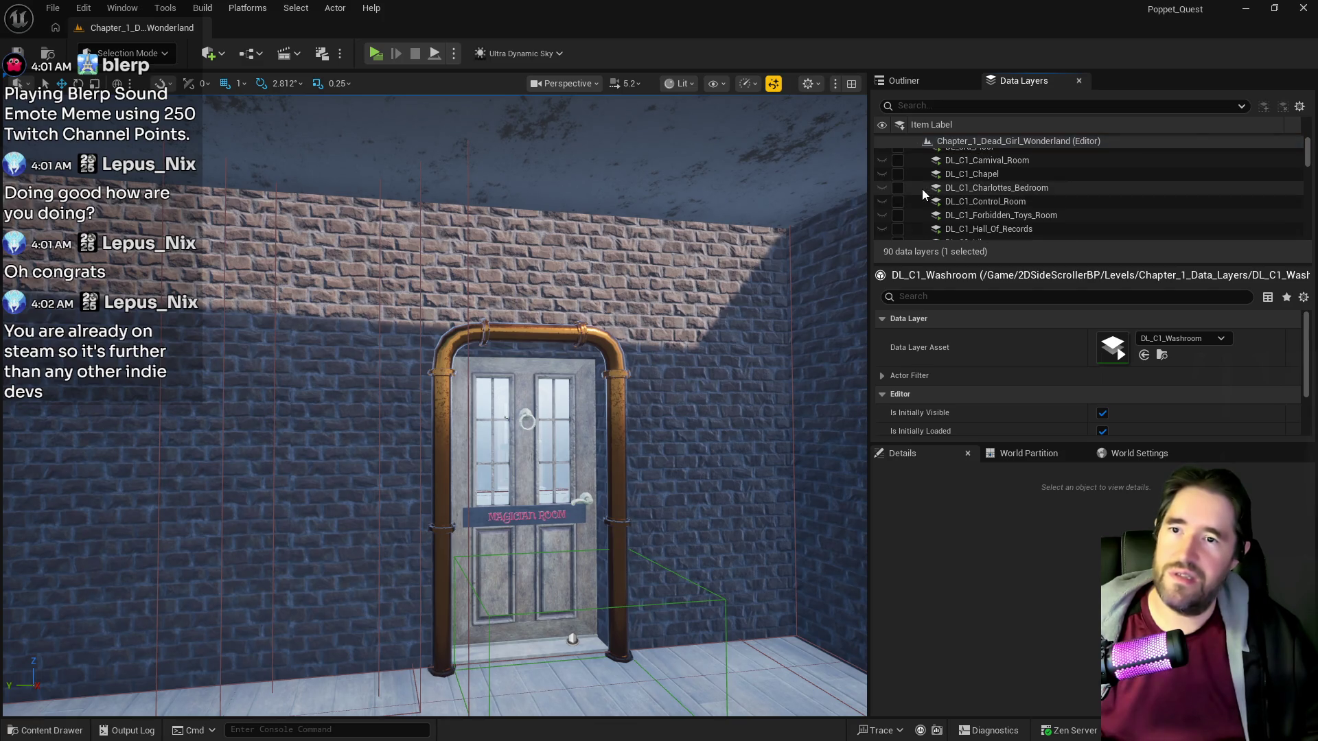
{"action": "scroll", "coordinate": [933, 186], "scroll_direction": "up", "scroll_amount": 1}
{"action": "left_click", "coordinate": [900, 171], "text": "shift"}
{"action": "left_click", "coordinate": [898, 170]}
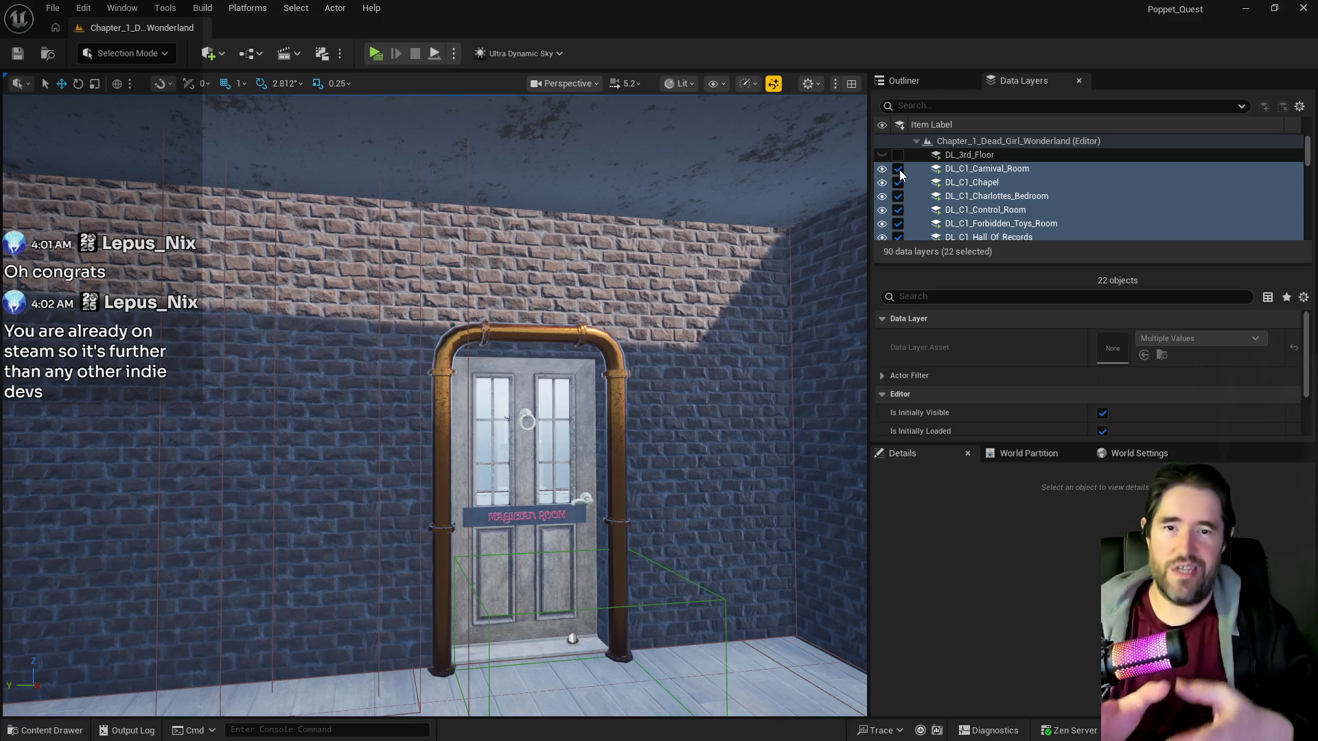
{"action": "left_click", "coordinate": [897, 169]}
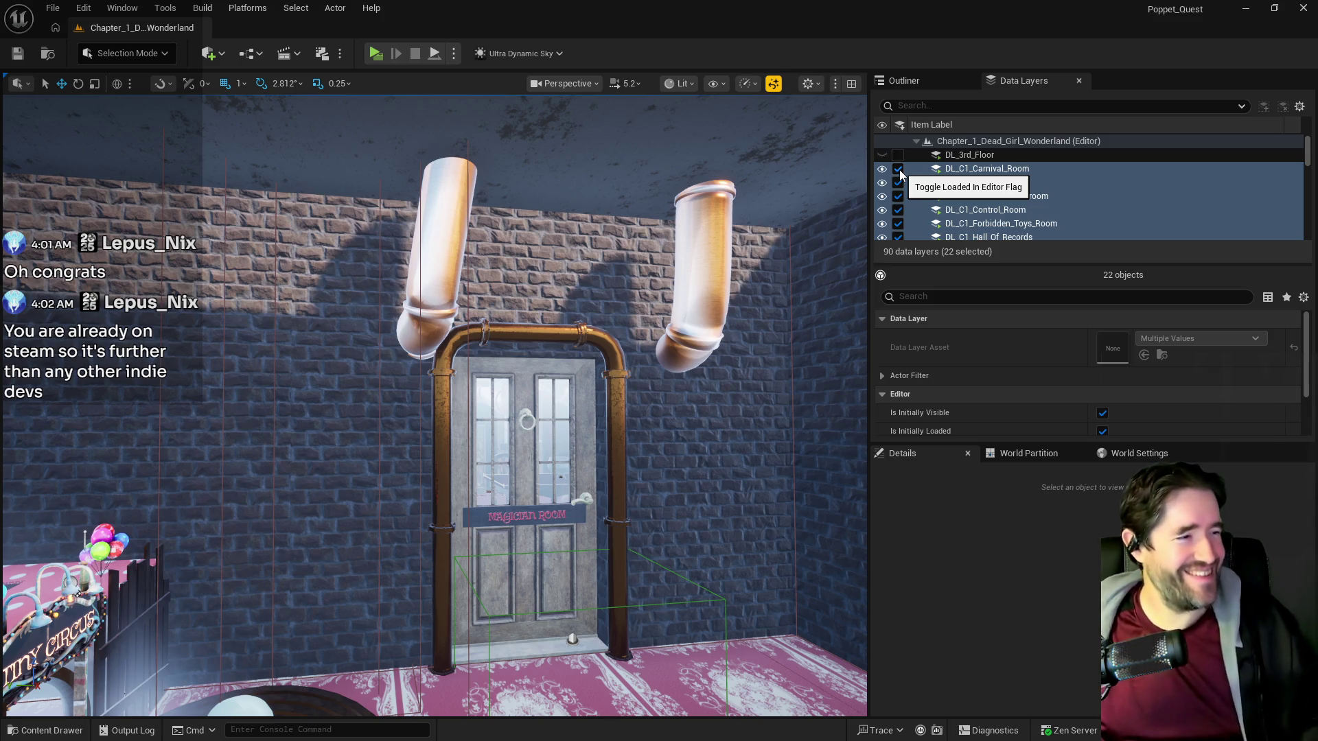
{"action": "mouse_move", "coordinate": [759, 509]}
{"action": "left_mouse_down"}
{"action": "mouse_move", "coordinate": [645, 501]}
{"action": "mouse_move", "coordinate": [679, 508]}
{"action": "mouse_move", "coordinate": [685, 538]}
{"action": "mouse_move", "coordinate": [645, 570]}
{"action": "mouse_move", "coordinate": [594, 506]}
{"action": "mouse_move", "coordinate": [576, 505]}
{"action": "mouse_move", "coordinate": [445, 278]}
{"action": "left_mouse_up"}
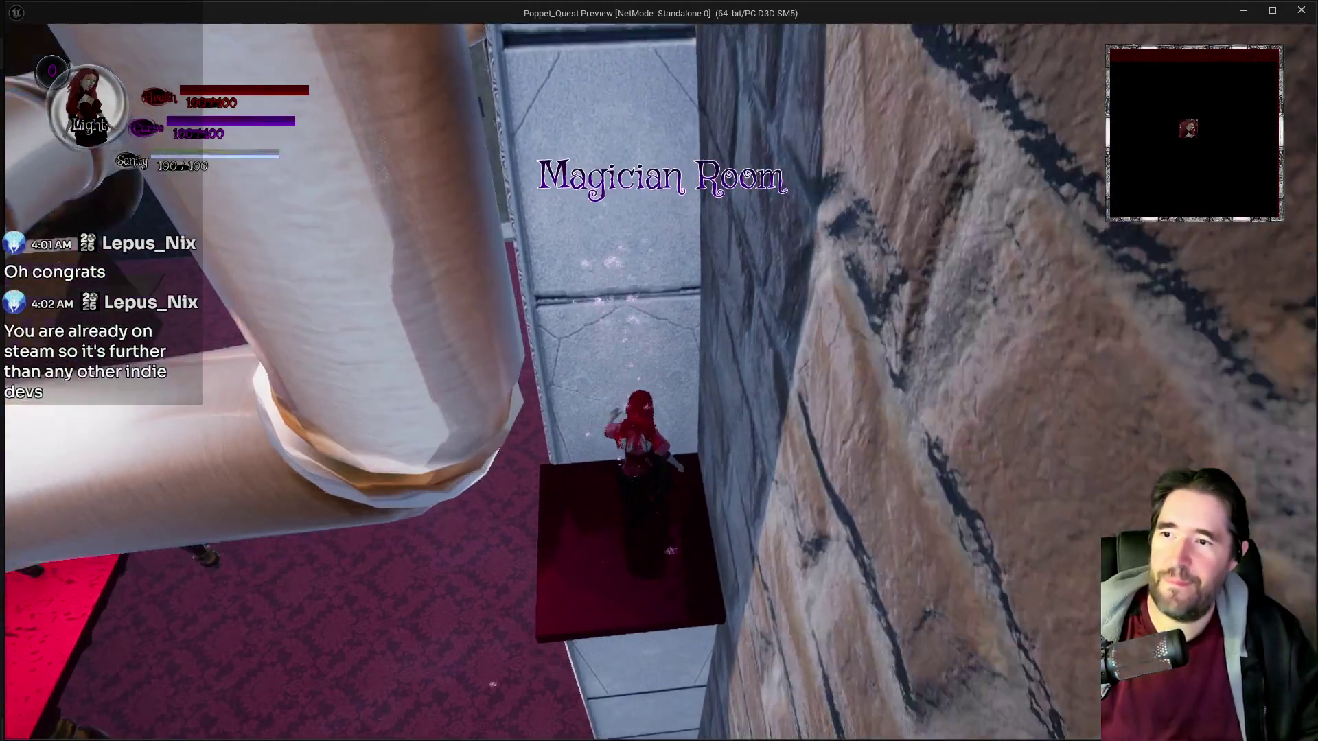
In the running preview, go to pause menu Collectibles > Door Keys > Magician Room Key.
{"action": "key", "text": "Escape"}
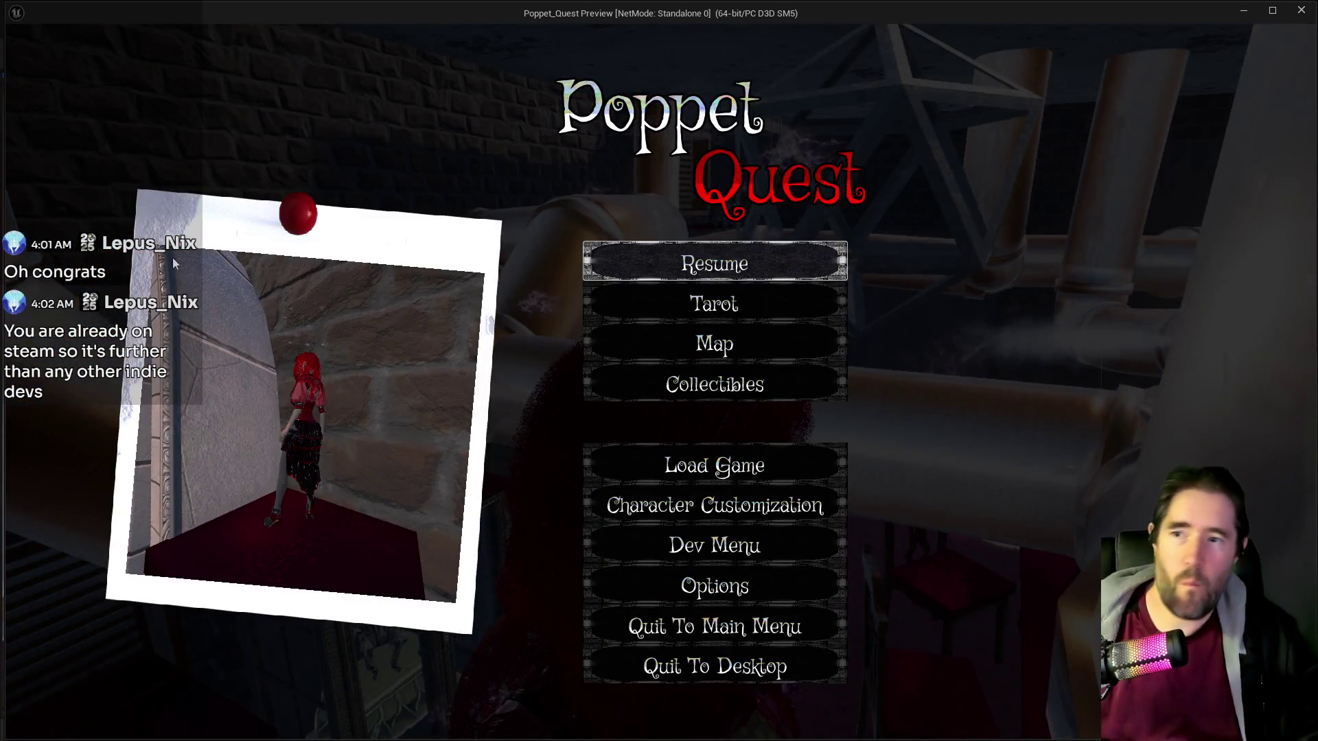
{"action": "left_click", "coordinate": [625, 386]}
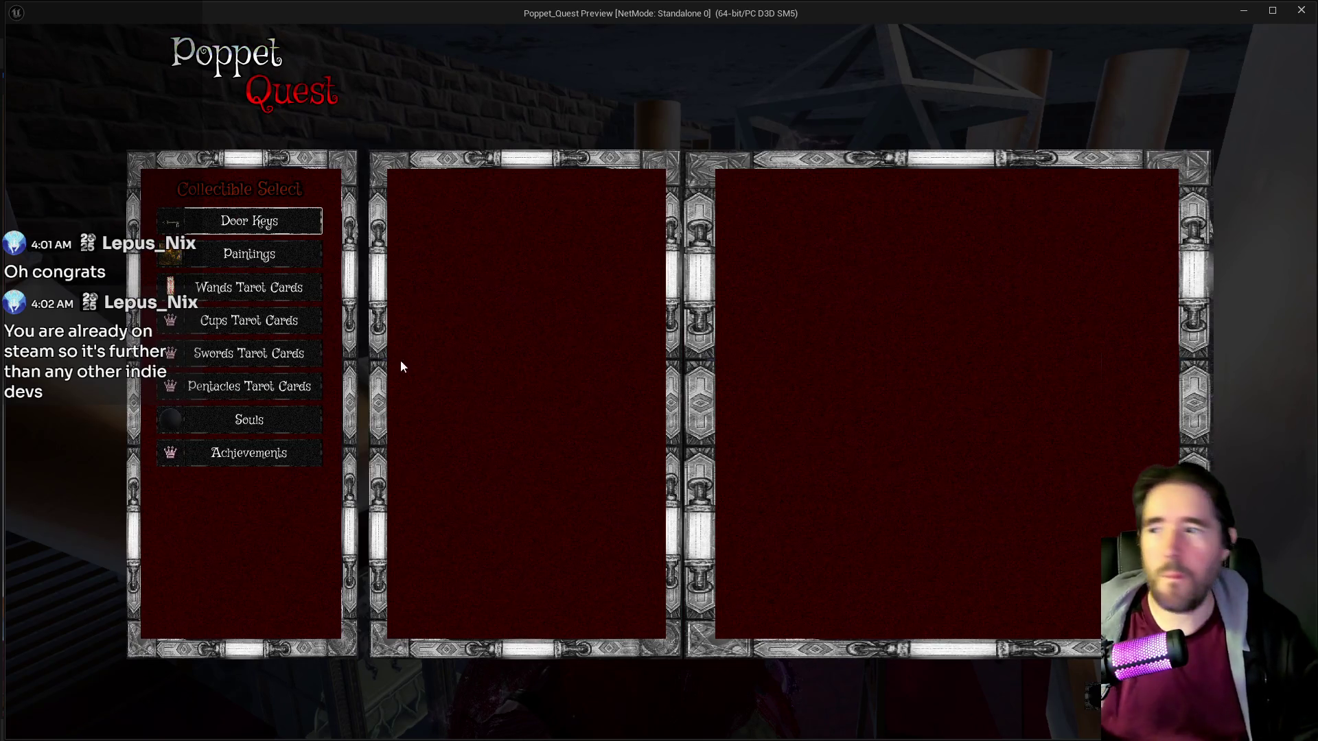
{"action": "left_click", "coordinate": [249, 221]}
{"action": "left_click", "coordinate": [497, 196]}
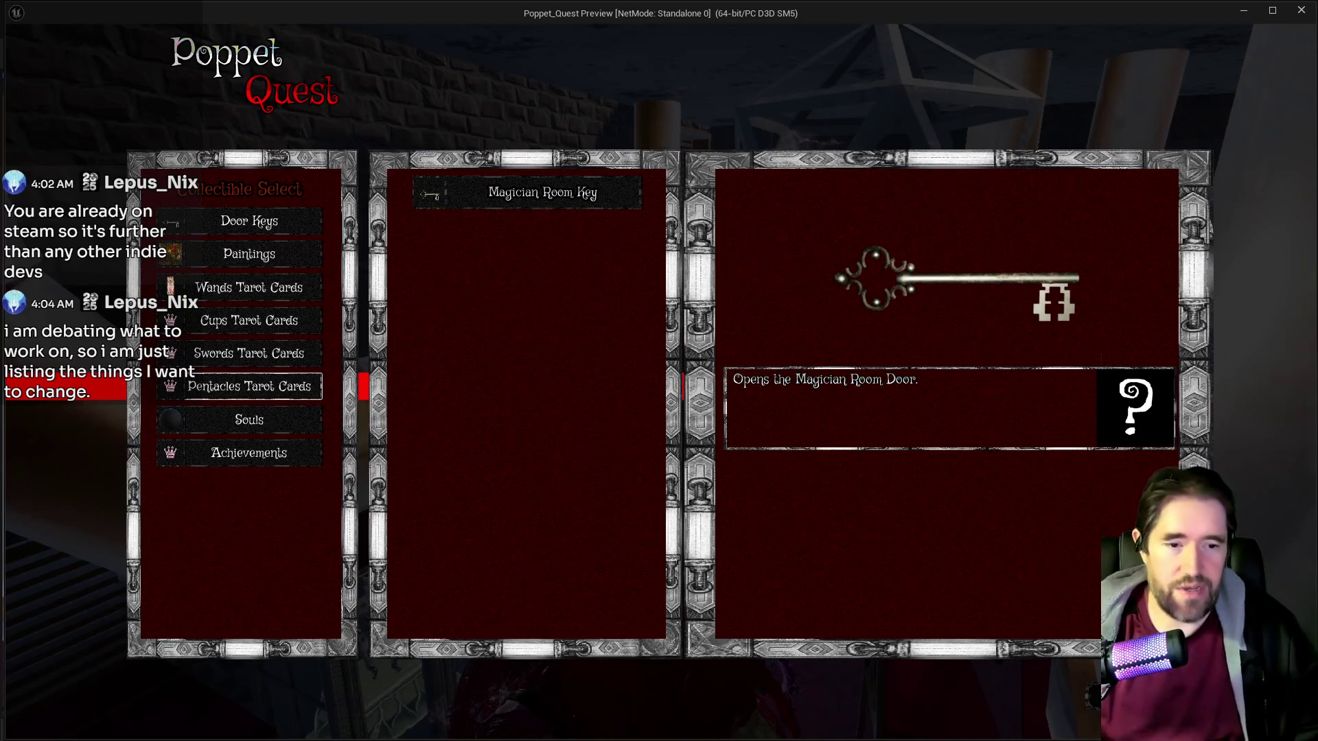
Review the Google Docs to-do list, minimize it, then close the game preview.
{"action": "key", "text": "alt+Tab"}
{"action": "scroll", "coordinate": [632, 443], "scroll_direction": "down", "scroll_amount": 15}
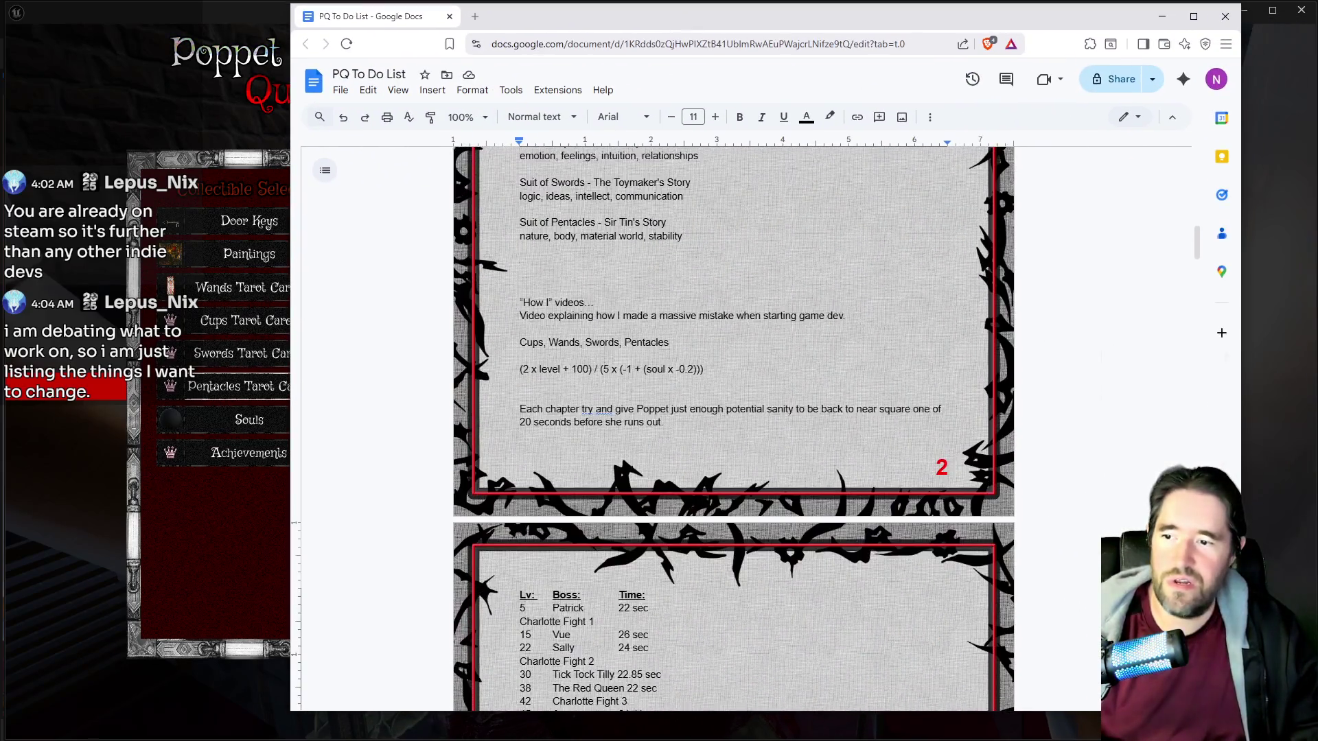
{"action": "scroll", "coordinate": [633, 443], "scroll_direction": "down", "scroll_amount": 5}
{"action": "scroll", "coordinate": [546, 483], "scroll_direction": "up", "scroll_amount": 3}
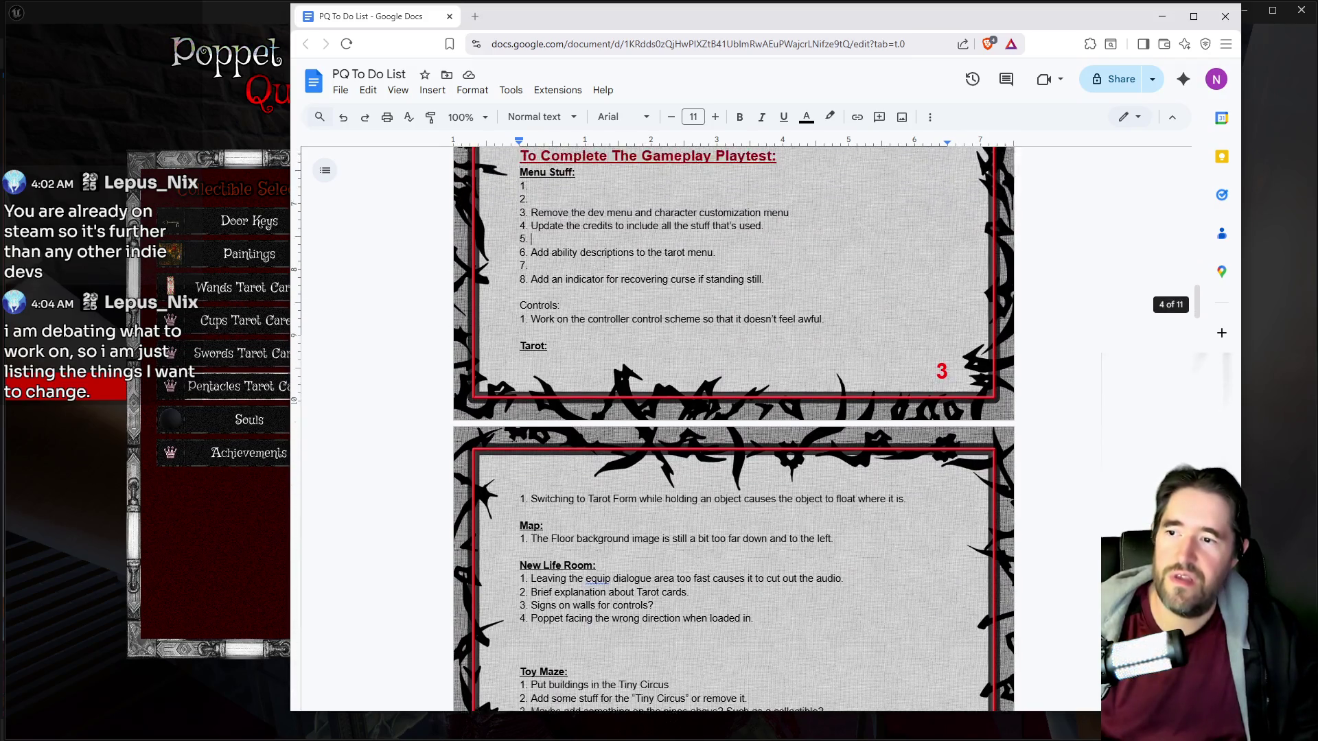
{"action": "scroll", "coordinate": [546, 482], "scroll_direction": "down", "scroll_amount": 4}
{"action": "scroll", "coordinate": [546, 482], "scroll_direction": "up", "scroll_amount": 3}
{"action": "scroll", "coordinate": [545, 483], "scroll_direction": "down", "scroll_amount": 6}
{"action": "scroll", "coordinate": [733, 428], "scroll_direction": "down", "scroll_amount": 4}
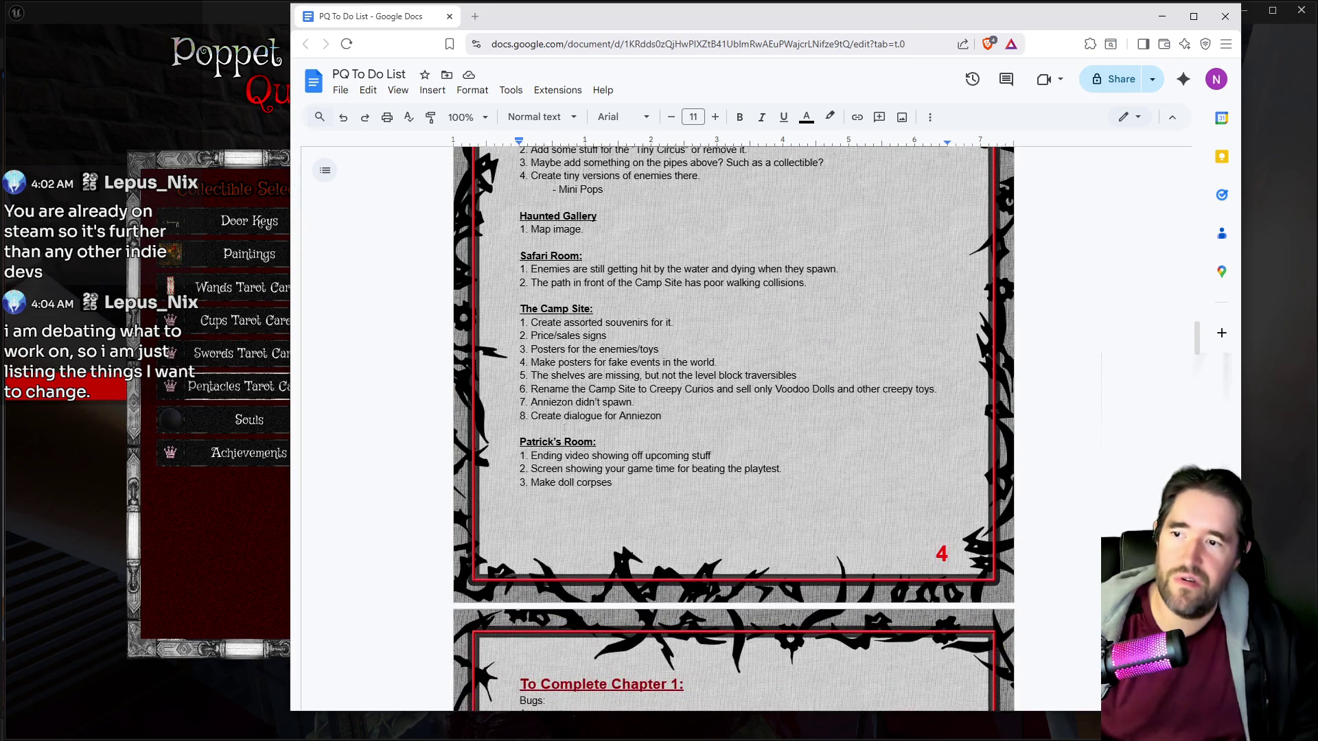
{"action": "scroll", "coordinate": [562, 566], "scroll_direction": "up", "scroll_amount": 6}
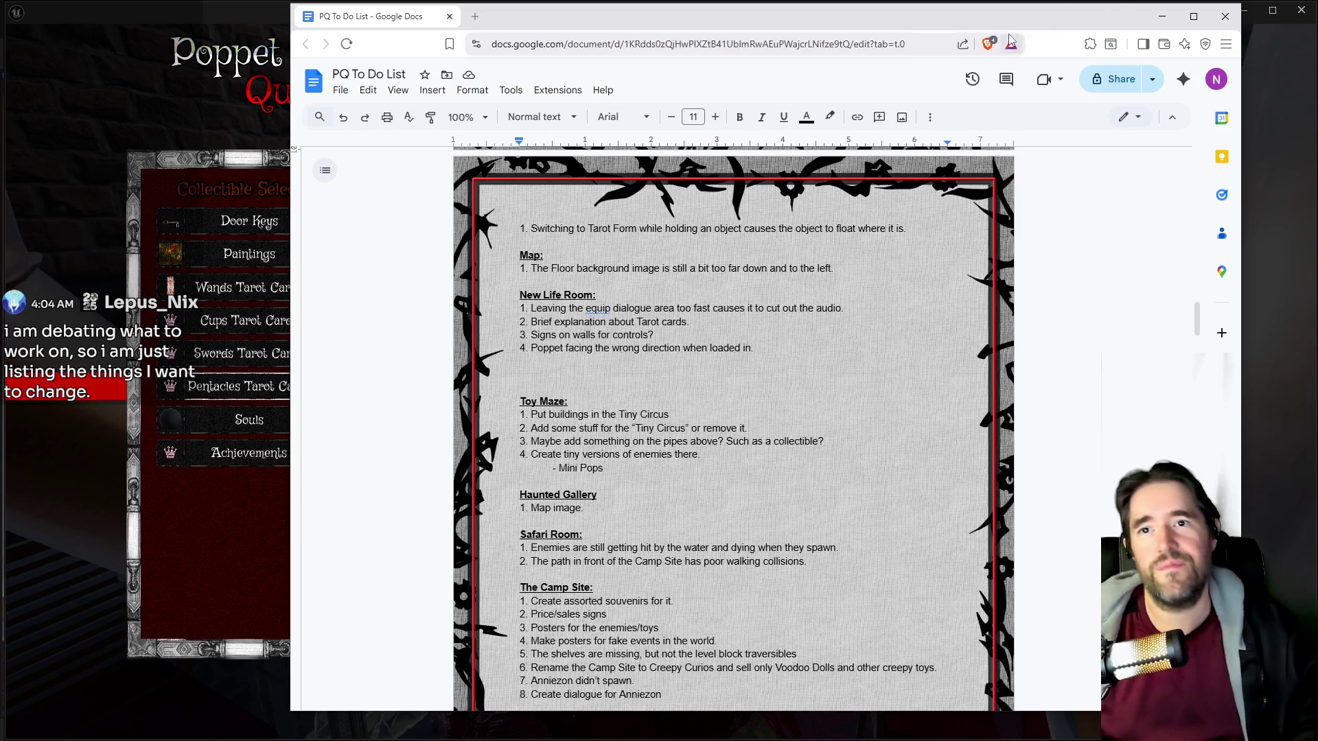
{"action": "left_click", "coordinate": [1161, 16]}
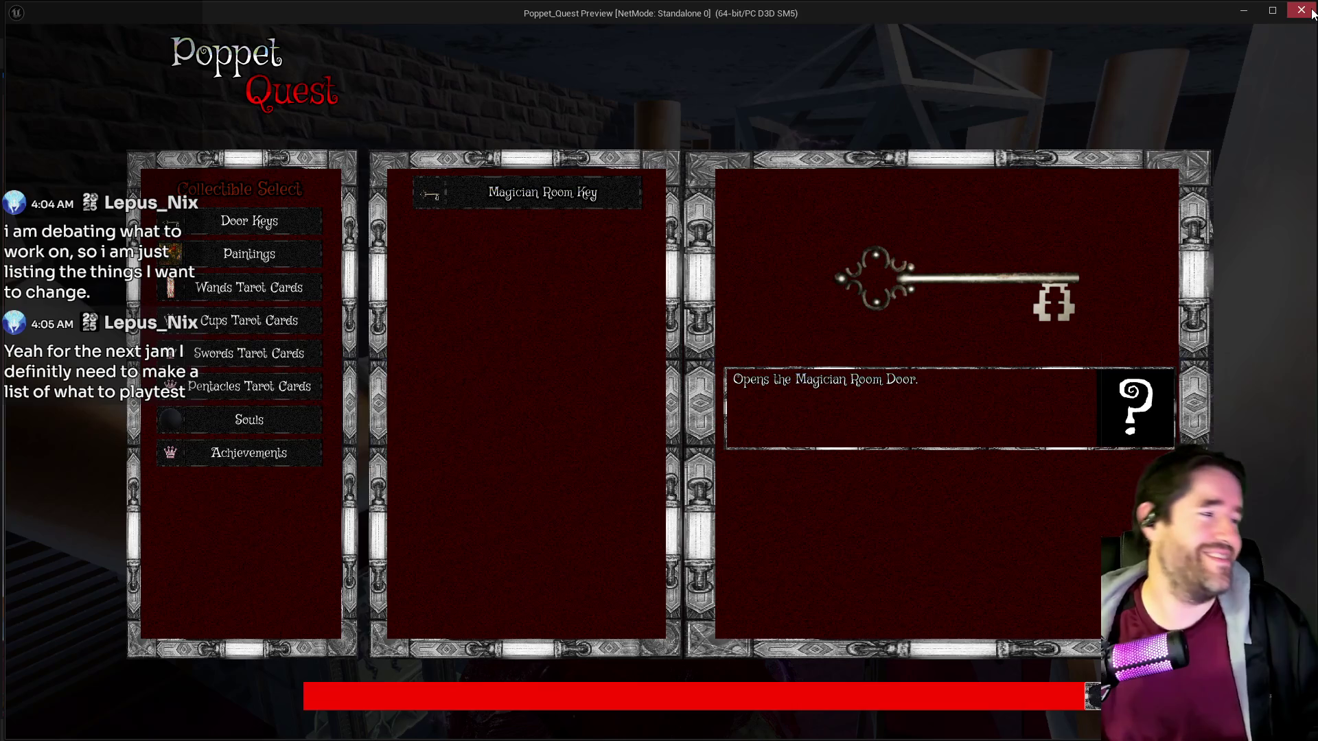
{"action": "left_click", "coordinate": [1310, 11]}
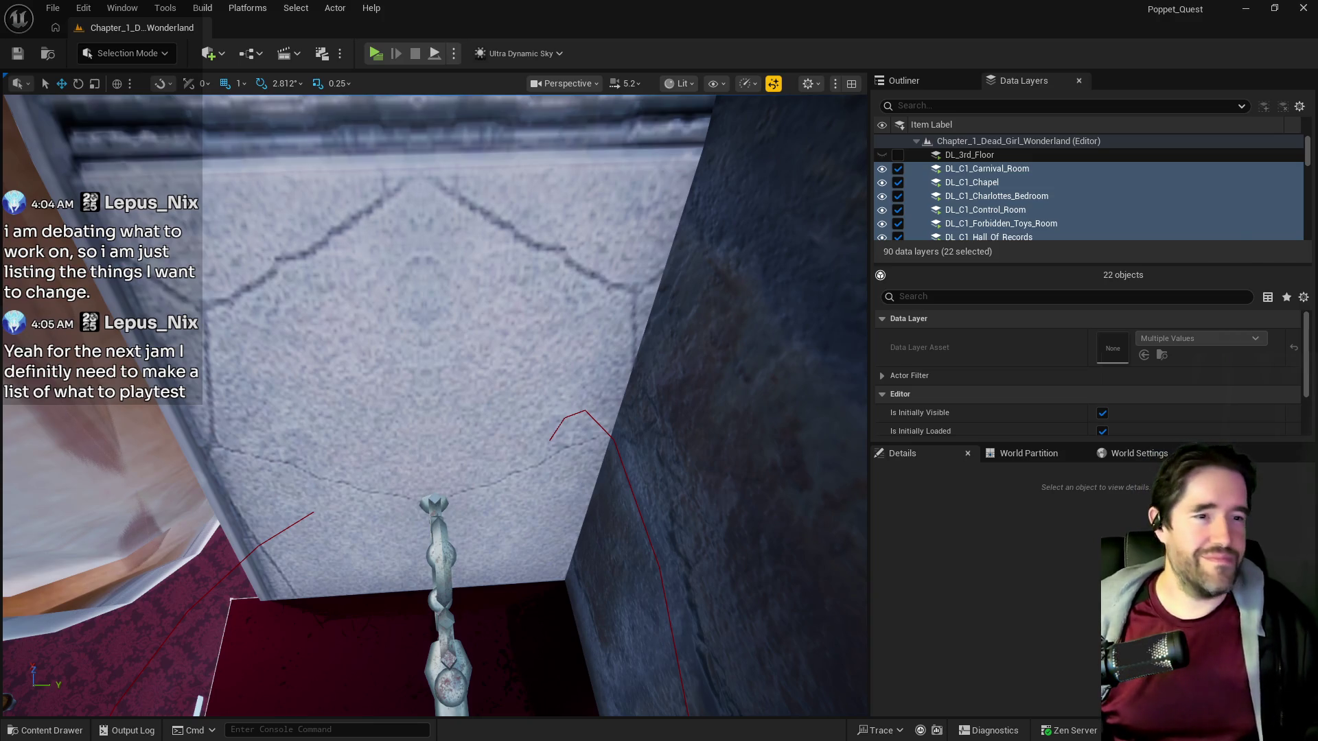
Open the Content Browser and maximize the BP_Poppet blueprint editor window.
{"action": "key", "text": "ctrl+b"}
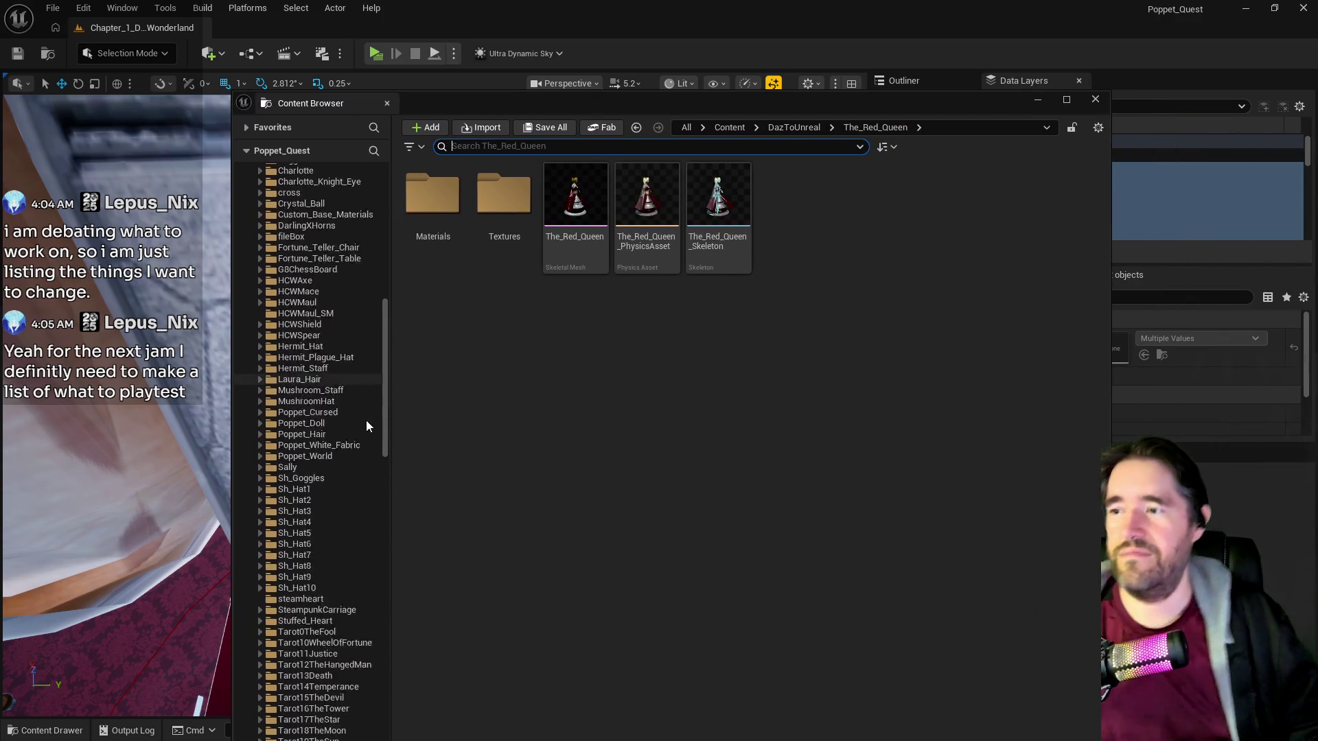
{"action": "scroll", "coordinate": [368, 424], "scroll_direction": "down", "scroll_amount": 4}
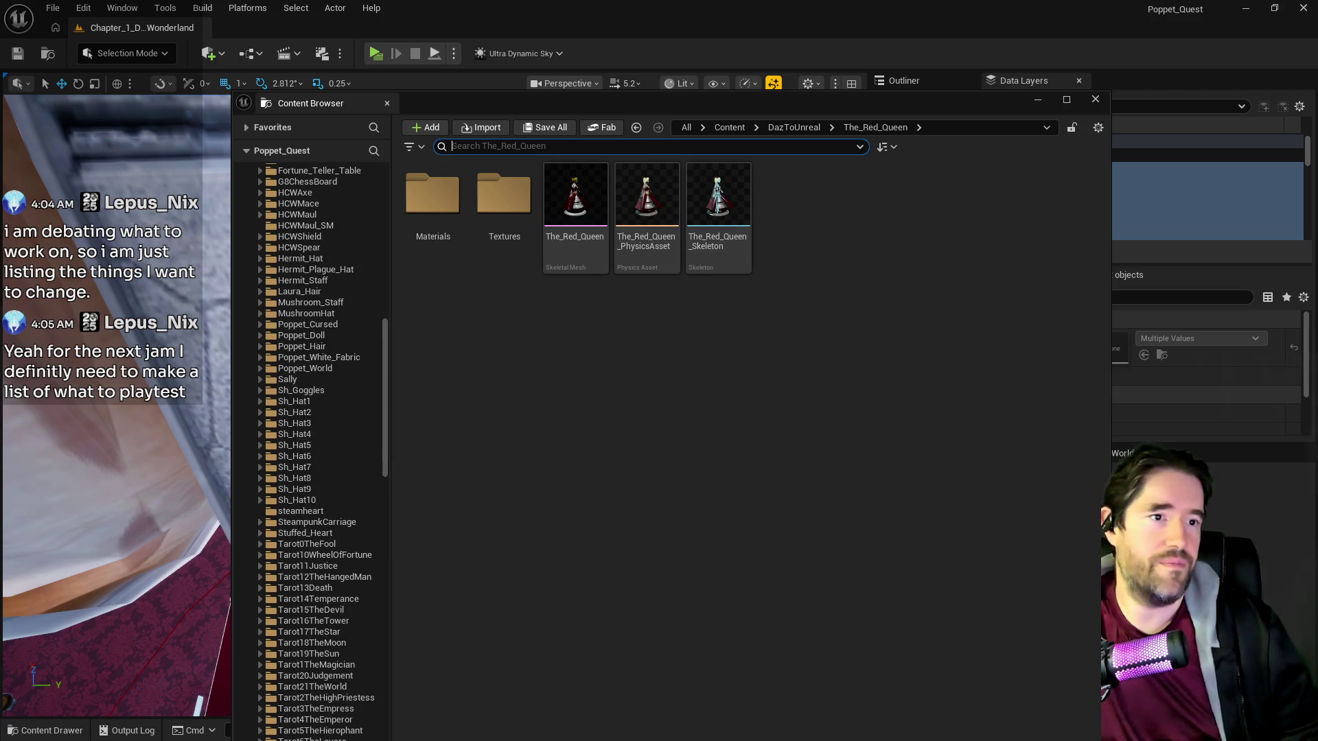
{"action": "key", "text": "alt+Tab"}
{"action": "left_click_drag", "start_coordinate": [785, 131], "coordinate": [658, 162]}
{"action": "double_click", "coordinate": [659, 162]}
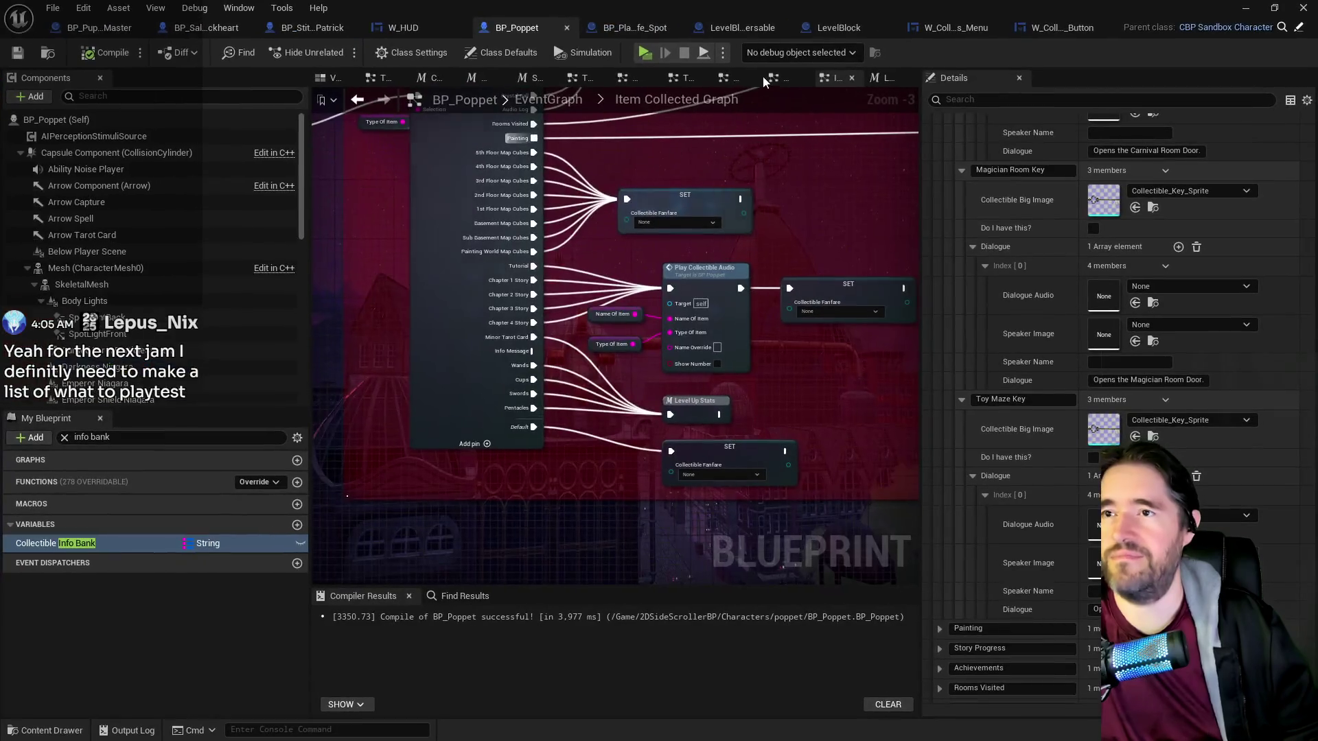
Inspect the menu's Door Keys button and the select button's noise border Brush colour, then view W_HUD.
{"action": "left_click", "coordinate": [1015, 27]}
{"action": "left_click", "coordinate": [578, 225]}
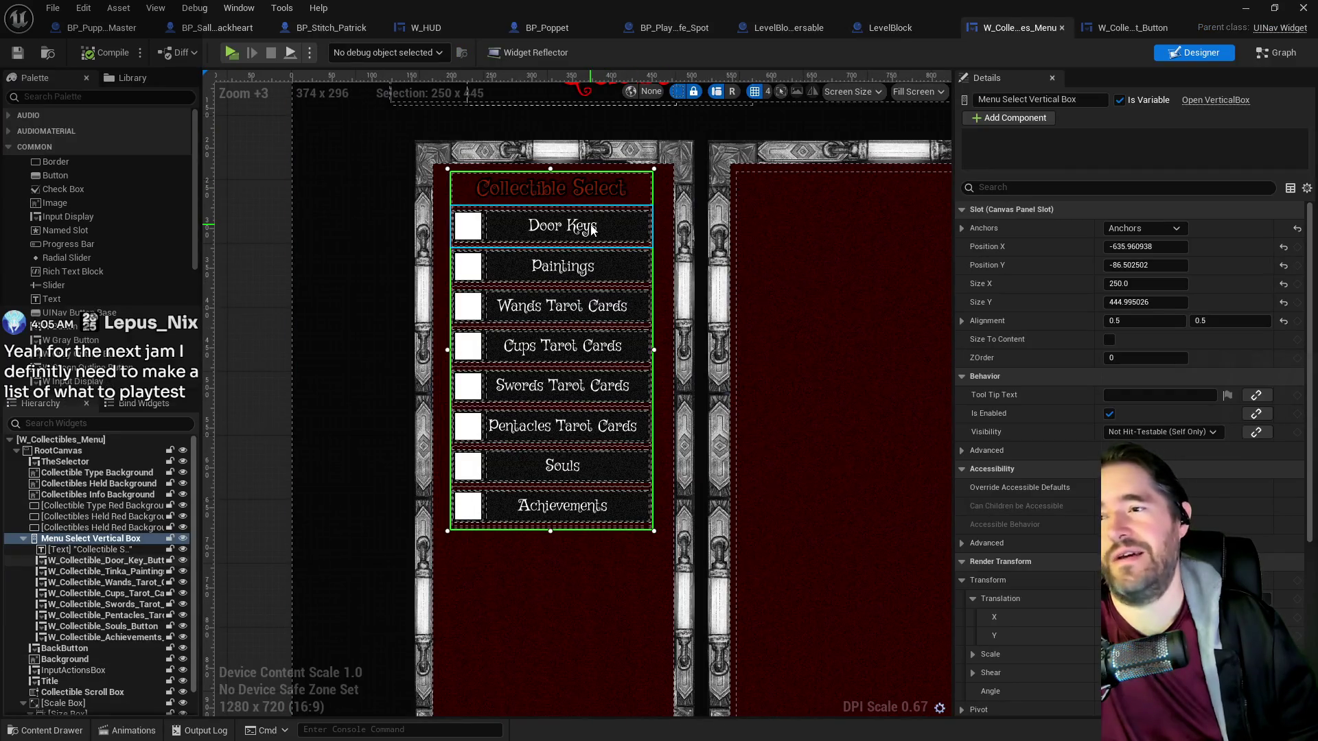
{"action": "left_click", "coordinate": [1142, 30]}
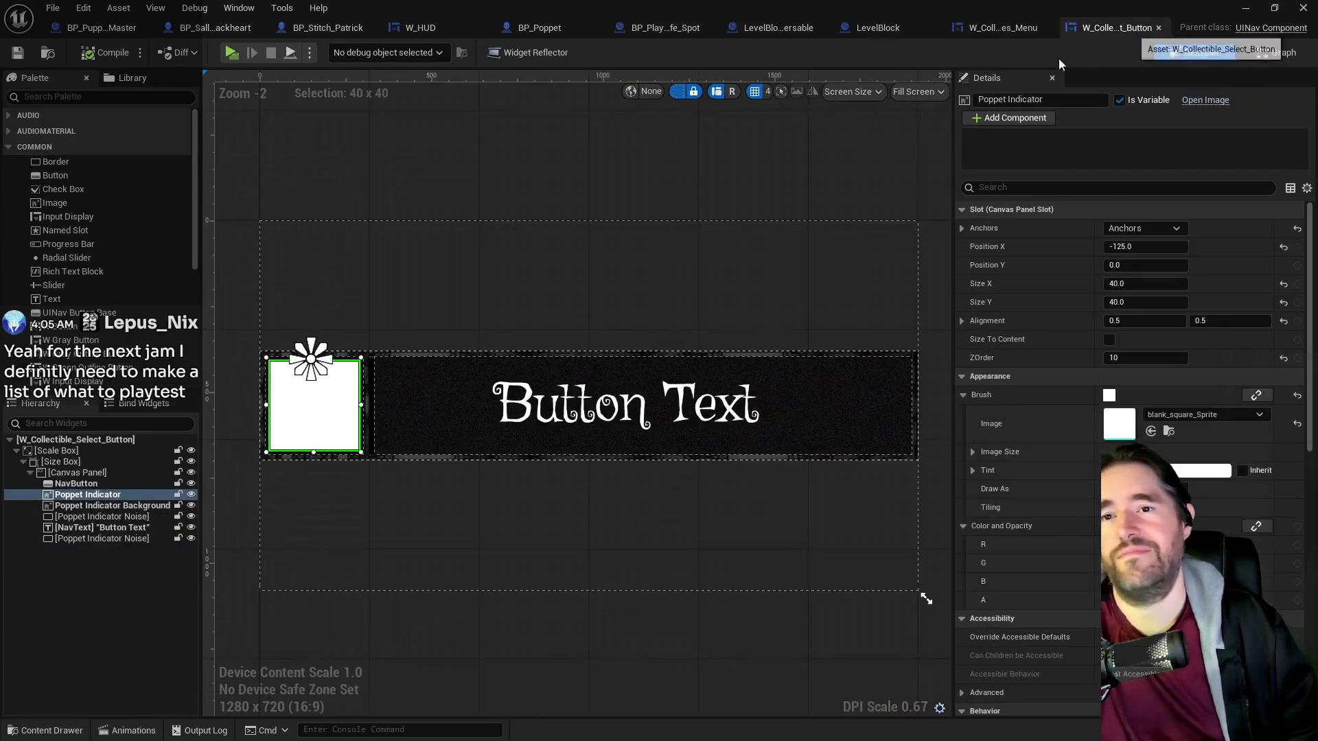
{"action": "left_click", "coordinate": [840, 384]}
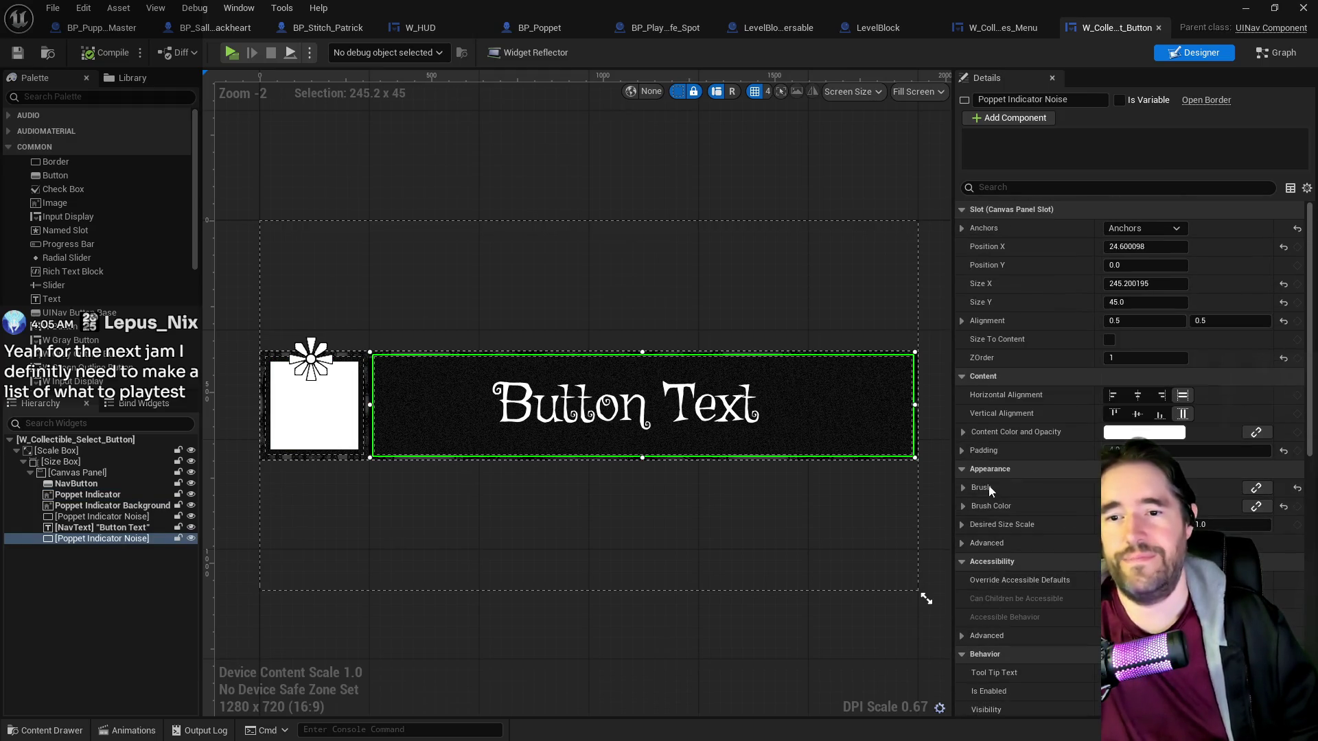
{"action": "left_click", "coordinate": [962, 488]}
{"action": "left_click", "coordinate": [962, 618]}
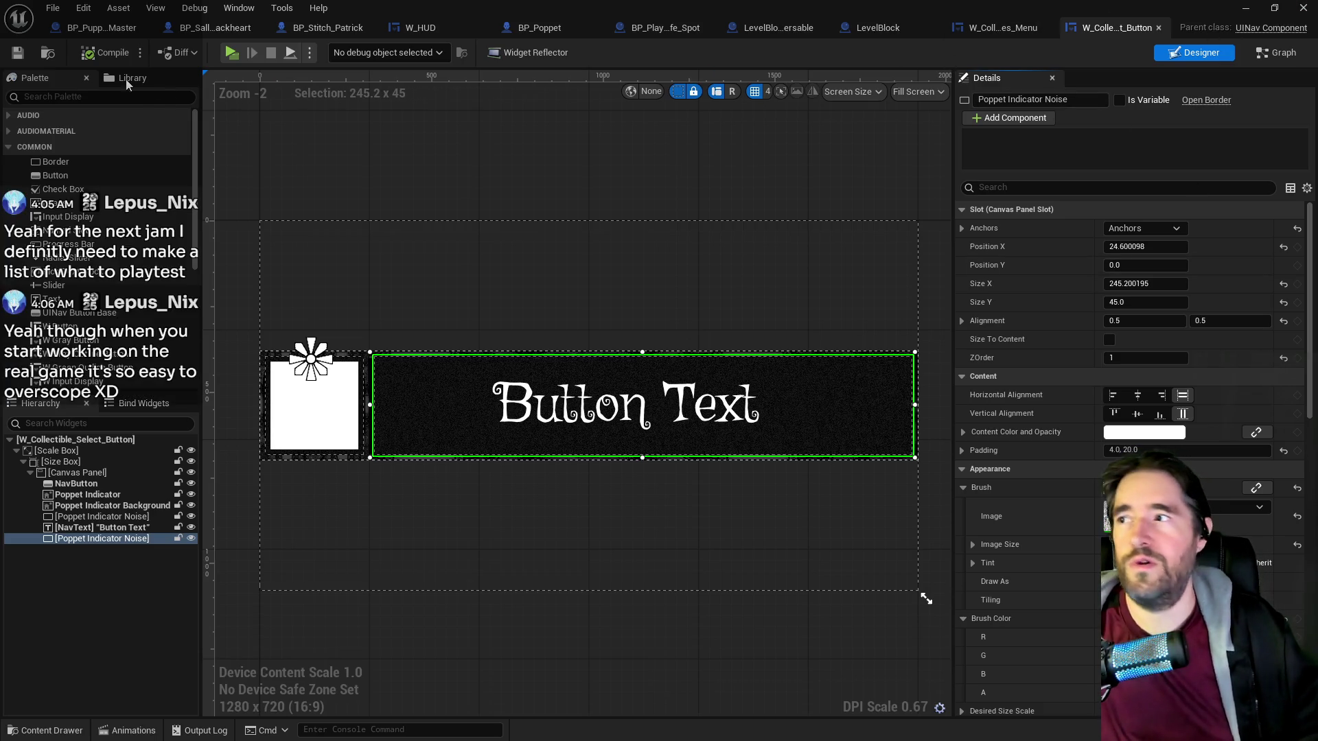
{"action": "left_click", "coordinate": [48, 52]}
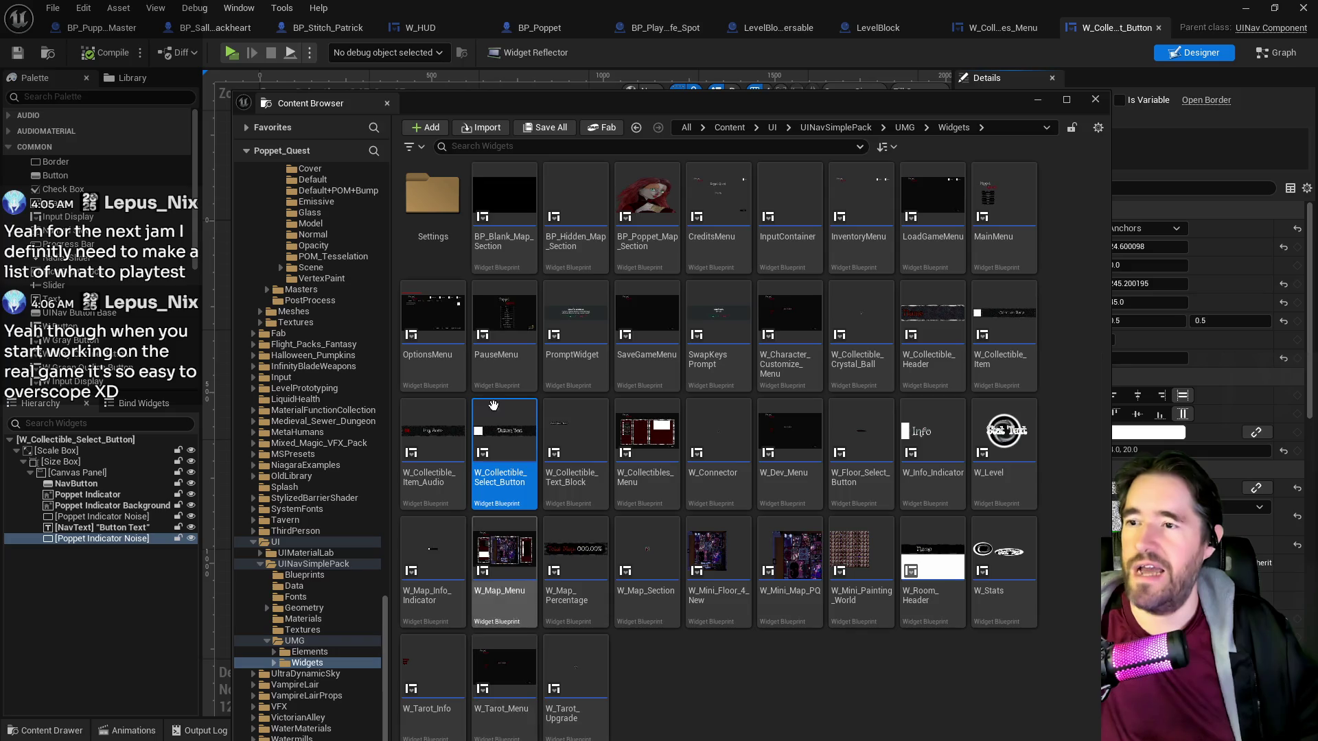
{"action": "left_click", "coordinate": [420, 27]}
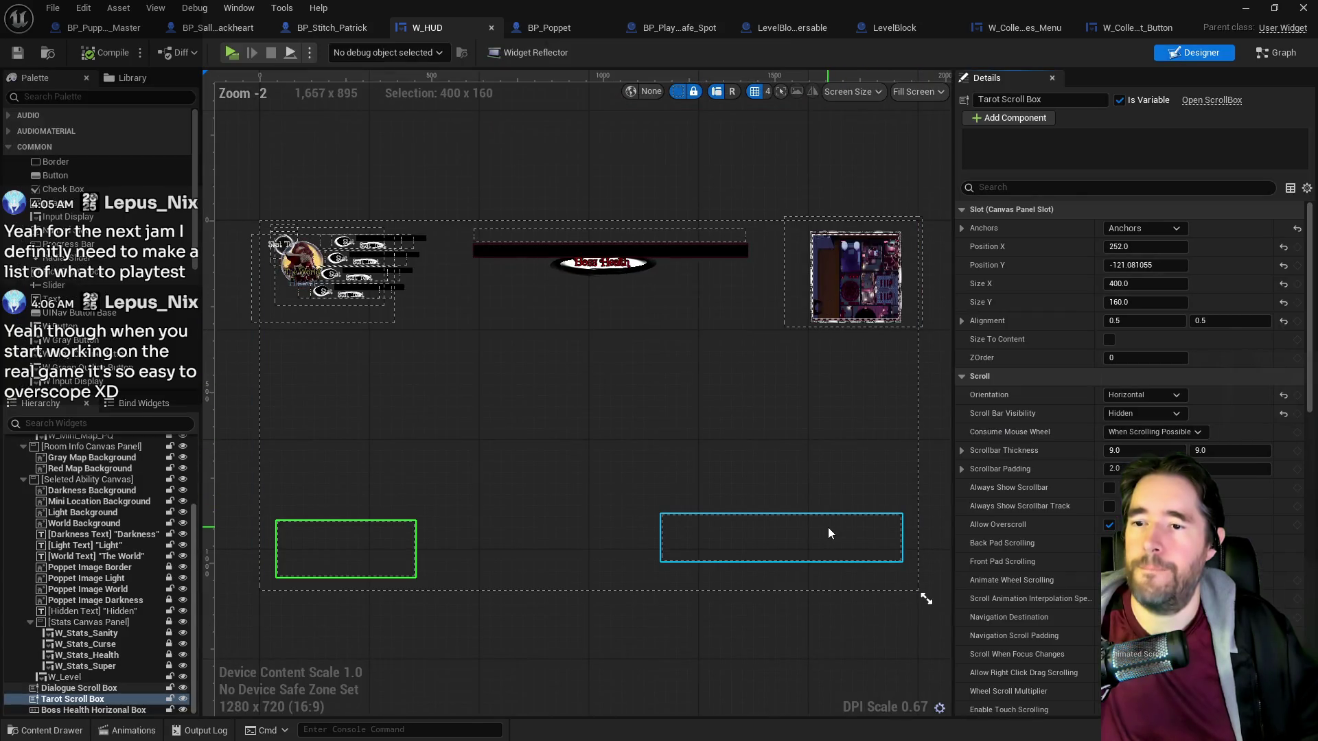
Inspect the DialogueScrollBox variable and browse the W_HUD EventGraph's dialogue sections.
{"action": "left_click", "coordinate": [827, 527]}
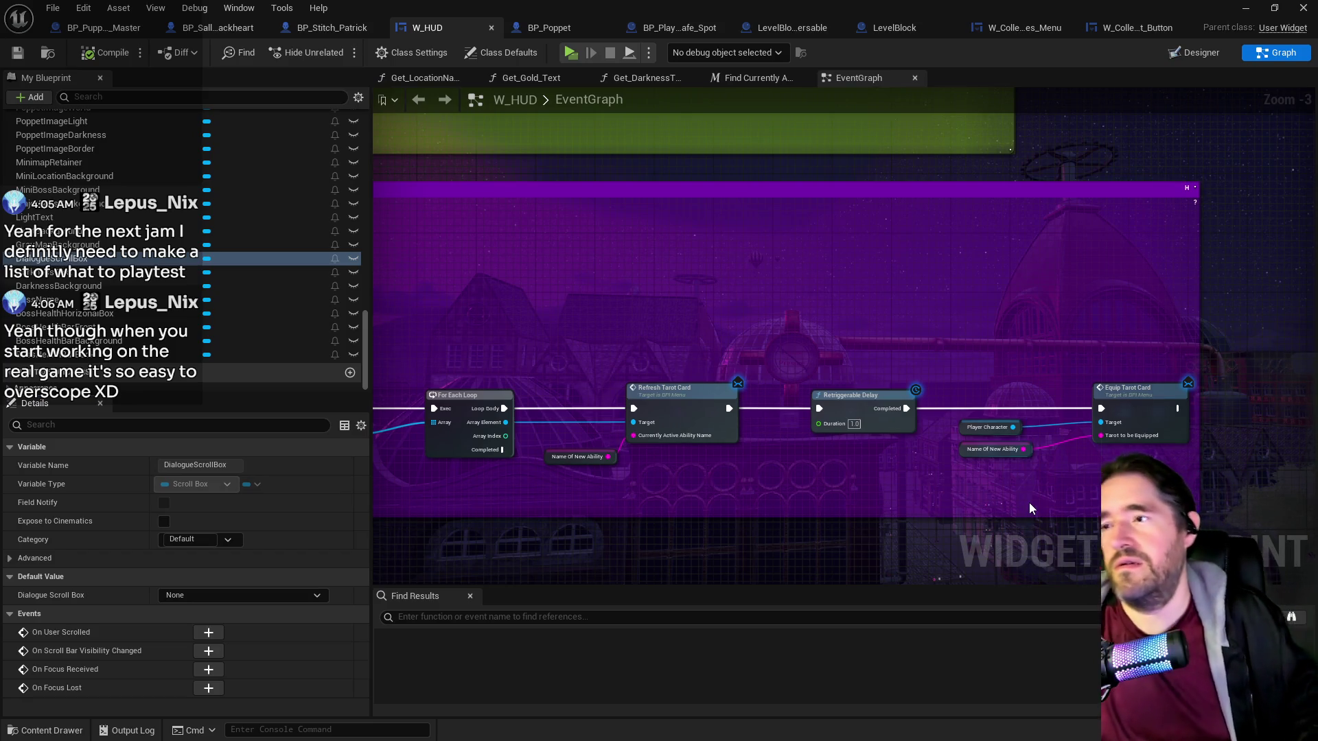
{"action": "scroll", "coordinate": [682, 319], "scroll_direction": "down", "scroll_amount": 3}
{"action": "mouse_move", "coordinate": [682, 319]}
{"action": "left_mouse_down"}
{"action": "mouse_move", "coordinate": [682, 524]}
{"action": "mouse_move", "coordinate": [682, 452]}
{"action": "mouse_move", "coordinate": [682, 476]}
{"action": "left_mouse_up"}
{"action": "scroll", "coordinate": [703, 479], "scroll_direction": "down", "scroll_amount": 4}
{"action": "mouse_move", "coordinate": [744, 581]}
{"action": "left_mouse_down"}
{"action": "mouse_move", "coordinate": [766, 352]}
{"action": "mouse_move", "coordinate": [711, 176]}
{"action": "mouse_move", "coordinate": [794, 285]}
{"action": "mouse_move", "coordinate": [768, 314]}
{"action": "mouse_move", "coordinate": [675, 184]}
{"action": "left_mouse_up"}
{"action": "left_click_drag", "start_coordinate": [655, 316], "coordinate": [642, 167]}
{"action": "left_click_drag", "start_coordinate": [601, 316], "coordinate": [611, 188]}
{"action": "left_click_drag", "start_coordinate": [714, 367], "coordinate": [714, 259]}
{"action": "mouse_move", "coordinate": [724, 444]}
{"action": "left_mouse_down"}
{"action": "mouse_move", "coordinate": [723, 350]}
{"action": "mouse_move", "coordinate": [715, 577]}
{"action": "left_mouse_up"}
{"action": "left_click_drag", "start_coordinate": [638, 336], "coordinate": [699, 582]}
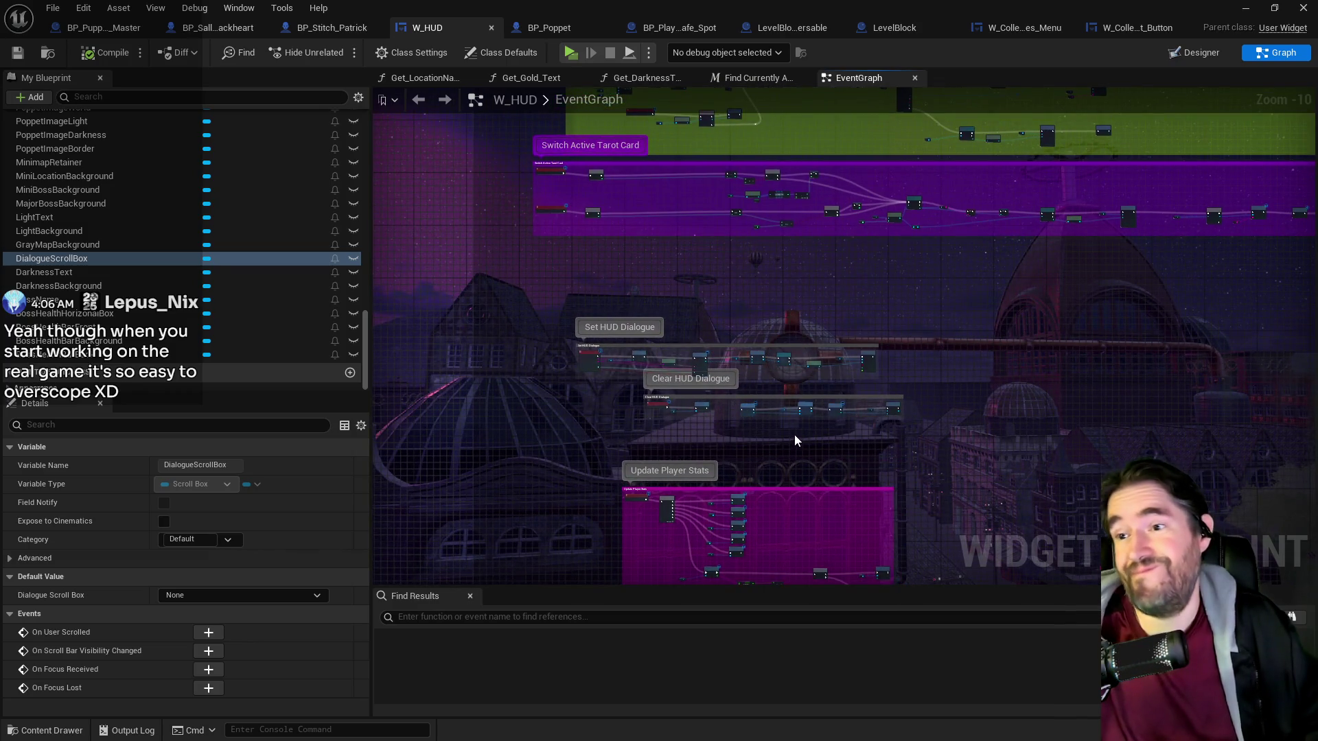
{"action": "scroll", "coordinate": [793, 434], "scroll_direction": "up", "scroll_amount": 7}
{"action": "scroll", "coordinate": [809, 316], "scroll_direction": "up", "scroll_amount": 2}
Find the Create W Dialogue Block Widget node and open the W_Dialogue_Block widget.
{"action": "left_click_drag", "start_coordinate": [809, 315], "coordinate": [1290, 288]}
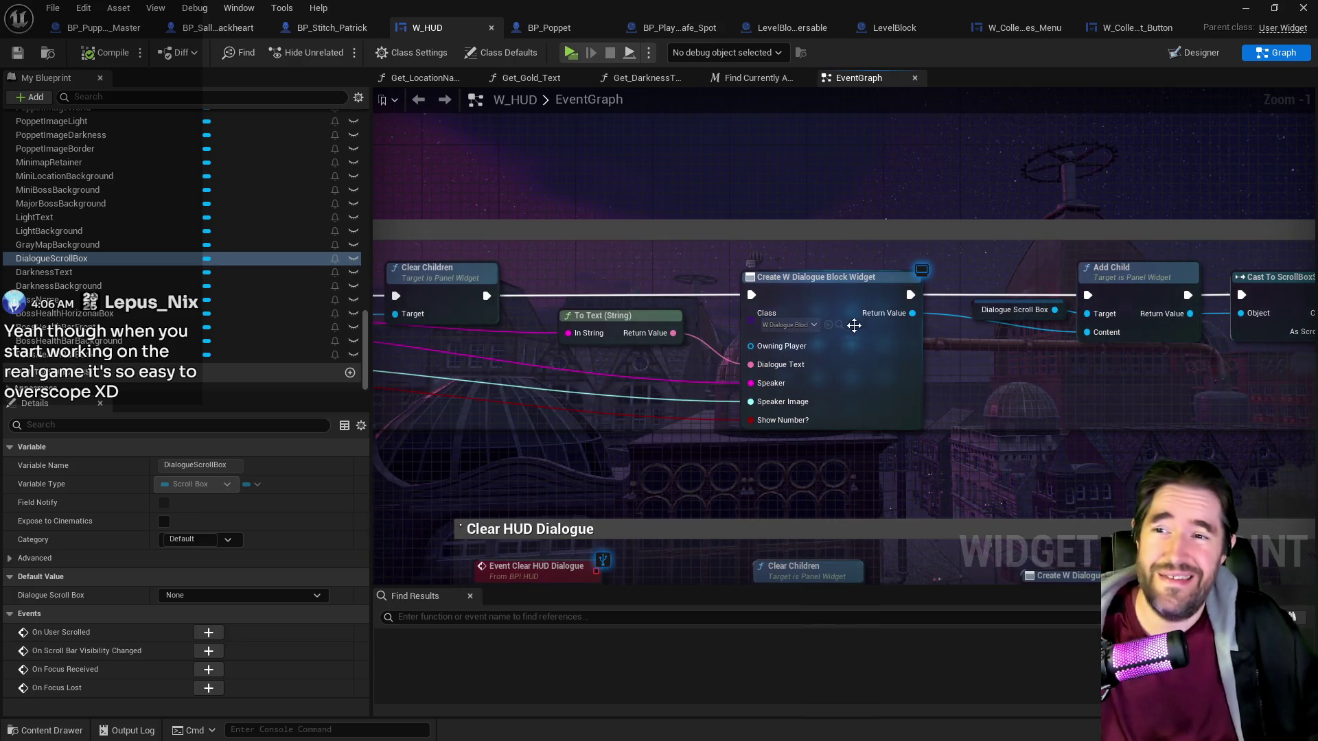
{"action": "left_click", "coordinate": [873, 325]}
{"action": "double_click", "coordinate": [504, 213]}
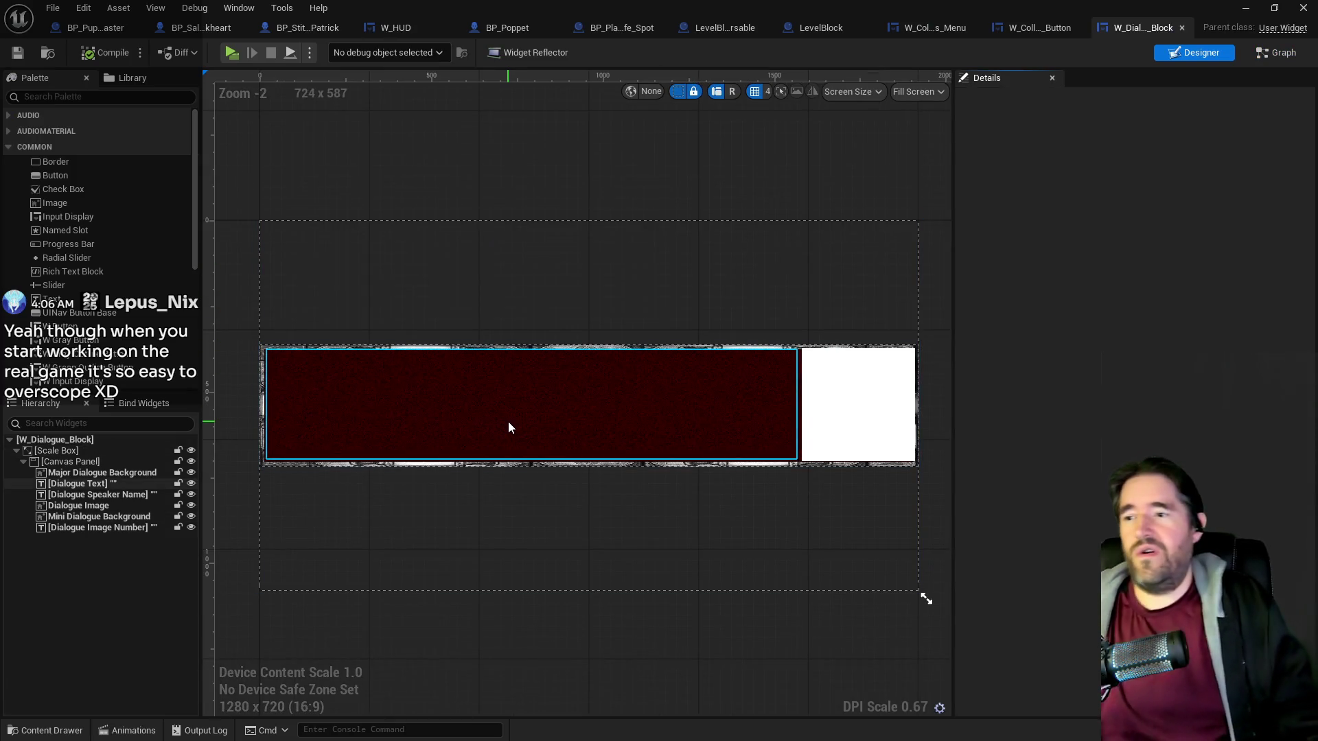
Paste the copied colour onto the dialogue text's Color and Opacity, then undo it.
{"action": "left_click", "coordinate": [507, 421]}
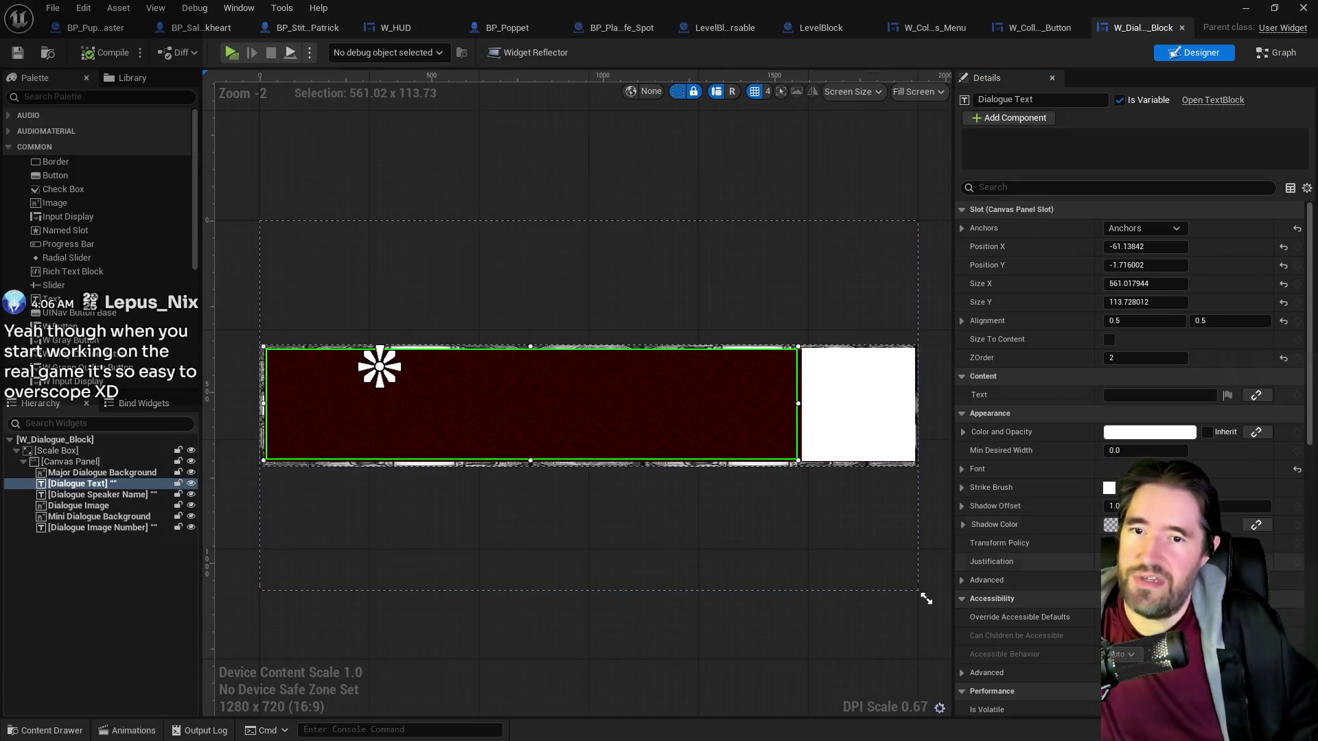
{"action": "right_click", "coordinate": [1021, 427]}
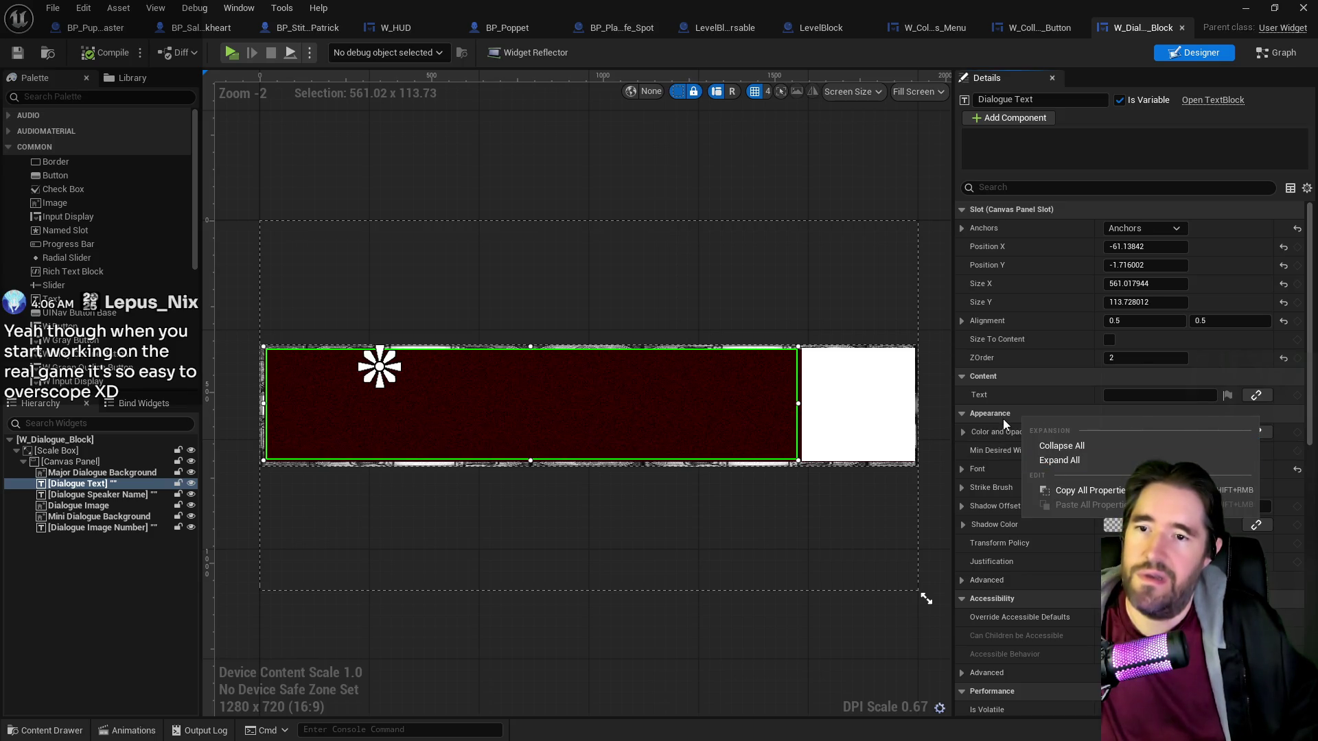
{"action": "left_click", "coordinate": [1002, 416]}
{"action": "left_click", "coordinate": [962, 415]}
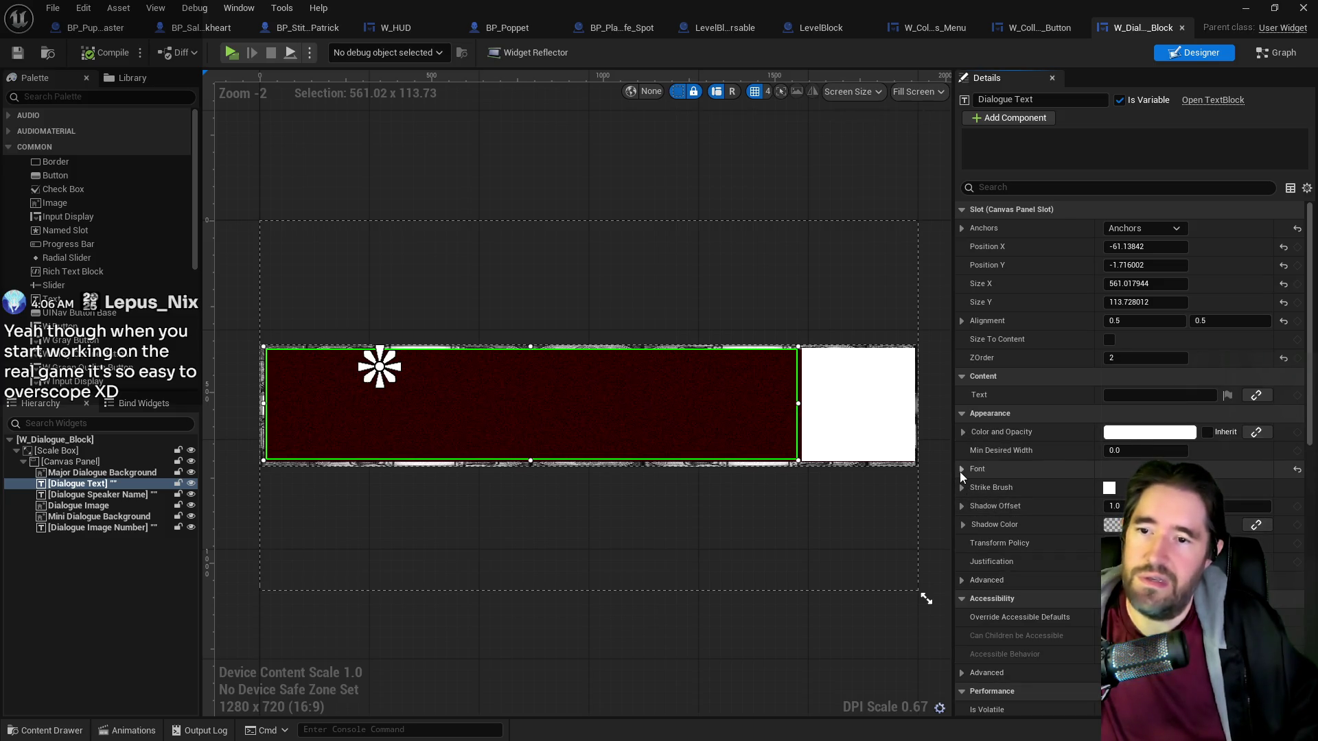
{"action": "left_click", "coordinate": [963, 435]}
{"action": "right_click", "coordinate": [1008, 434]}
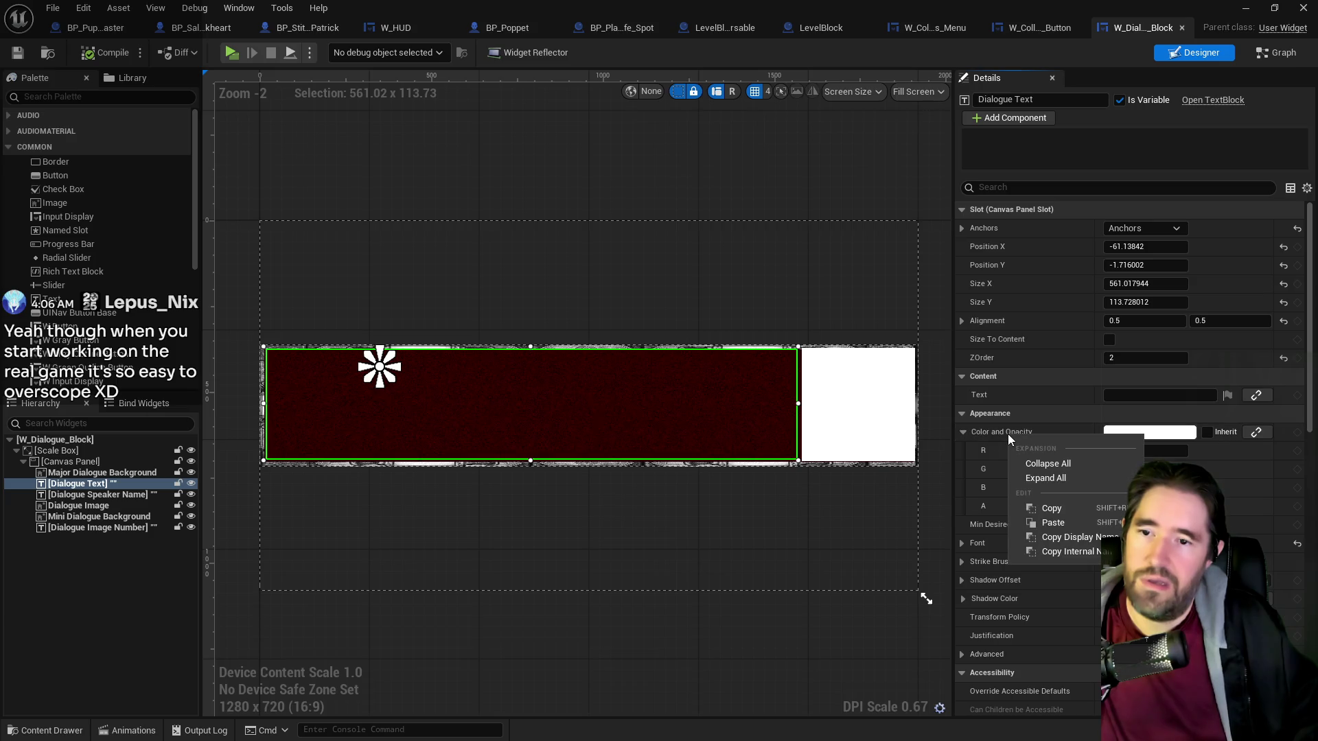
{"action": "left_click", "coordinate": [1060, 523]}
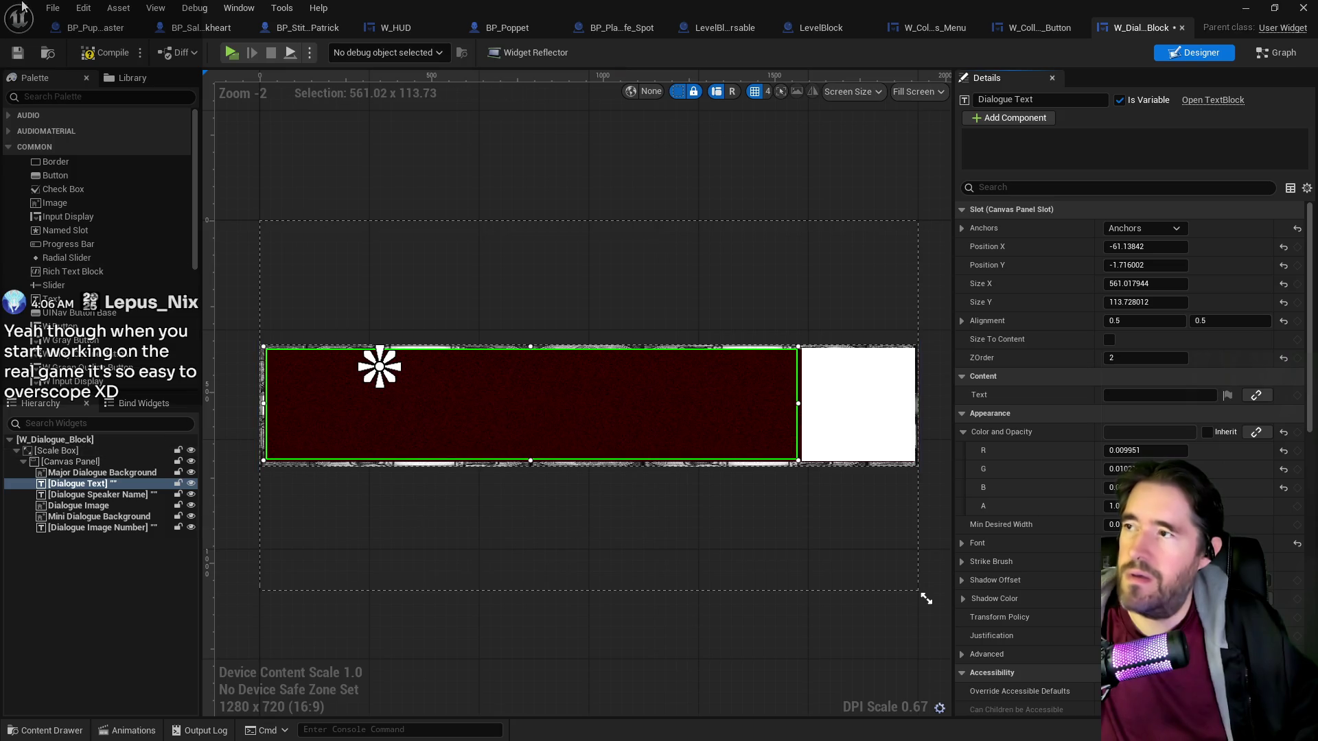
{"action": "left_click", "coordinate": [83, 7]}
{"action": "left_click", "coordinate": [110, 47]}
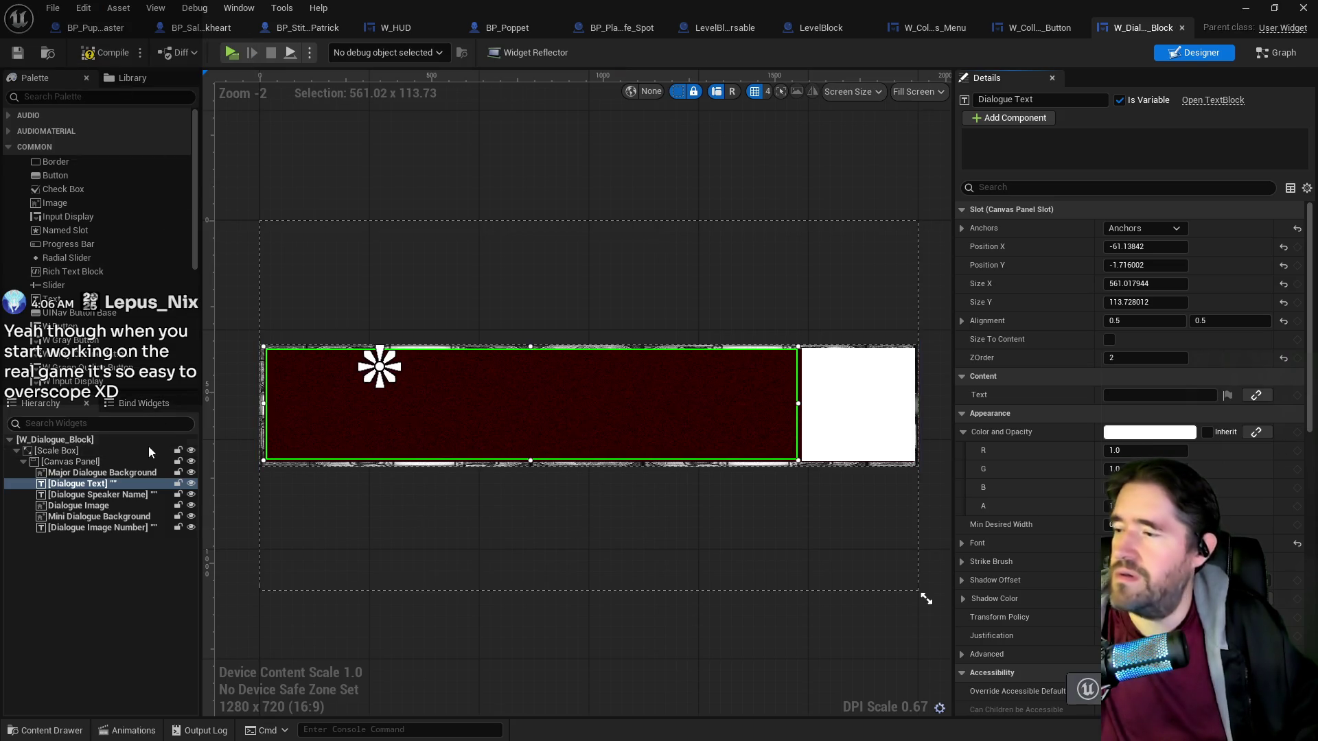
Make the Major Dialogue Background black instead of dark red and compile W_Dialogue_Block.
{"action": "left_click", "coordinate": [120, 474]}
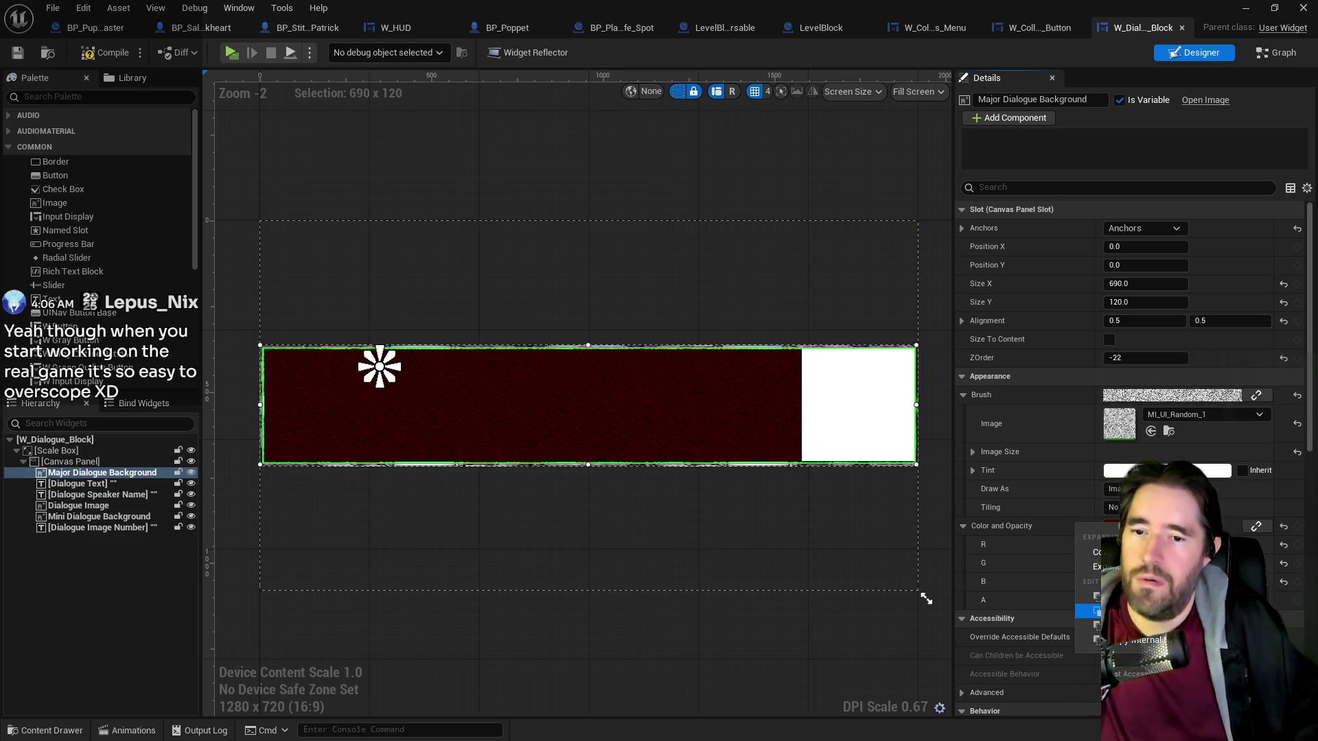
{"action": "key", "text": "ctrl+y"}
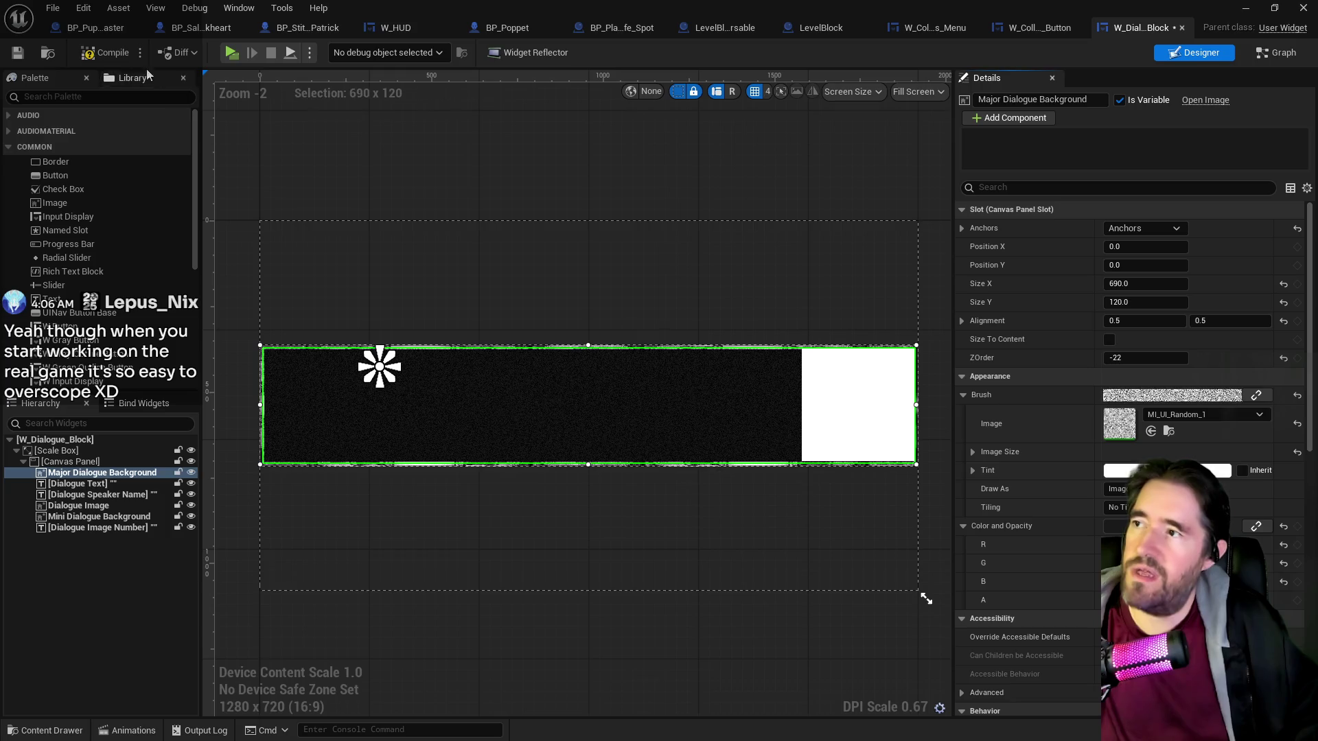
{"action": "left_click", "coordinate": [112, 52]}
{"action": "left_click", "coordinate": [824, 414]}
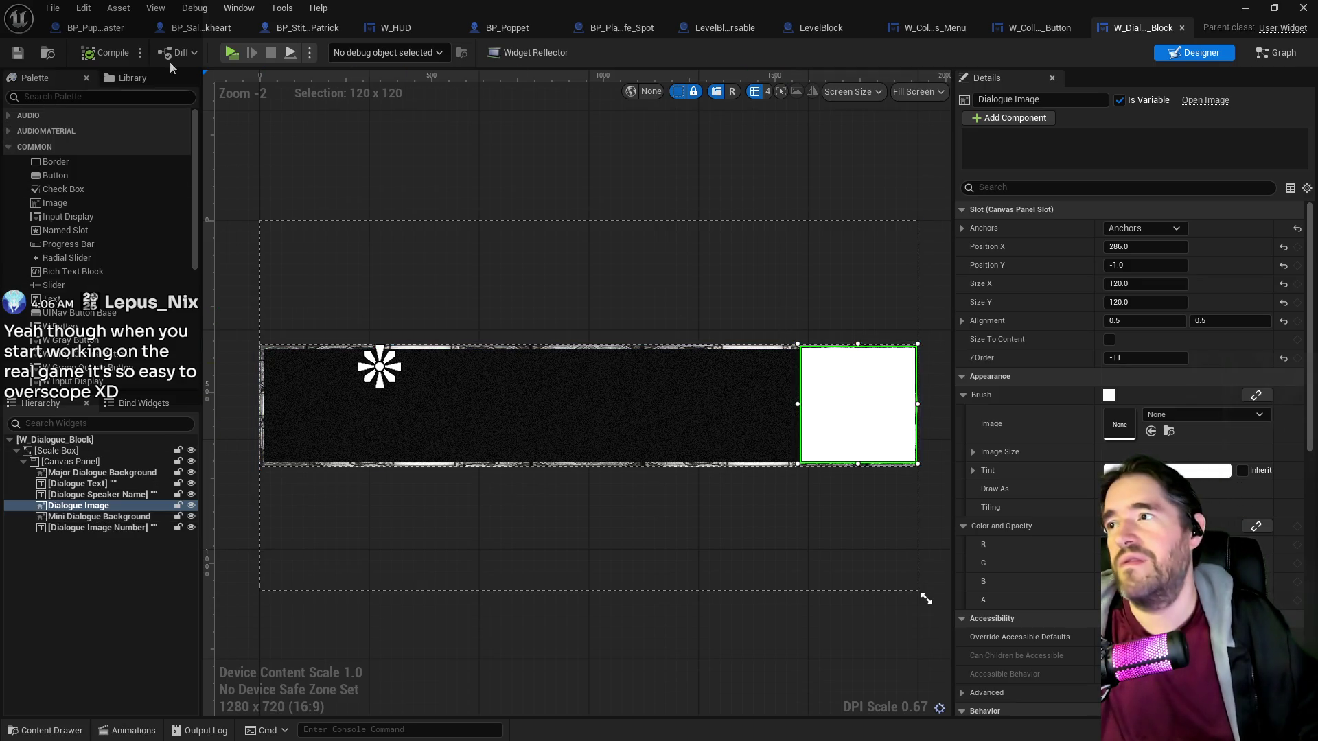
Return to the level editor, close the asset browser and start a Play session.
{"action": "key", "text": "alt+Tab"}
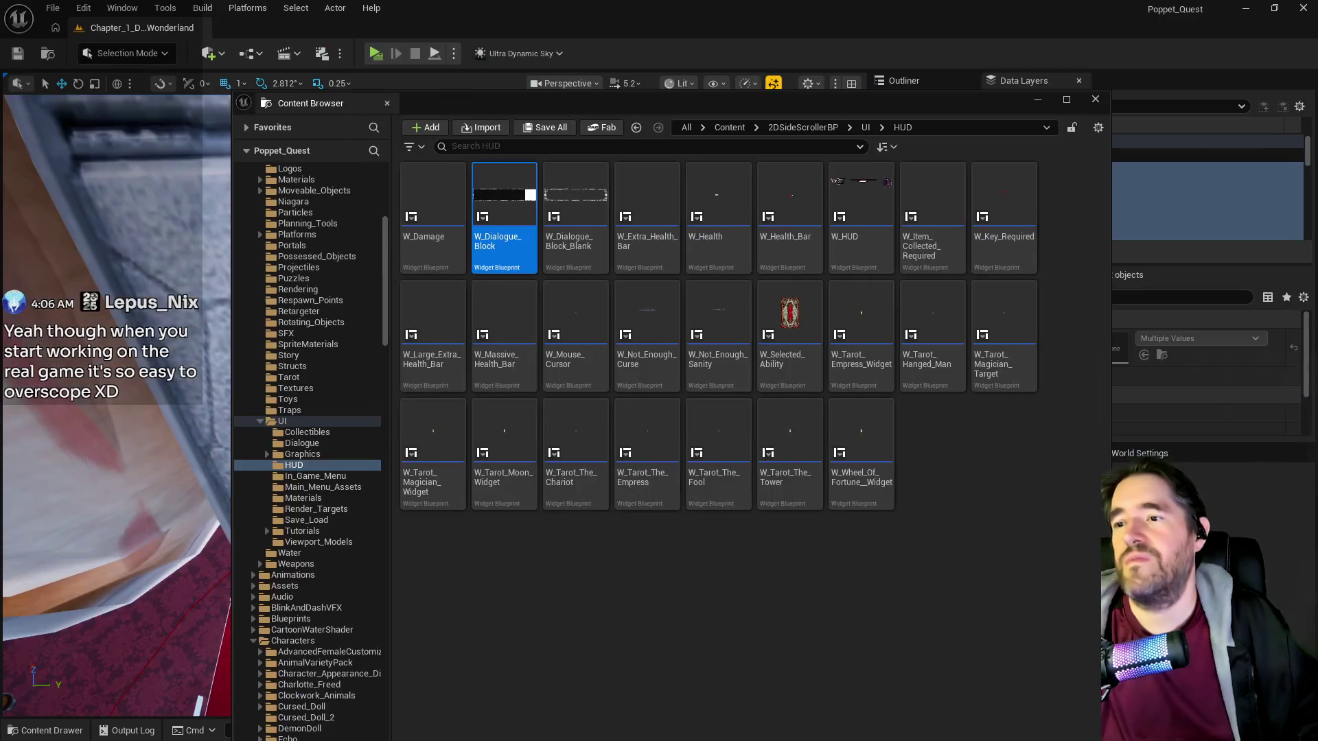
{"action": "left_click", "coordinate": [807, 103]}
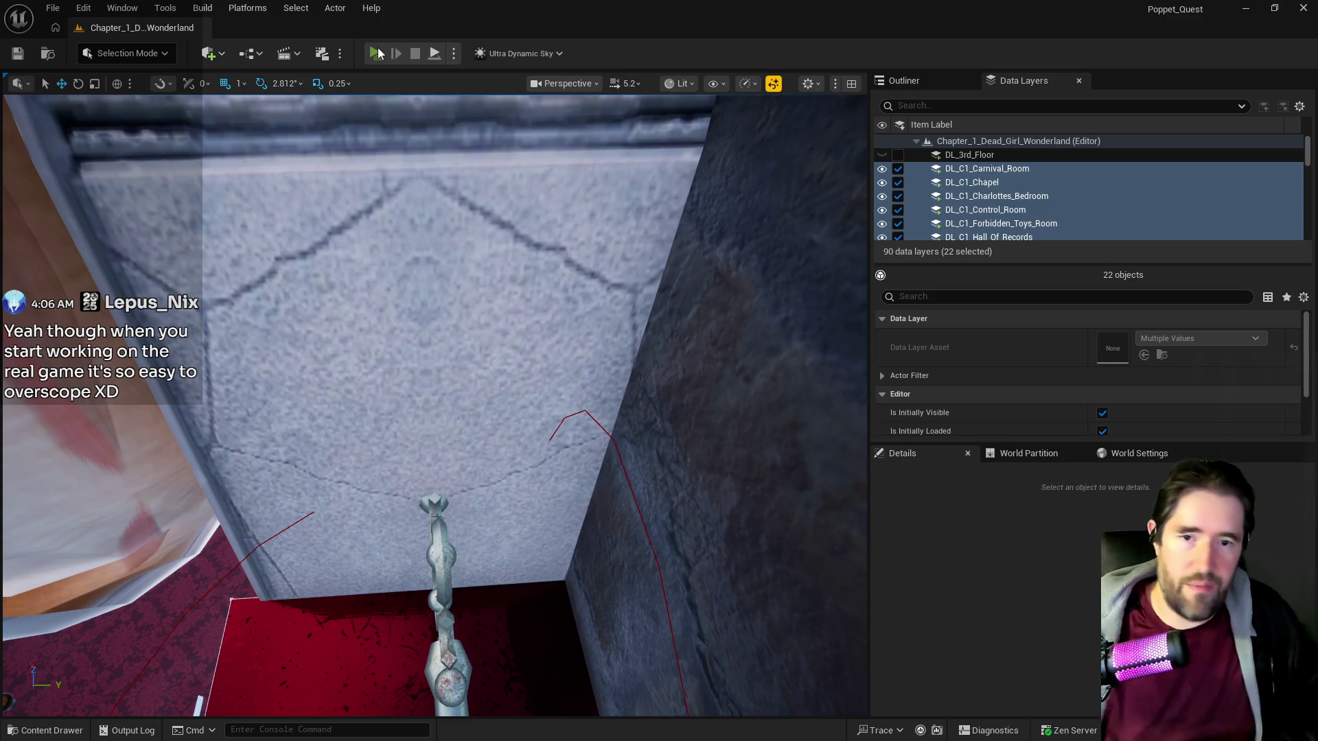
{"action": "left_click", "coordinate": [378, 54]}
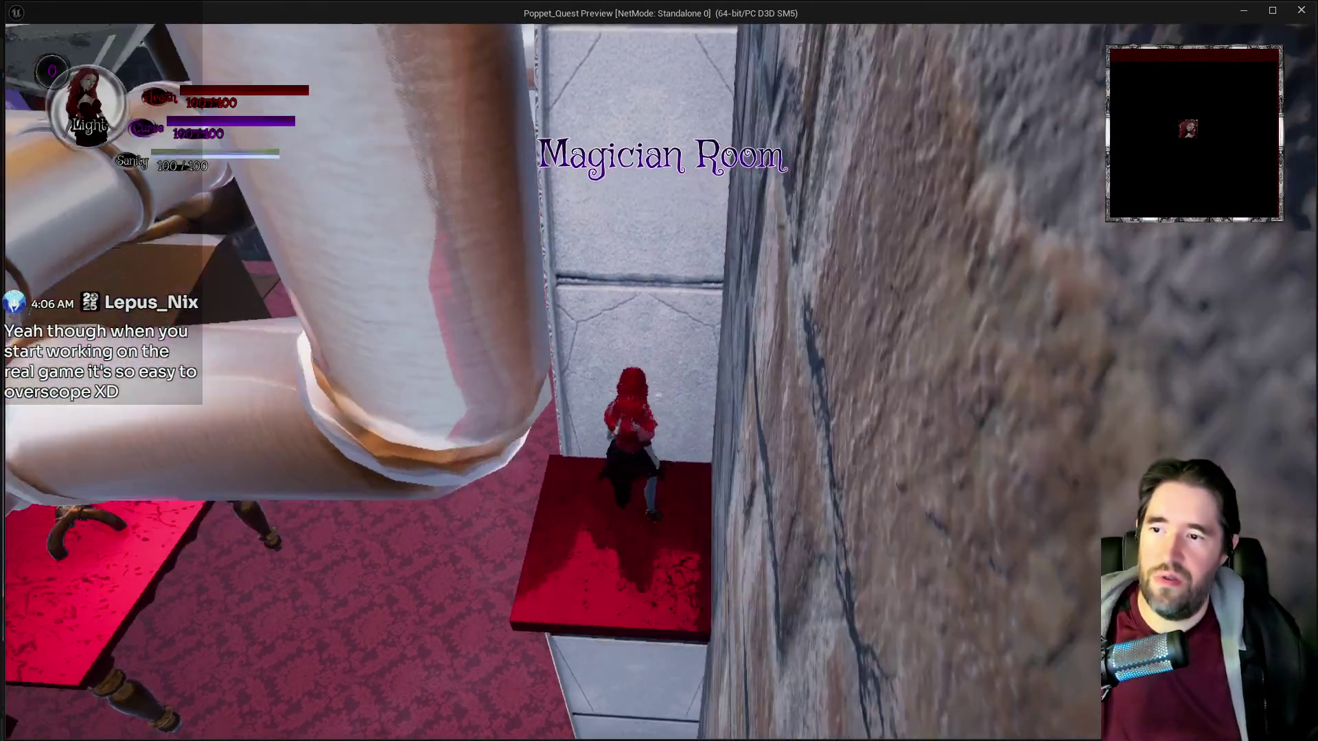
In the paused preview, view the Magician Room Key under Door Keys, open the console, then close the preview.
{"action": "key", "text": "Escape"}
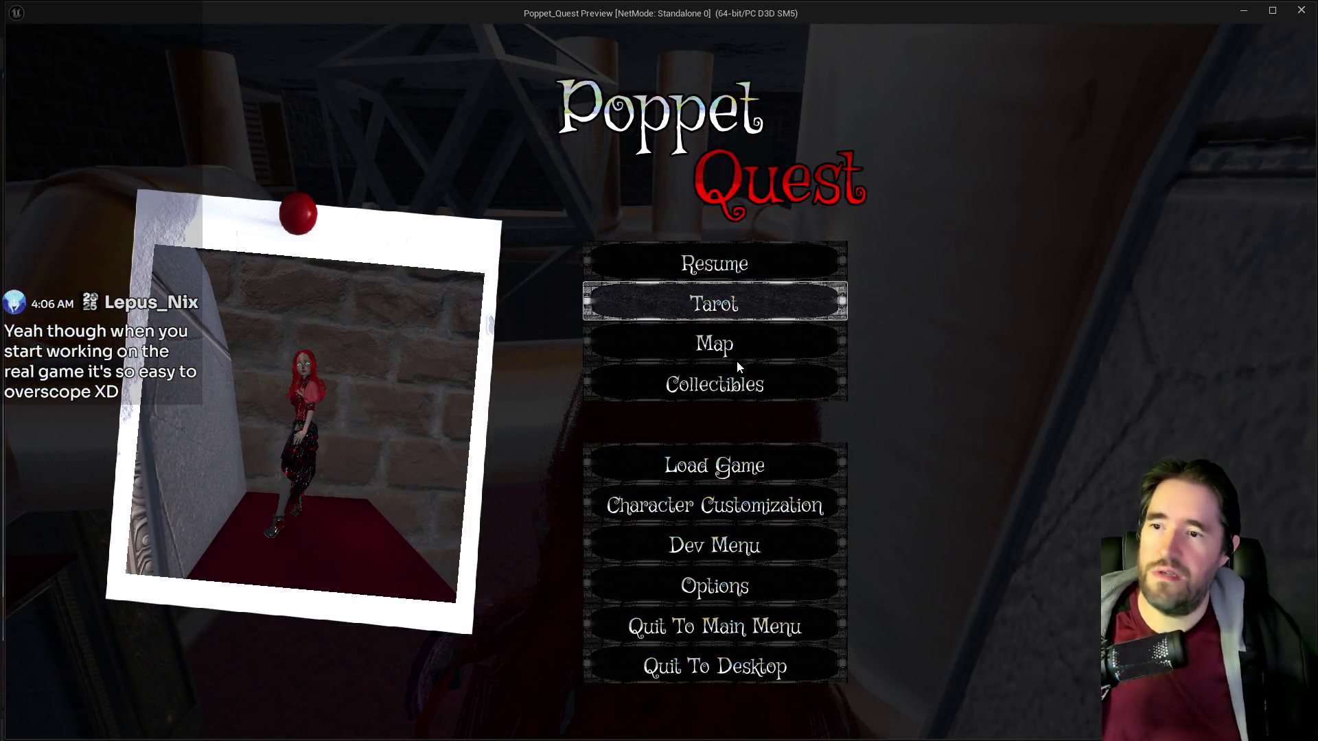
{"action": "left_click", "coordinate": [738, 377]}
{"action": "left_click", "coordinate": [247, 220]}
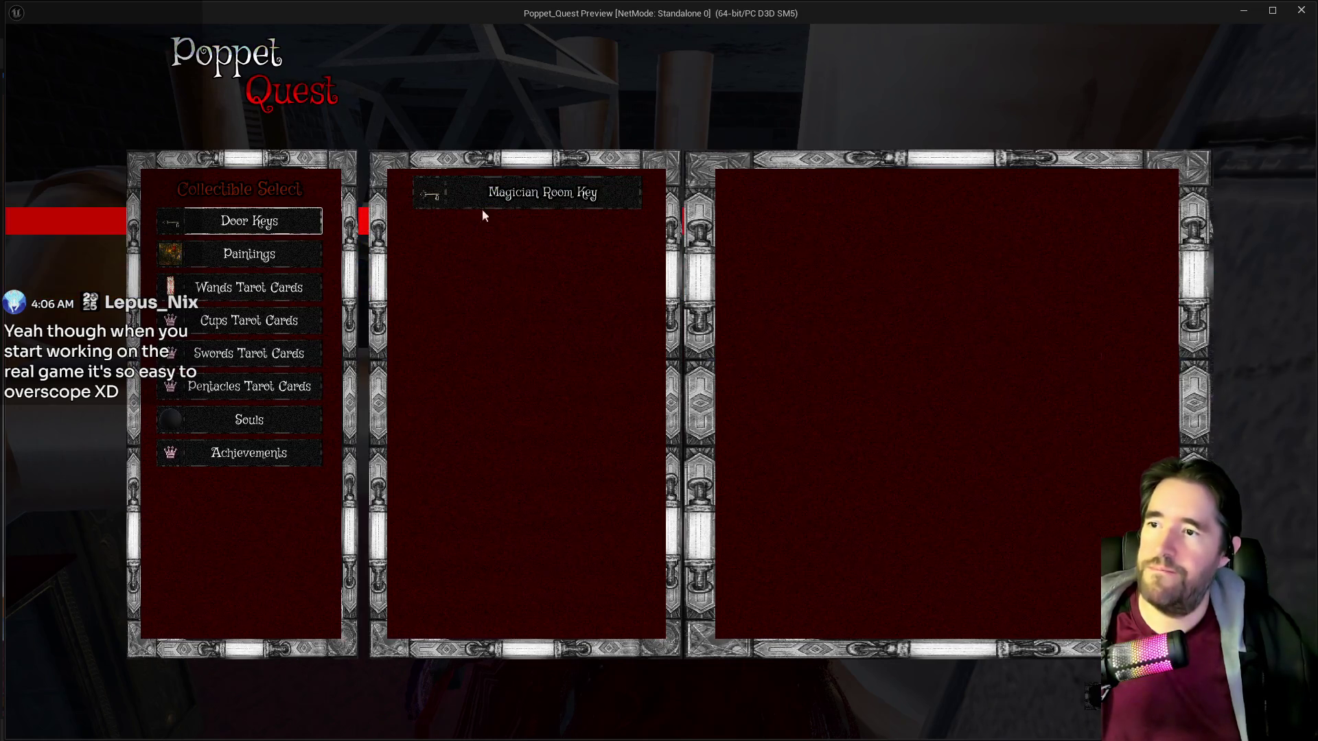
{"action": "left_click", "coordinate": [553, 191]}
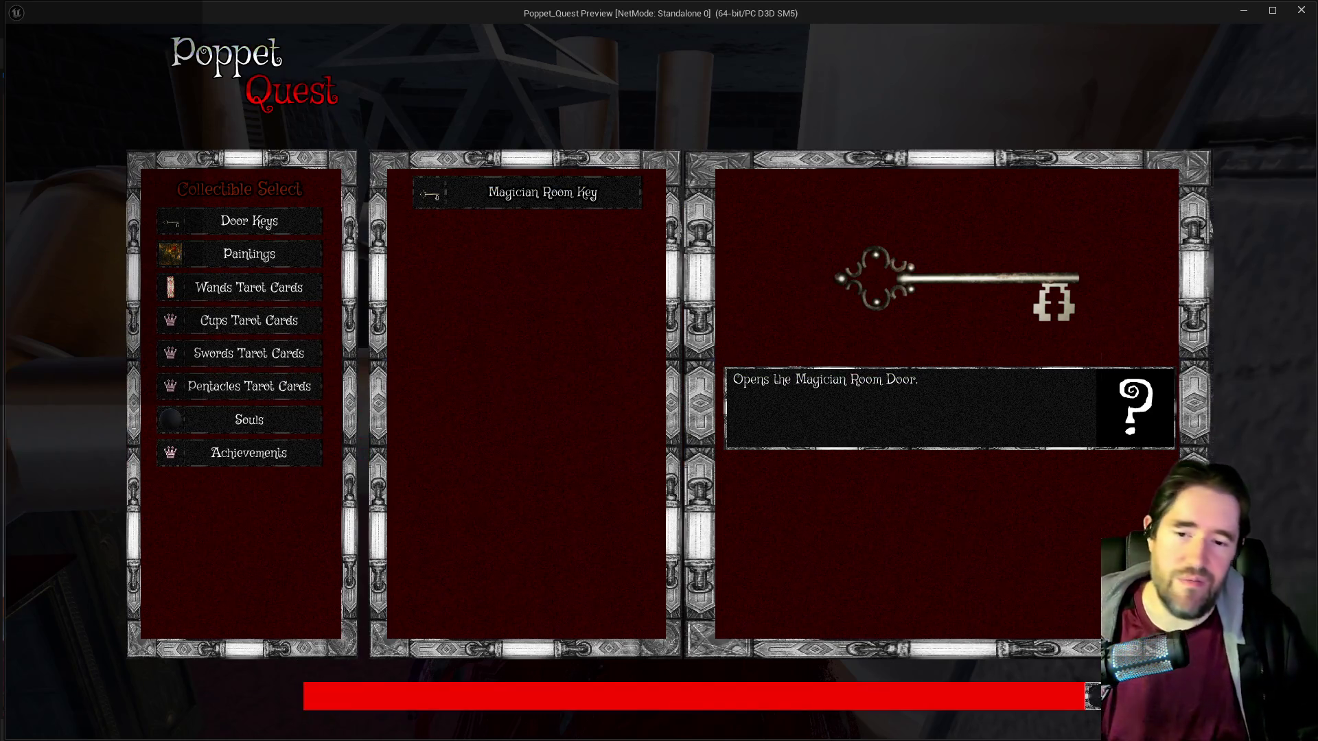
{"action": "key", "text": "grave"}
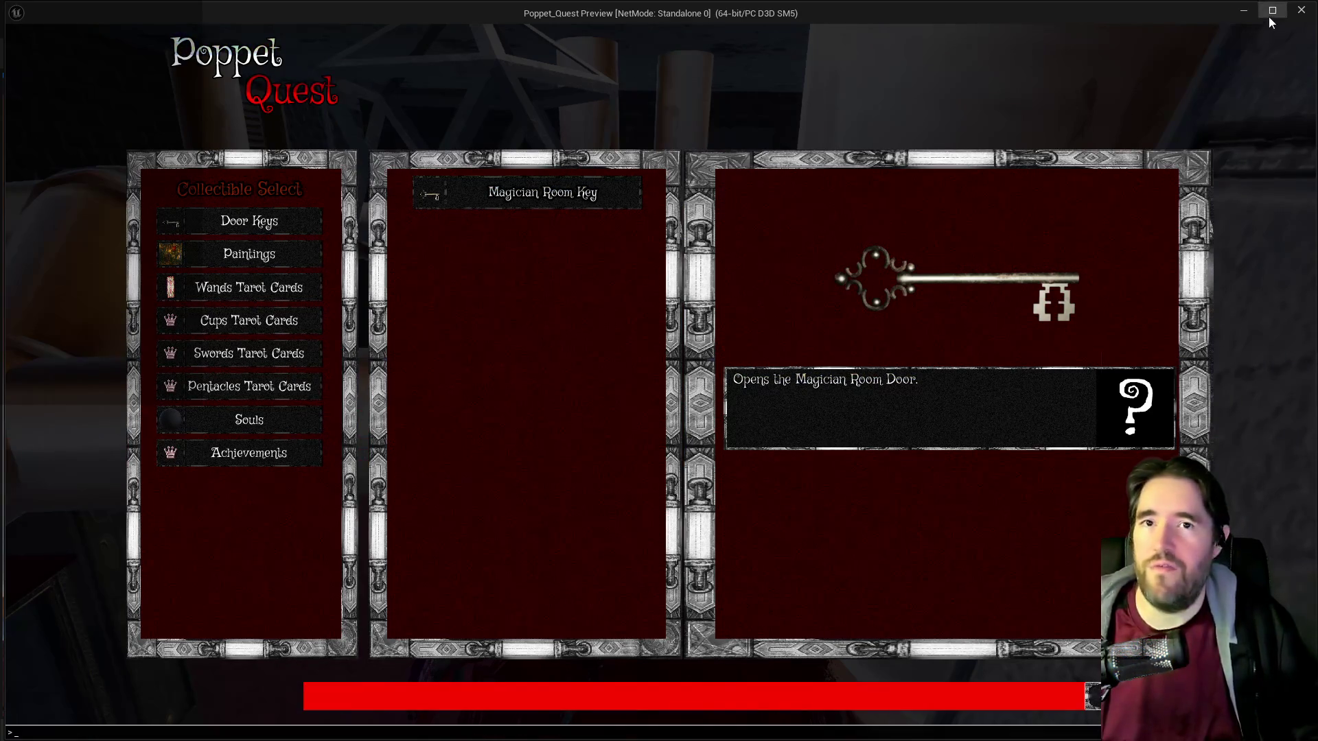
{"action": "left_click", "coordinate": [1301, 10]}
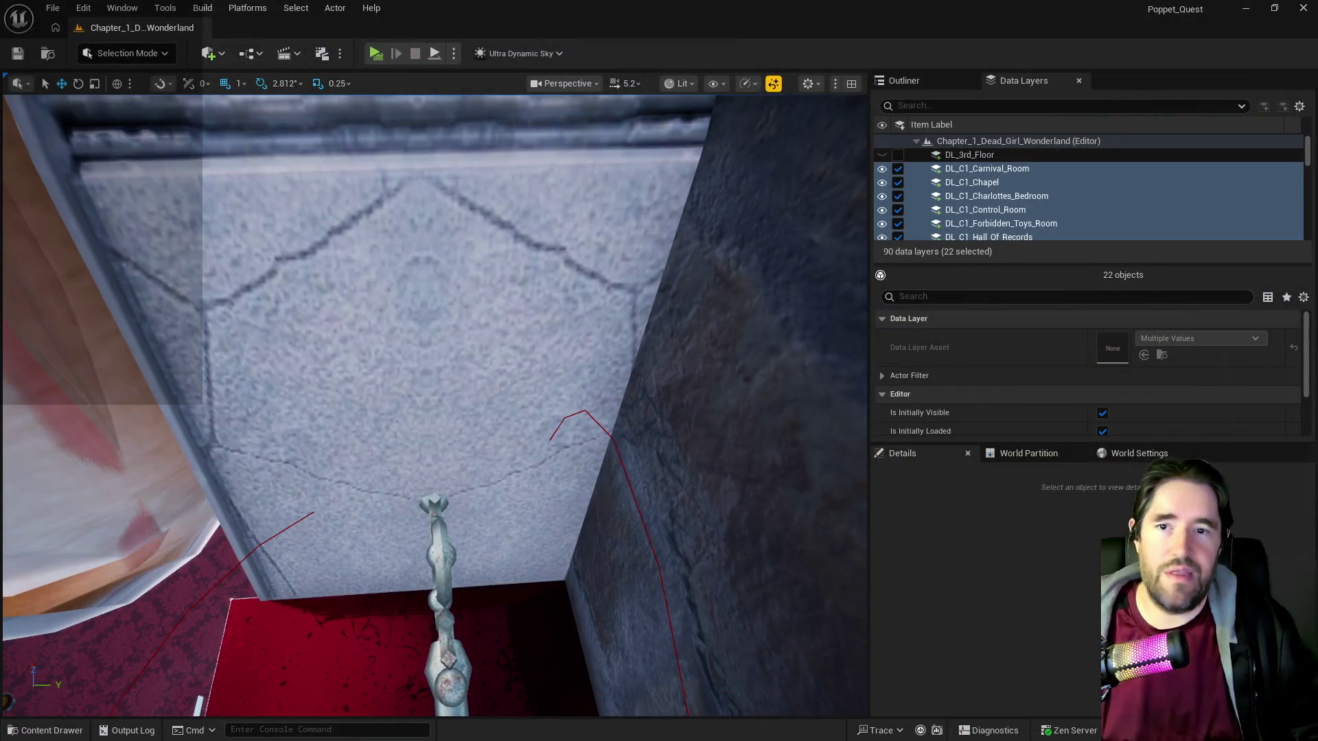
Delete TheSelector from the W_Collectibles_Menu hierarchy and compile the widget.
{"action": "key", "text": "ctrl+space"}
{"action": "key", "text": "ctrl+space"}
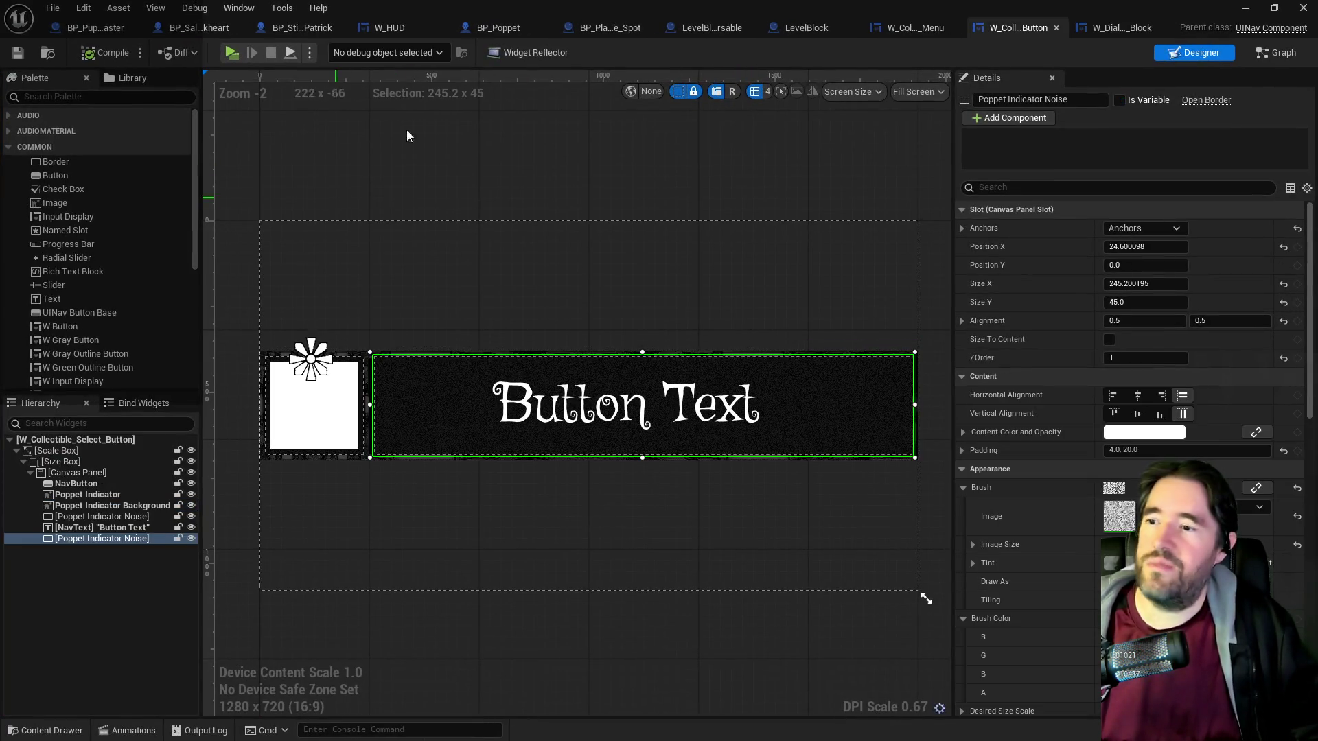
{"action": "left_click", "coordinate": [917, 28]}
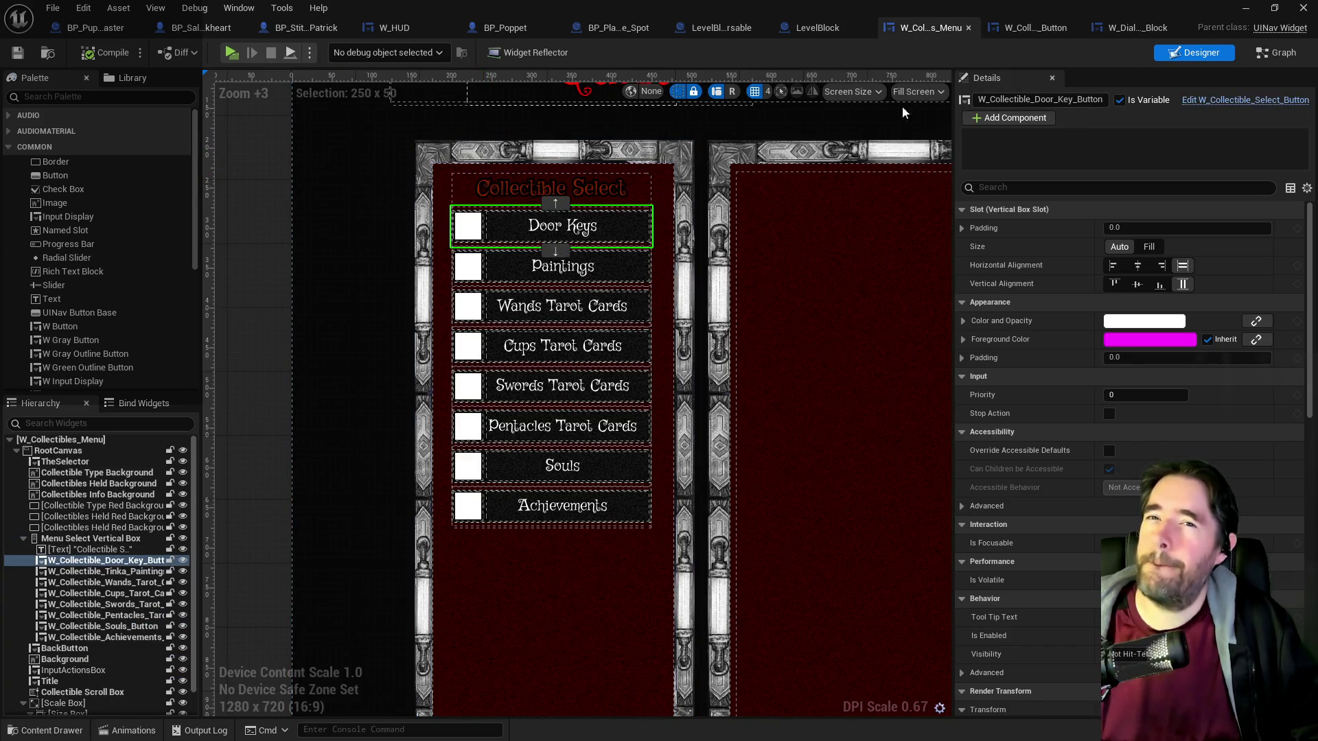
{"action": "scroll", "coordinate": [477, 371], "scroll_direction": "down", "scroll_amount": 3}
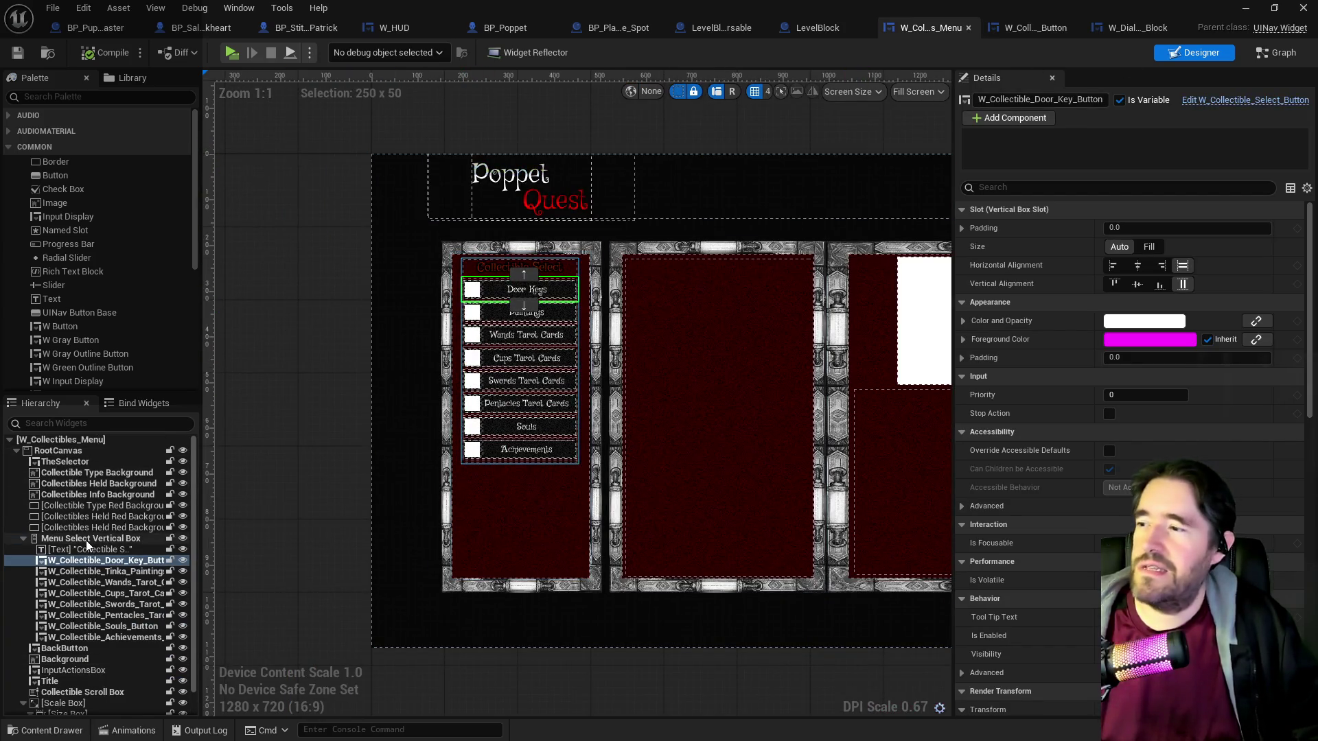
{"action": "left_click", "coordinate": [43, 472]}
{"action": "left_click", "coordinate": [43, 461]}
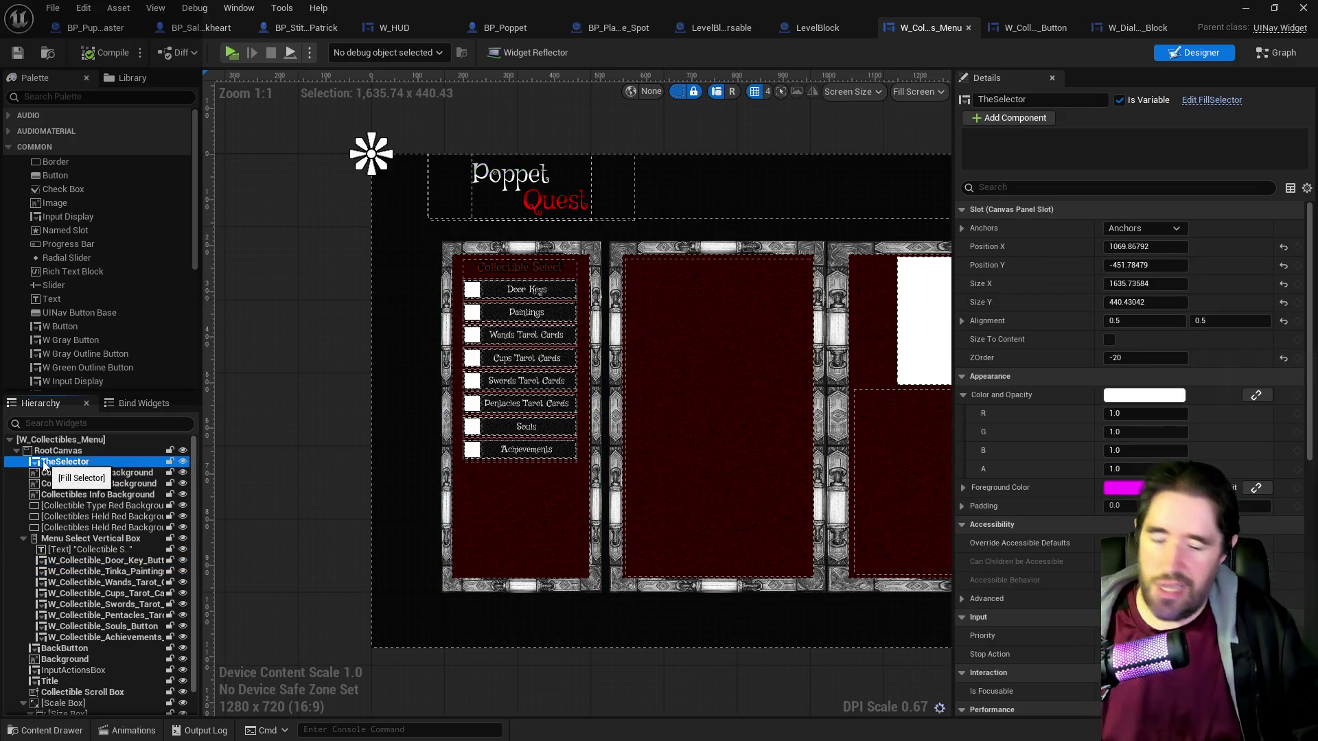
{"action": "key", "text": "Delete"}
{"action": "left_click", "coordinate": [92, 54]}
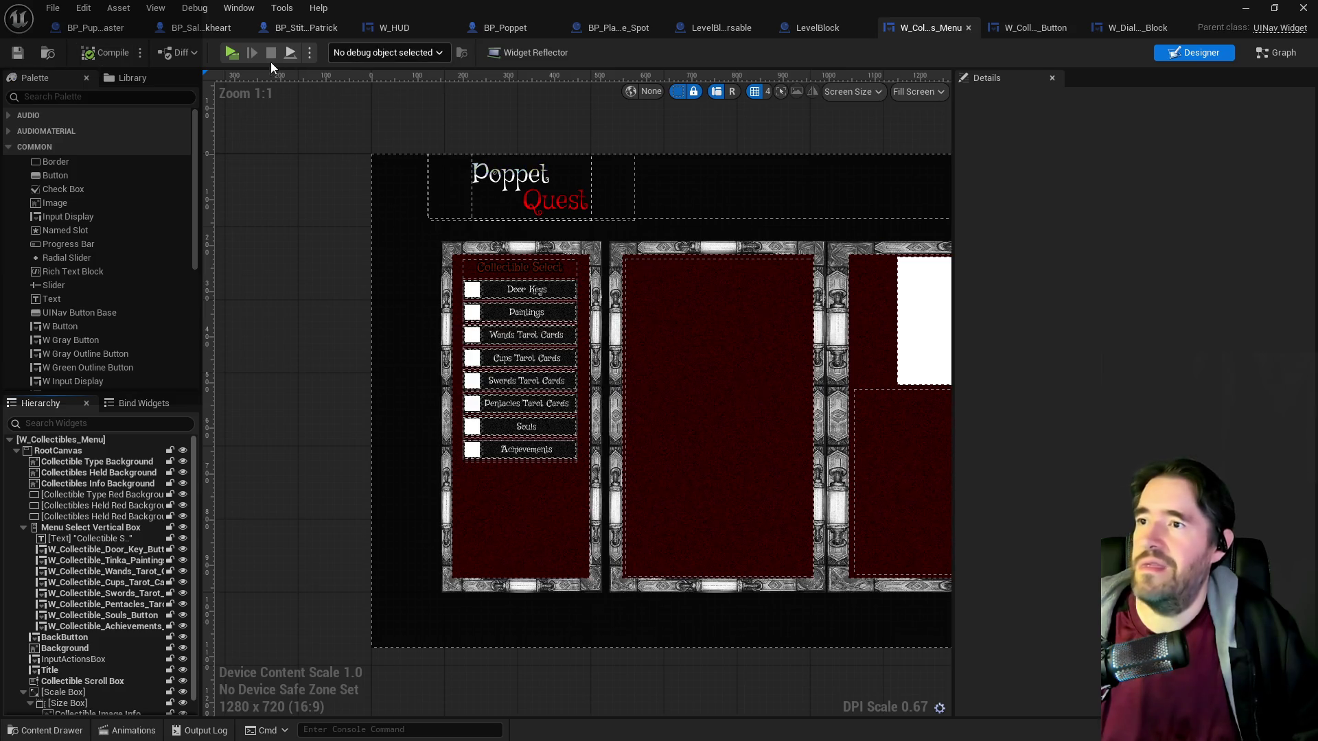
Launch a standalone preview and view the New Life Room, Toy Maze and Safari Room paintings twice.
{"action": "left_click", "coordinate": [232, 54]}
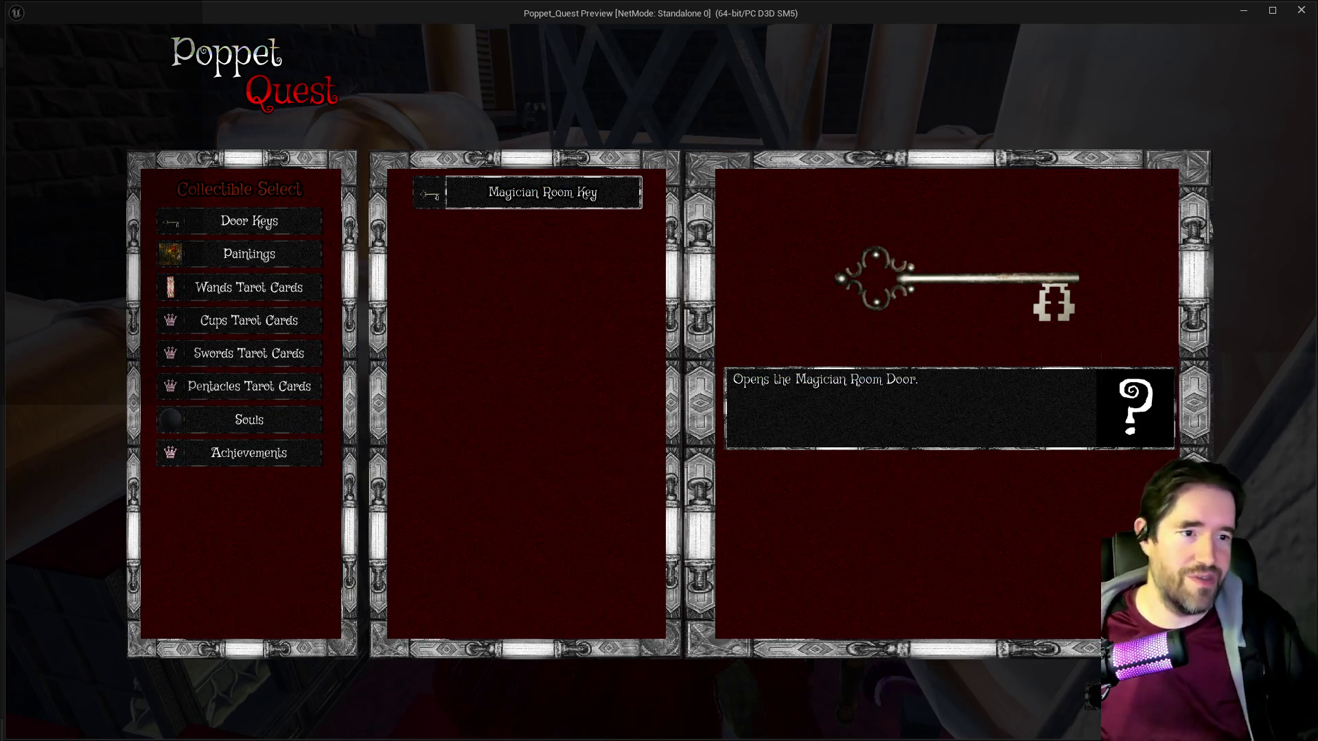
{"action": "left_click", "coordinate": [259, 250]}
{"action": "left_click", "coordinate": [524, 194]}
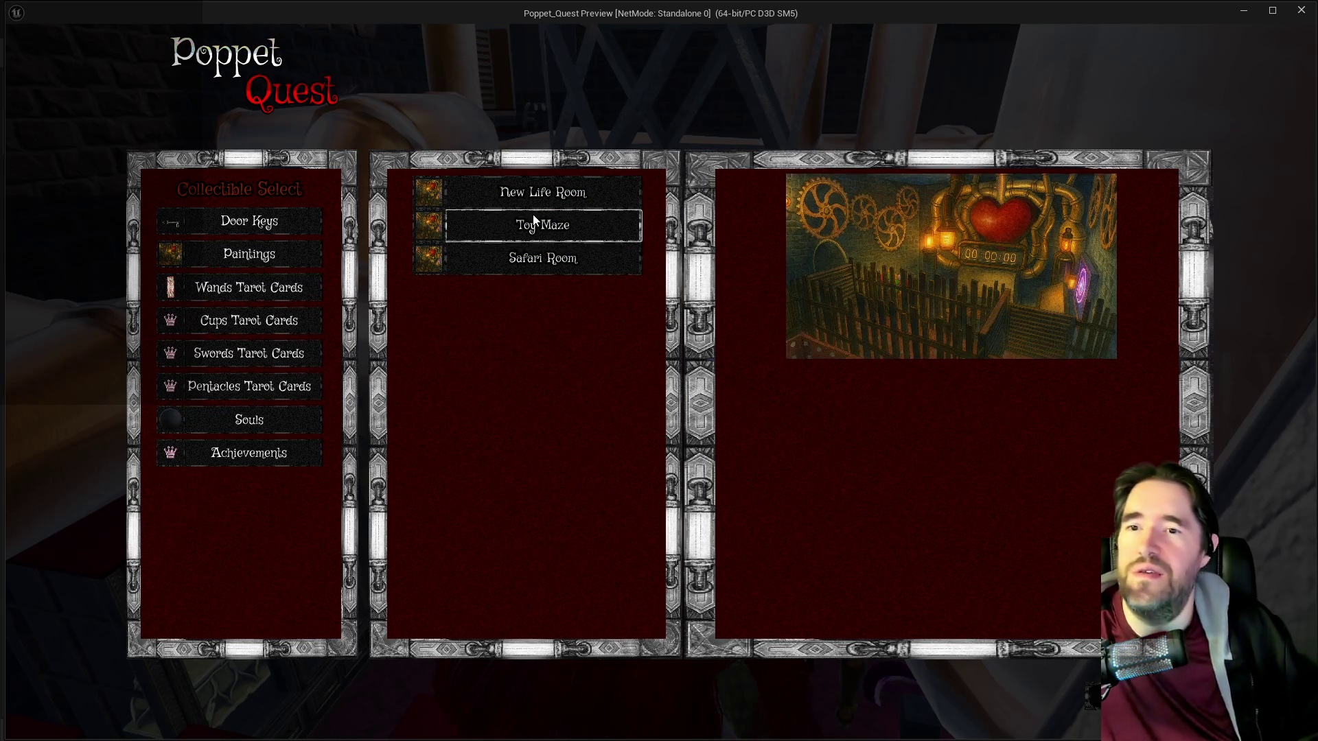
{"action": "left_click", "coordinate": [534, 216]}
{"action": "left_click", "coordinate": [543, 258]}
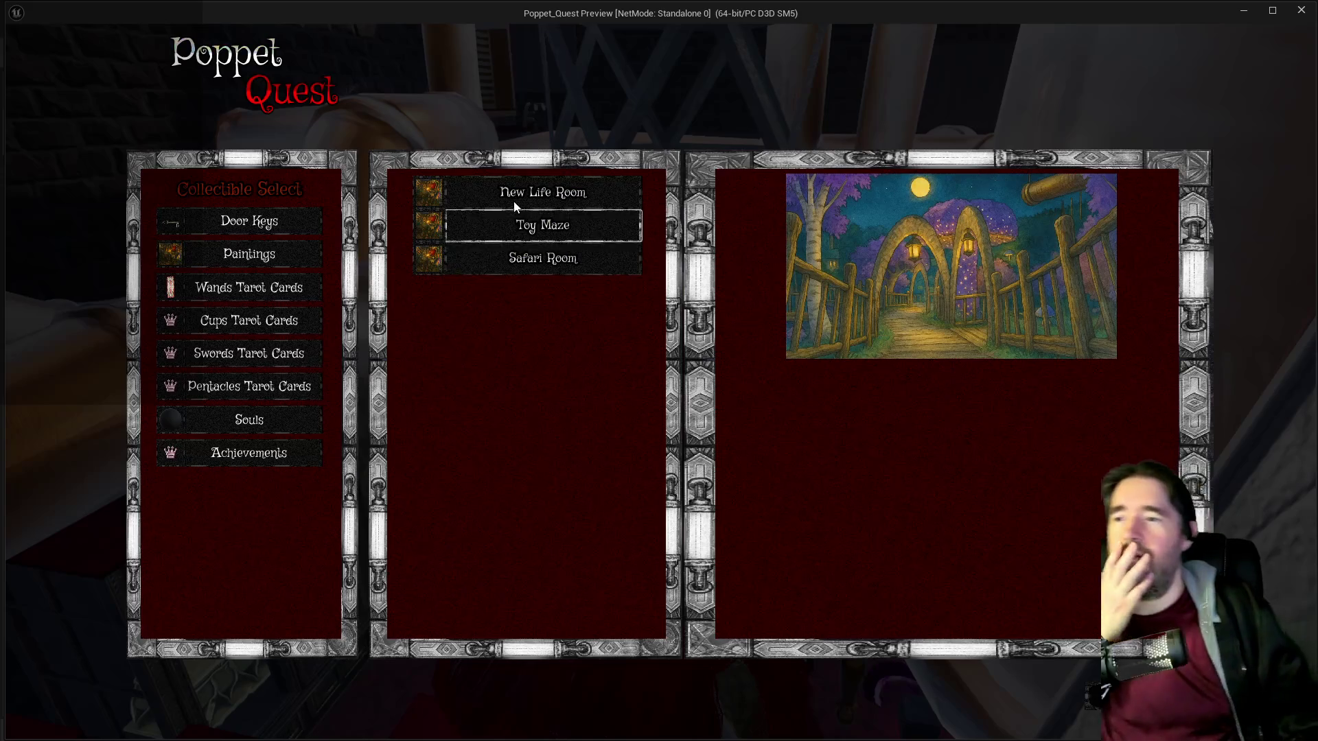
{"action": "left_click", "coordinate": [513, 199]}
{"action": "left_click", "coordinate": [530, 230]}
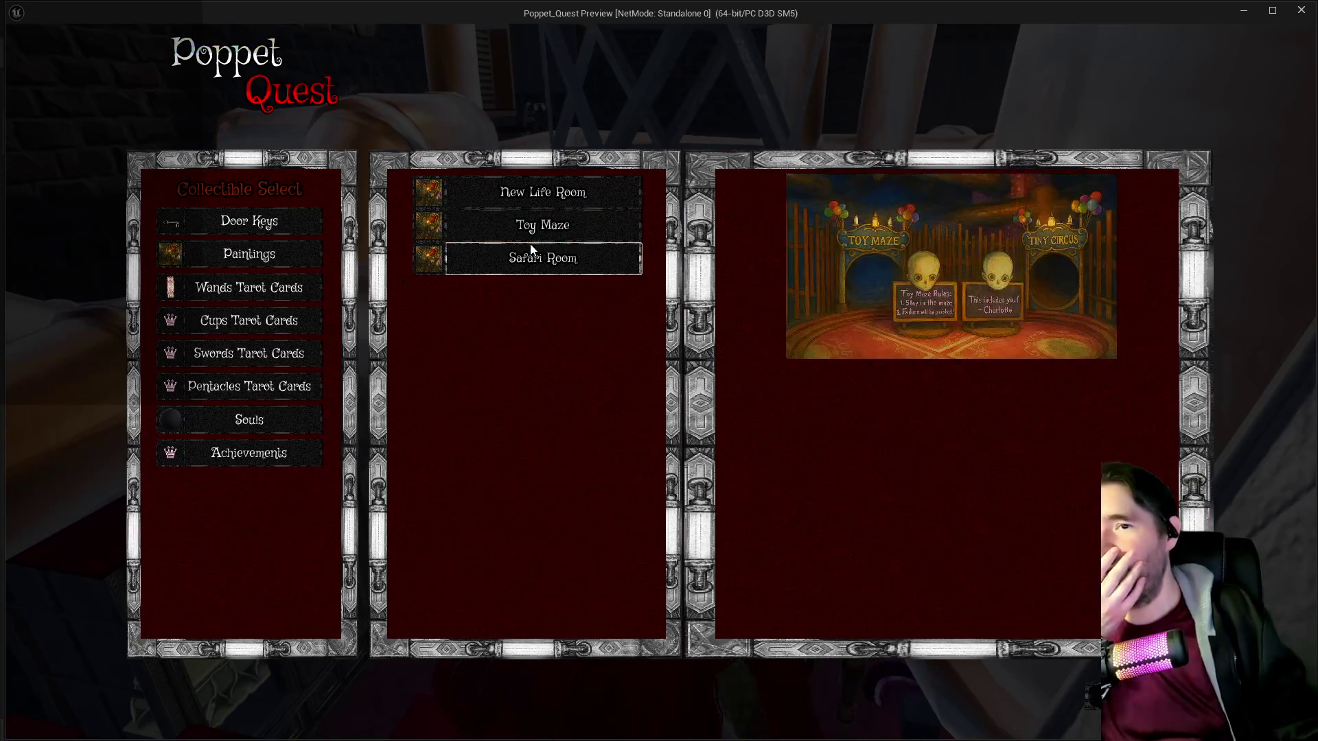
{"action": "left_click", "coordinate": [536, 258]}
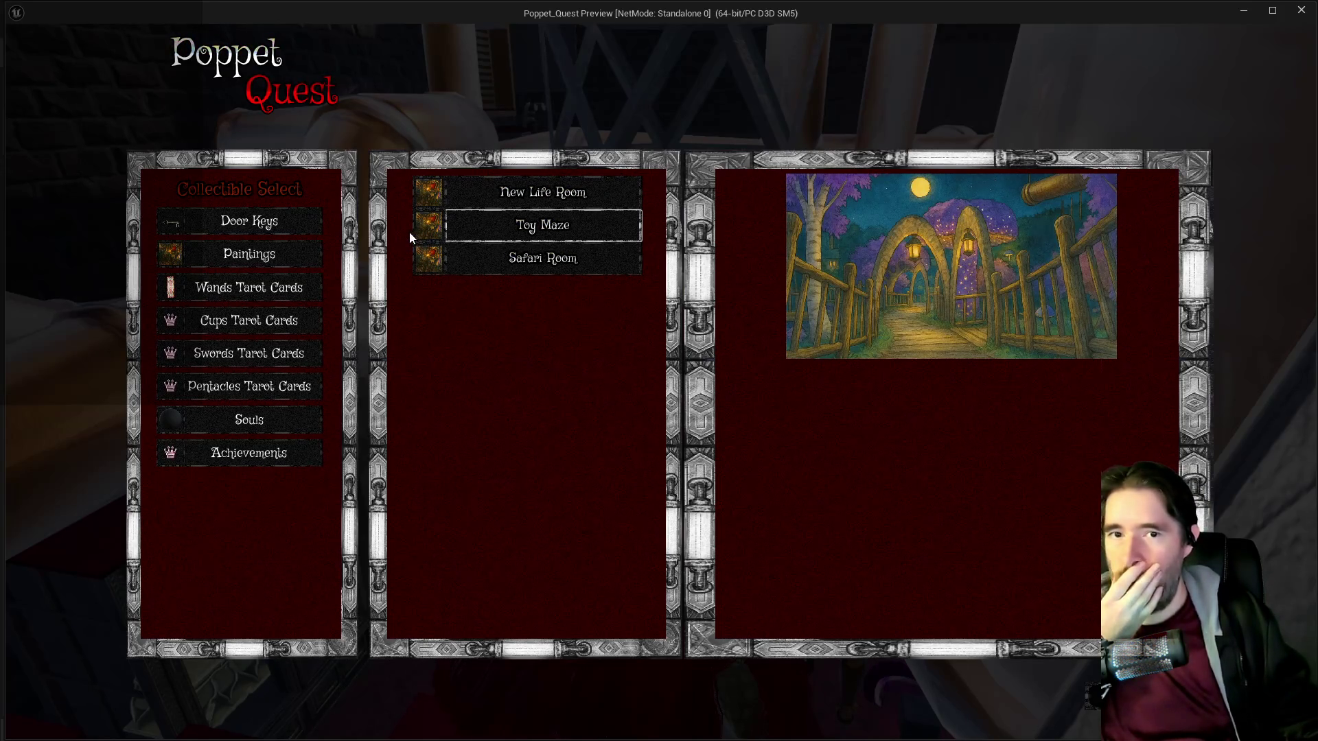
Close the collectibles screen and pause menu, leave the preview, and return to the widget designer.
{"action": "key", "text": "Down"}
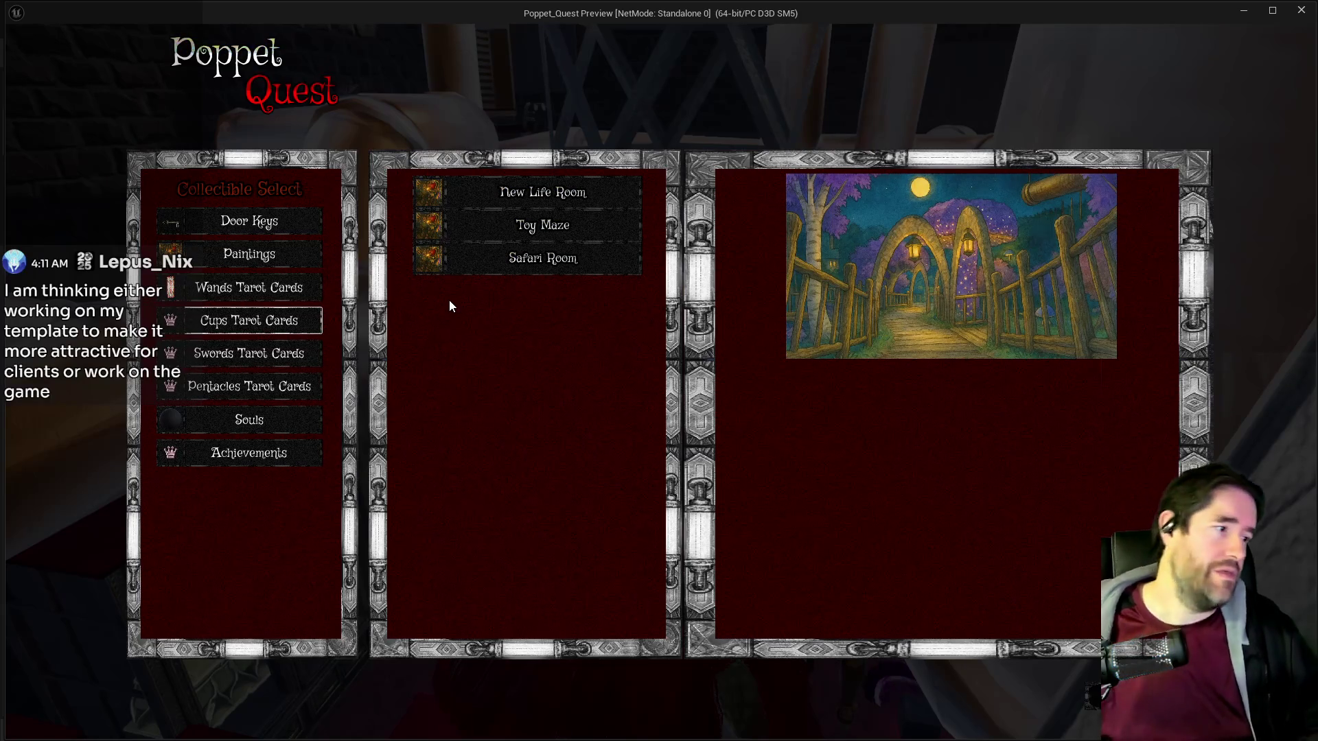
{"action": "key", "text": "Escape"}
{"action": "key", "text": "Escape"}
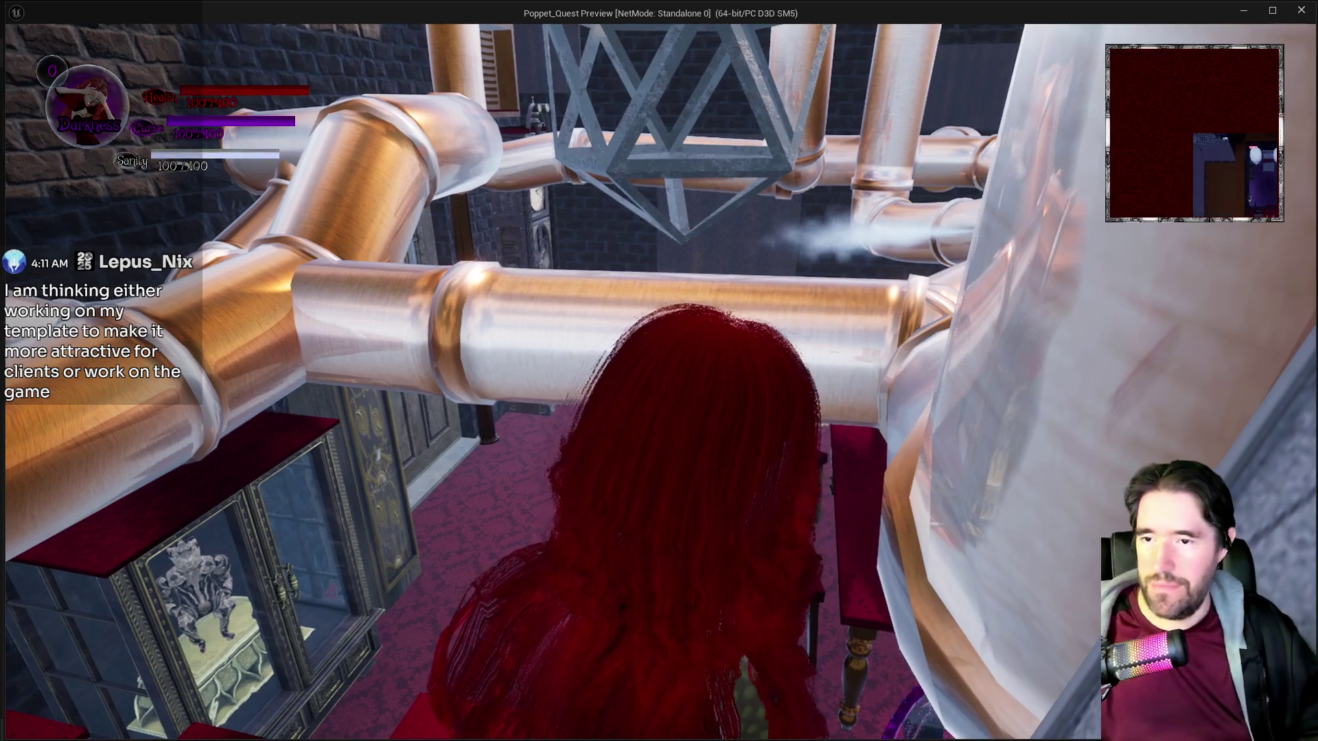
{"action": "key", "text": "shift+F1"}
{"action": "left_click", "coordinate": [509, 335]}
{"action": "key", "text": "Escape"}
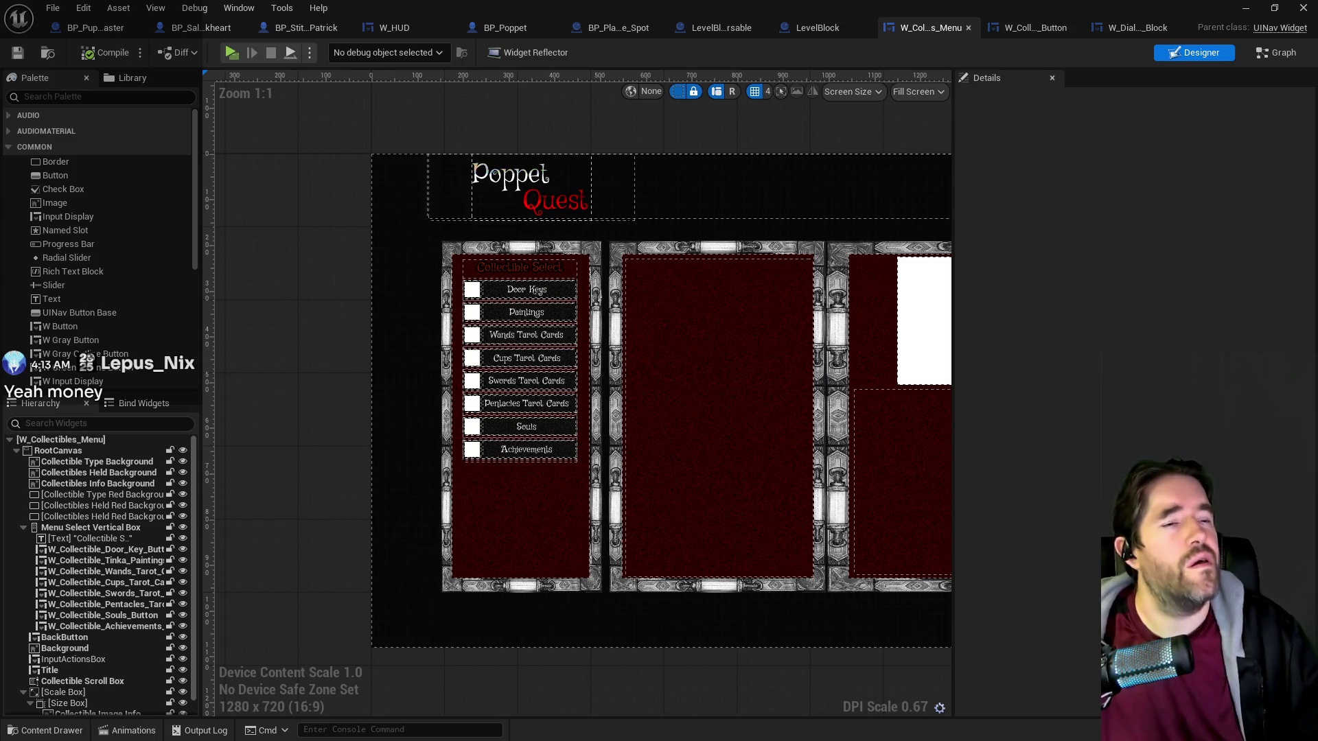
Widen the designer canvas and stretch the collectibles menu preview area to 1,922 x 728.
{"action": "mouse_move", "coordinate": [682, 529]}
{"action": "left_mouse_down"}
{"action": "mouse_move", "coordinate": [570, 491]}
{"action": "mouse_move", "coordinate": [427, 527]}
{"action": "mouse_move", "coordinate": [497, 560]}
{"action": "left_mouse_up"}
{"action": "scroll", "coordinate": [497, 559], "scroll_direction": "down", "scroll_amount": 1}
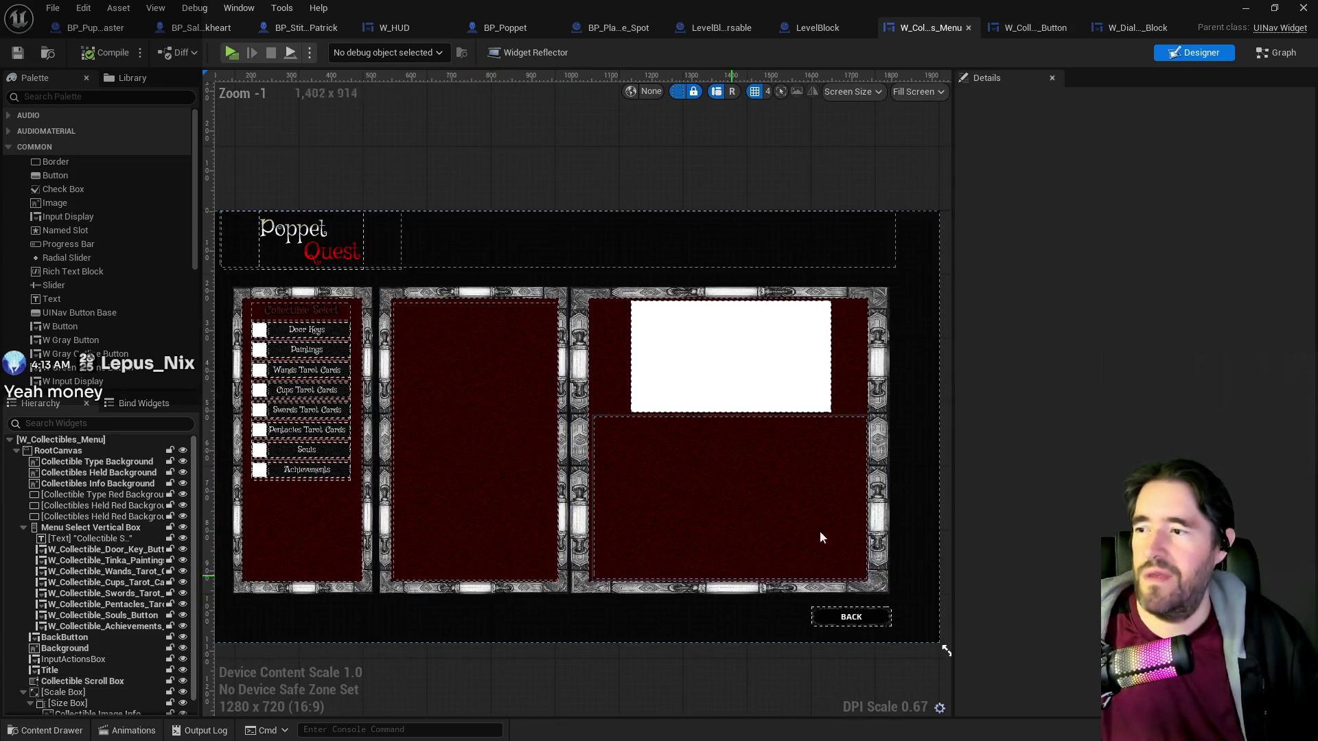
{"action": "left_click_drag", "start_coordinate": [954, 463], "coordinate": [1006, 456]}
{"action": "left_click_drag", "start_coordinate": [961, 500], "coordinate": [1004, 491]}
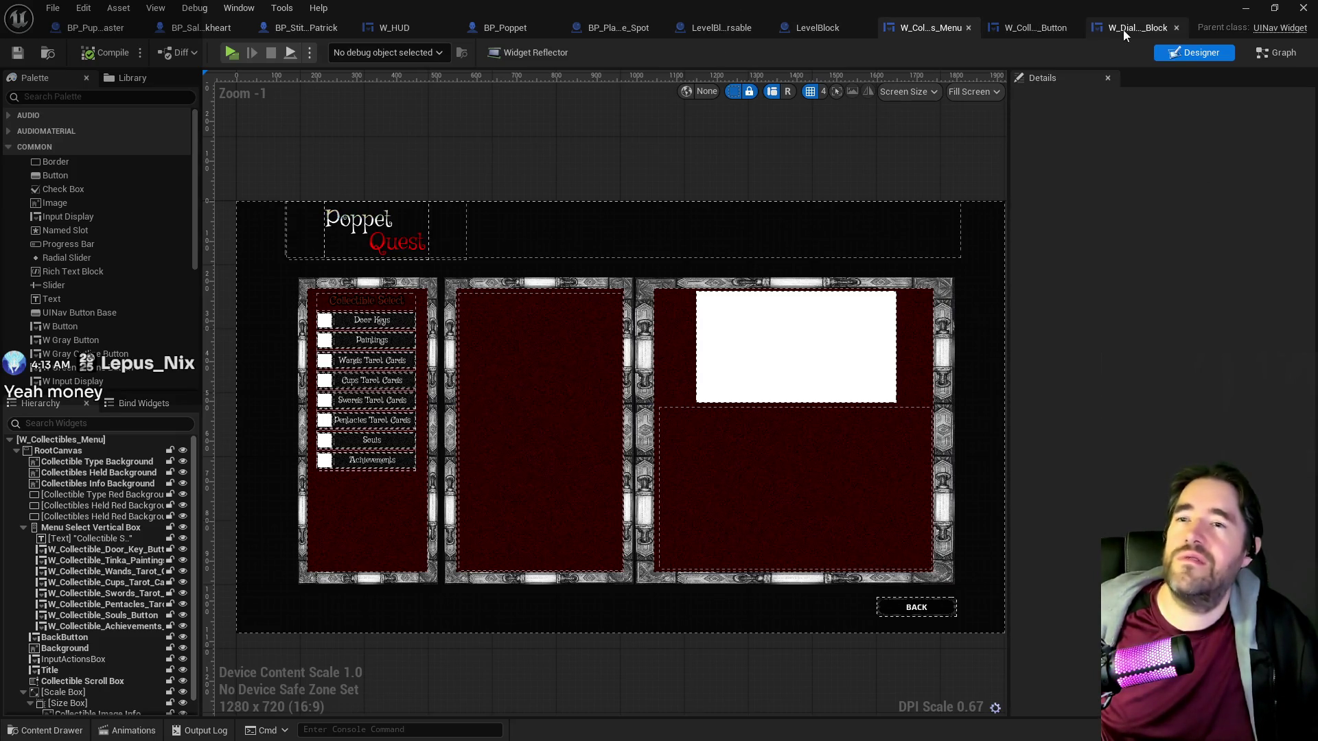
Review BP_Poppet's Item Collected Graph around the item switch nodes, then move to W_Dialogue_Block.
{"action": "left_click", "coordinate": [508, 30]}
{"action": "mouse_move", "coordinate": [850, 410]}
{"action": "left_mouse_down"}
{"action": "mouse_move", "coordinate": [892, 436]}
{"action": "mouse_move", "coordinate": [733, 435]}
{"action": "mouse_move", "coordinate": [767, 434]}
{"action": "mouse_move", "coordinate": [807, 487]}
{"action": "mouse_move", "coordinate": [754, 495]}
{"action": "left_mouse_up"}
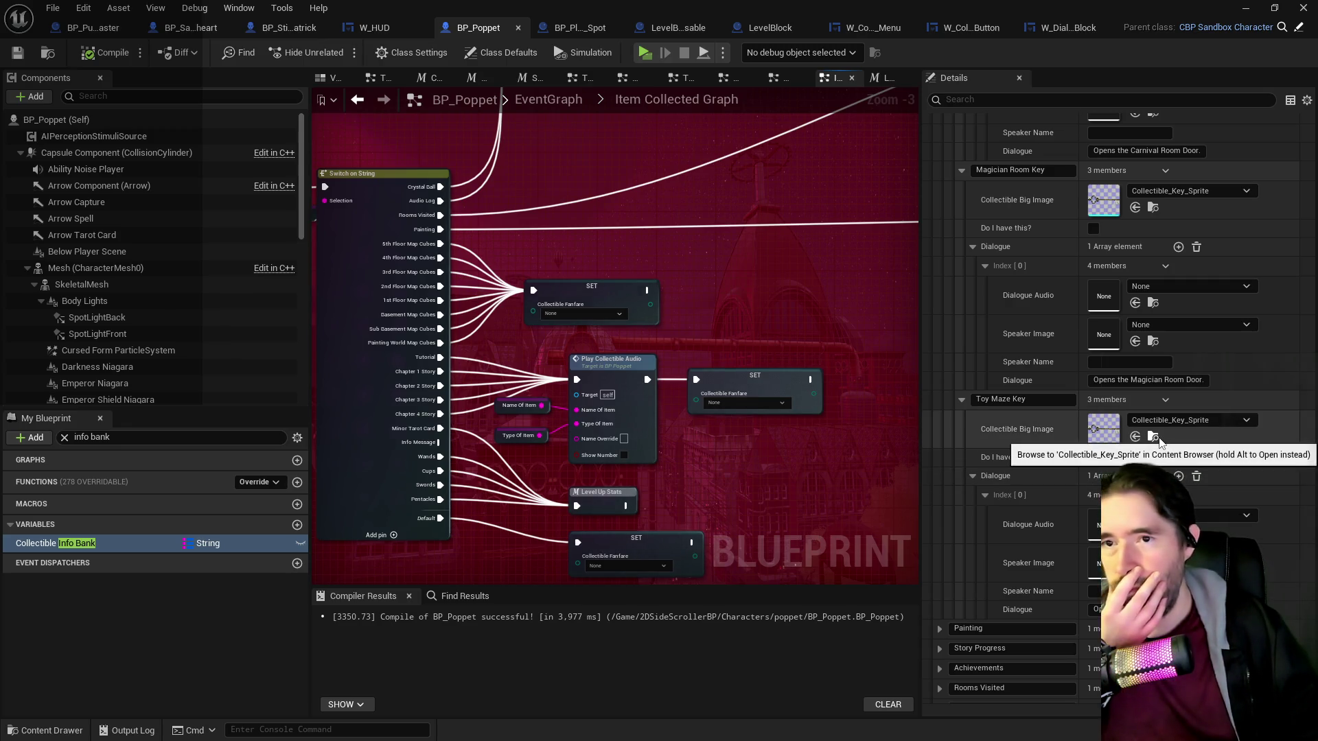
{"action": "left_click_drag", "start_coordinate": [746, 462], "coordinate": [980, 472]}
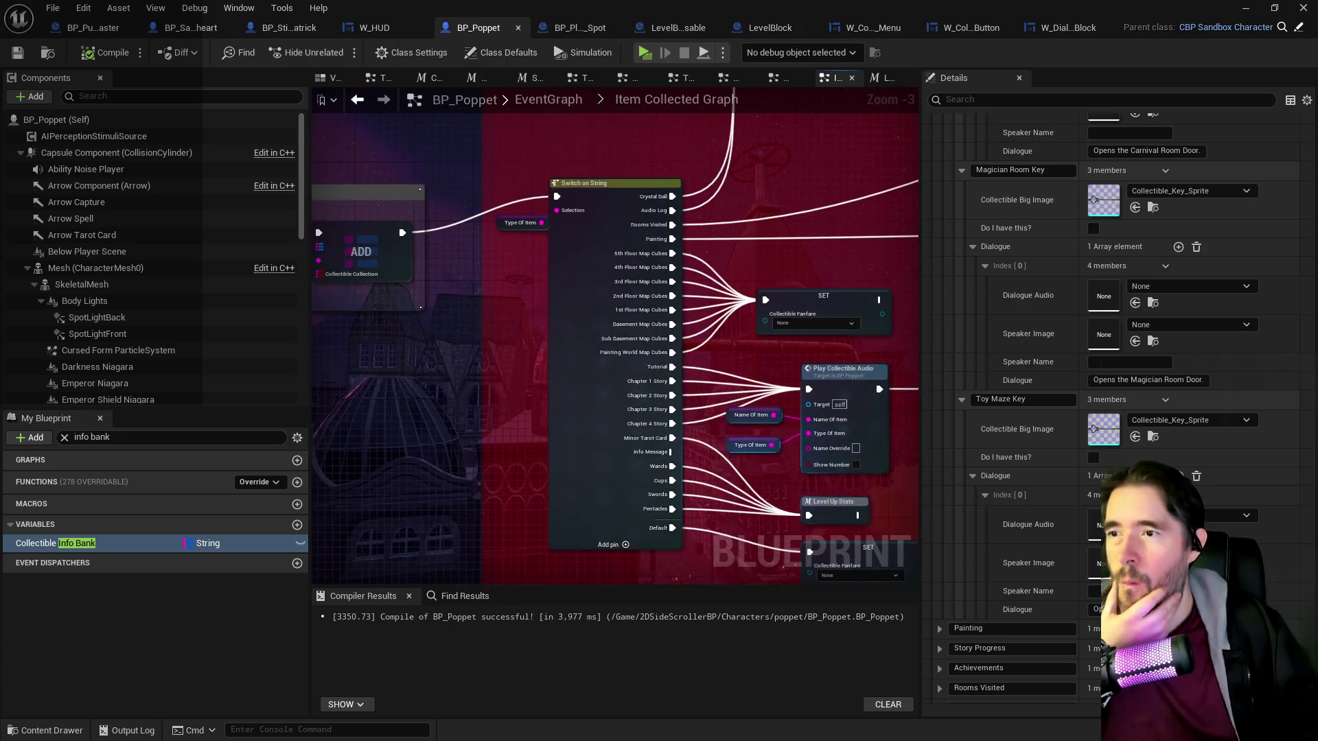
{"action": "left_click", "coordinate": [1054, 32]}
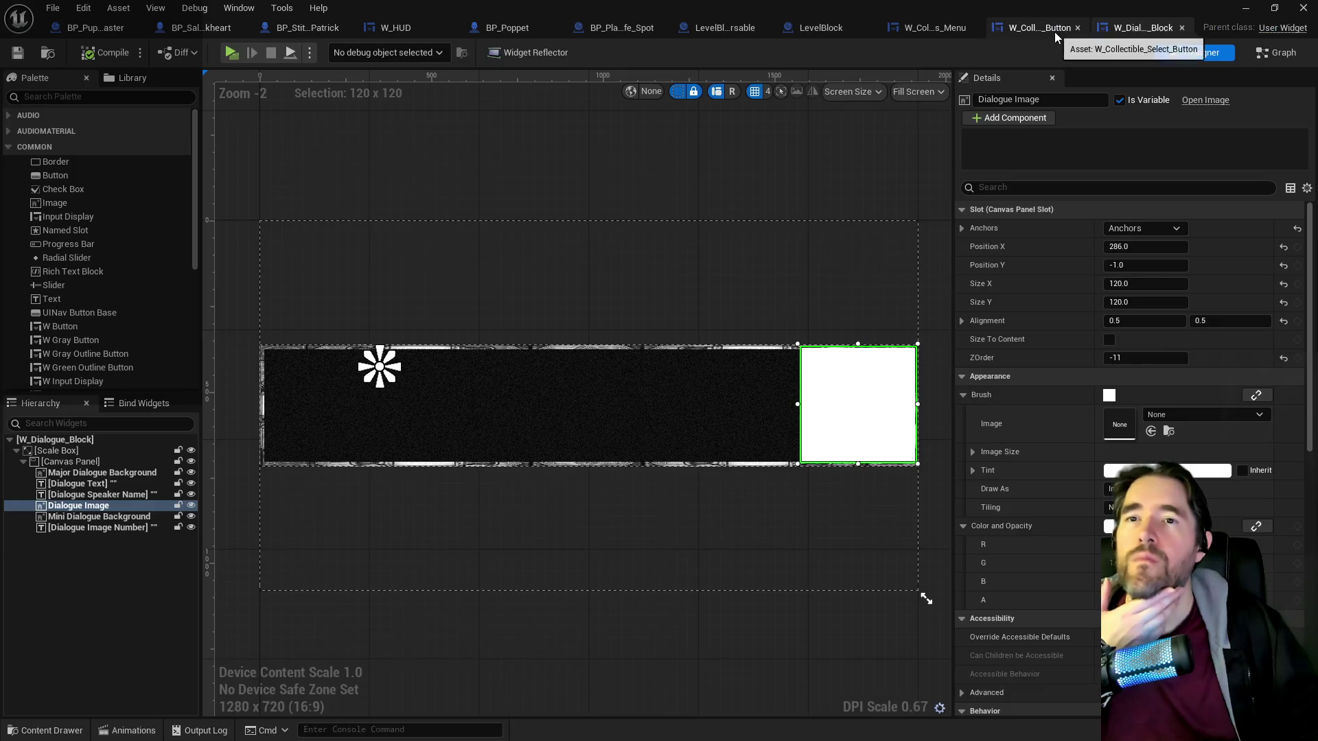
Inspect the Door Keys button's Indicator Brush settings in the collectibles menu widget.
{"action": "left_click", "coordinate": [1020, 31]}
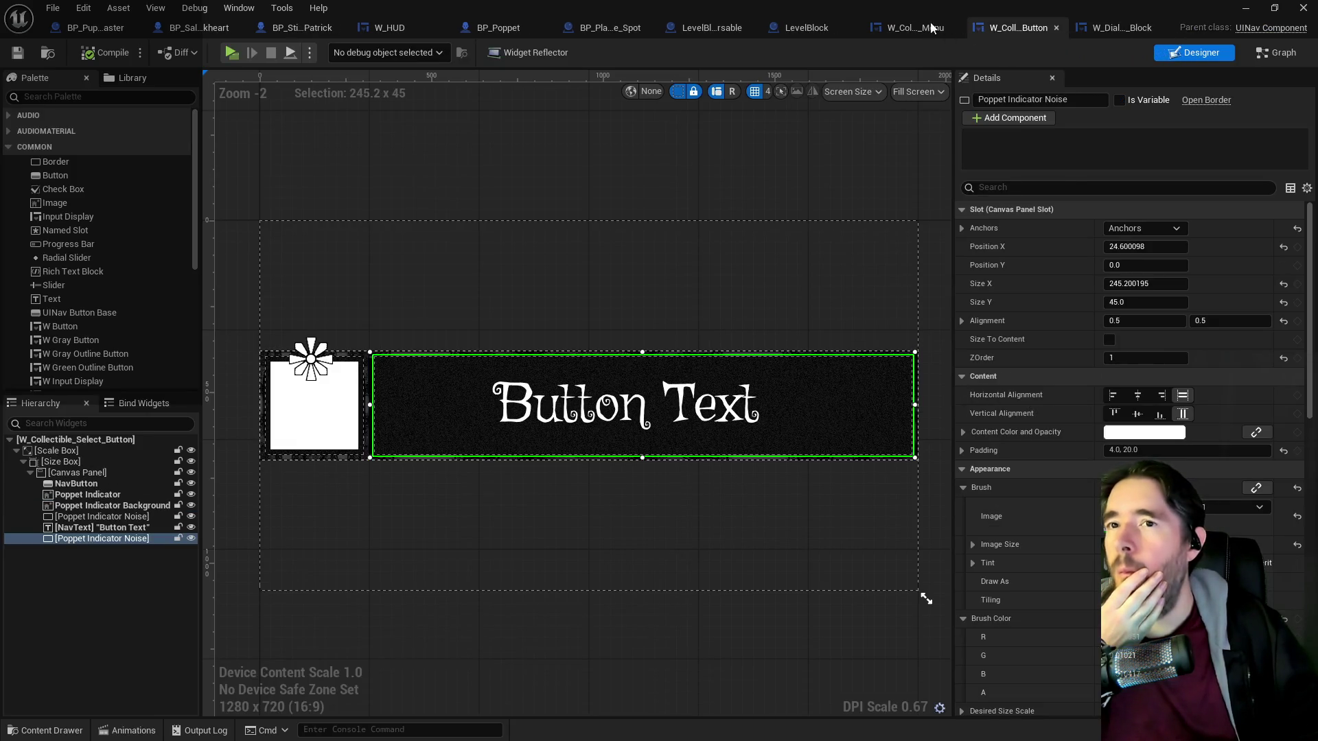
{"action": "left_click", "coordinate": [907, 27]}
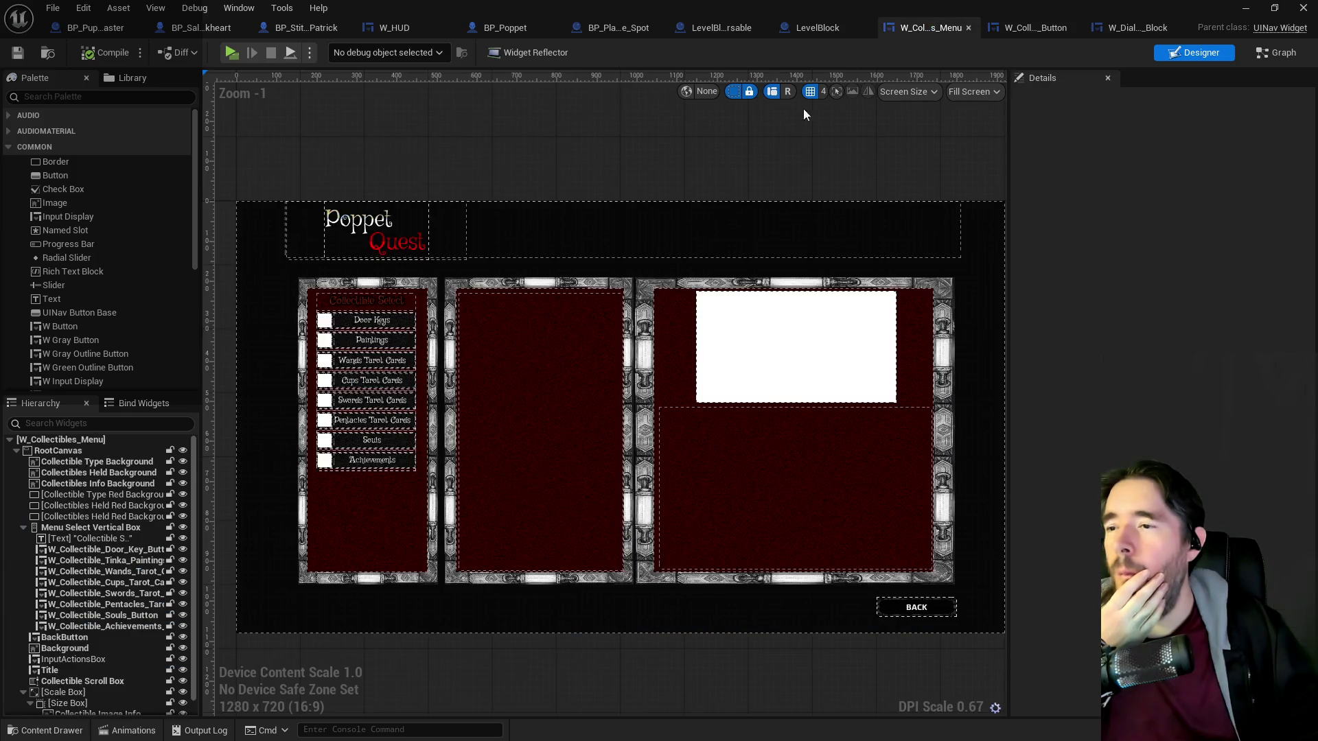
{"action": "left_click", "coordinate": [335, 324]}
{"action": "scroll", "coordinate": [1128, 421], "scroll_direction": "down", "scroll_amount": 10}
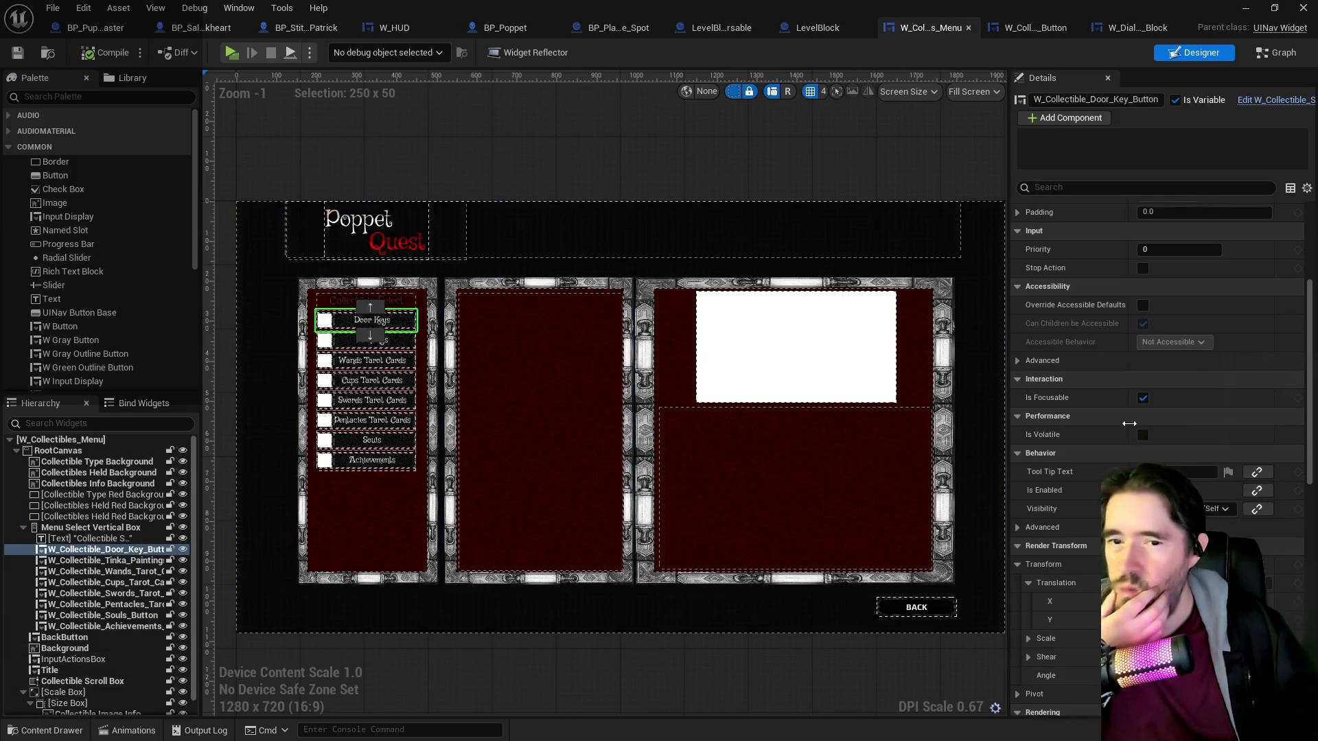
{"action": "scroll", "coordinate": [1128, 424], "scroll_direction": "down", "scroll_amount": 3}
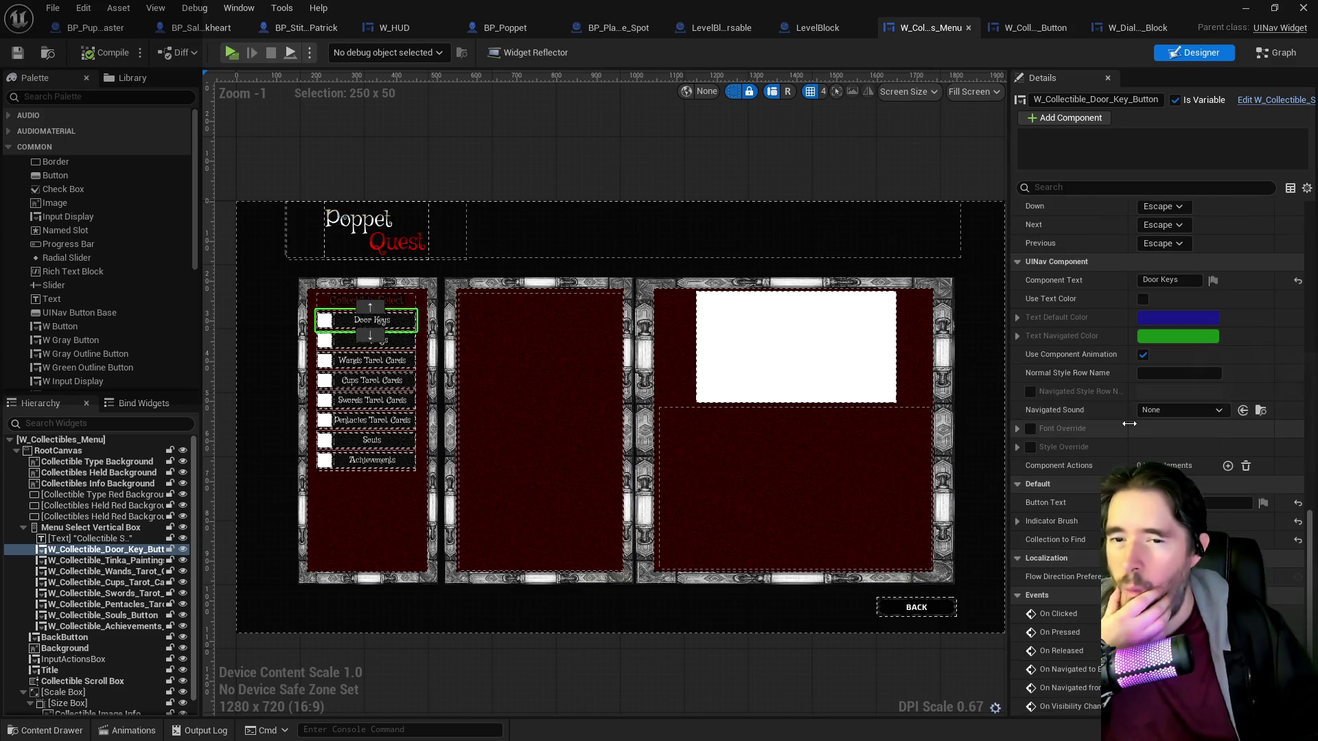
{"action": "left_click", "coordinate": [1017, 520]}
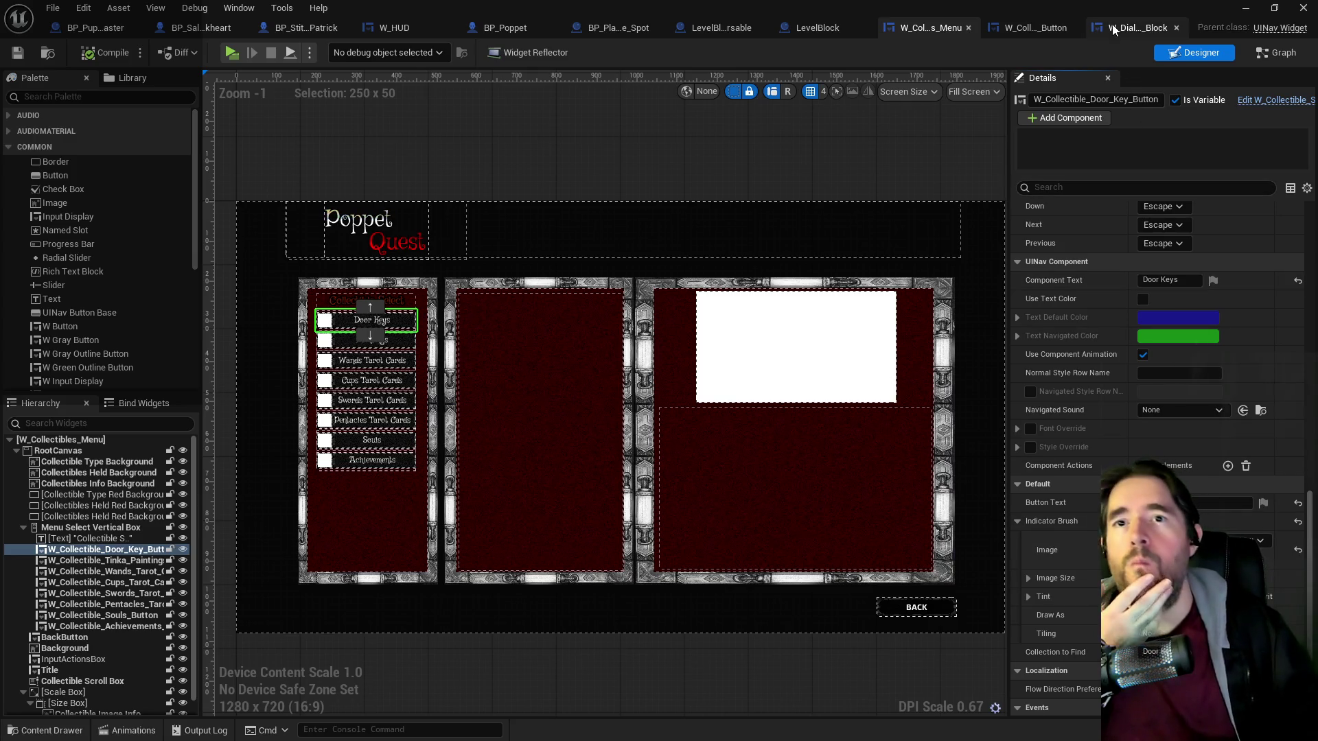
Glance over the select button and dialogue block widgets, then return to BP_Poppet's graph.
{"action": "left_click", "coordinate": [1033, 31]}
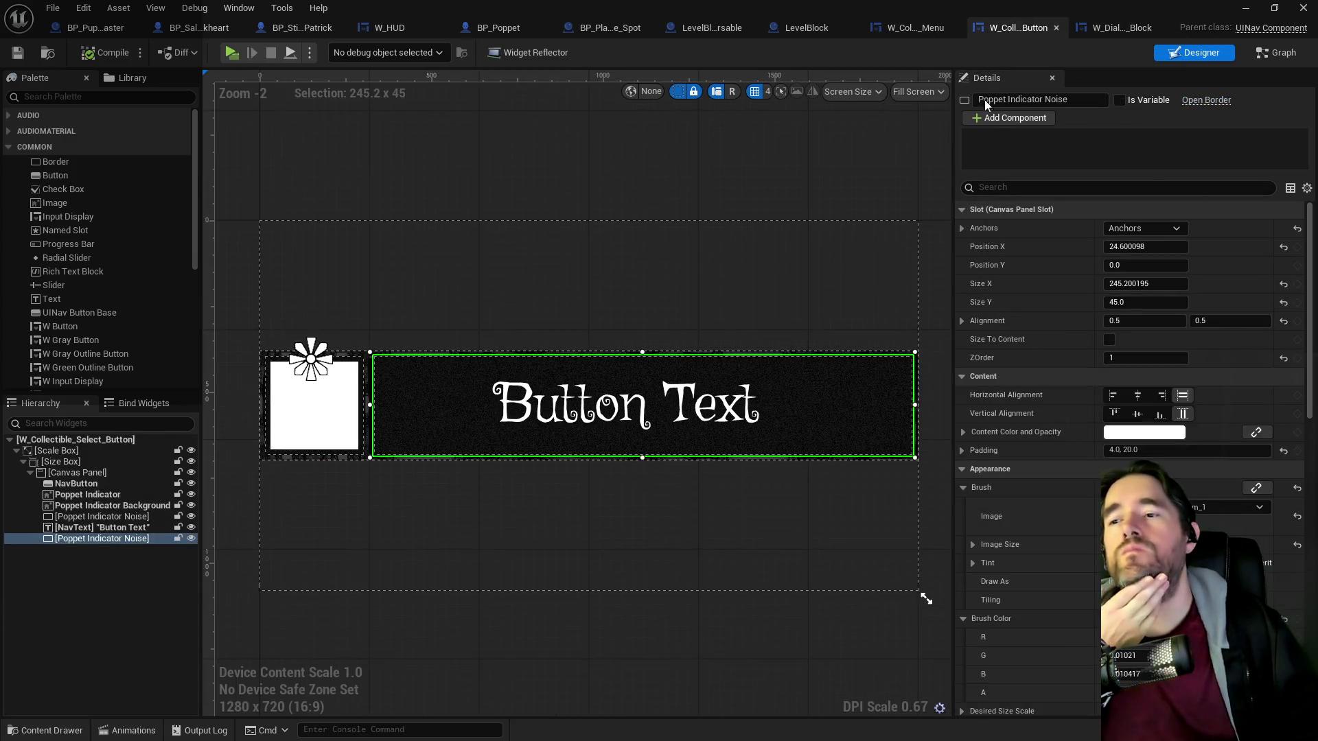
{"action": "left_click", "coordinate": [1118, 28]}
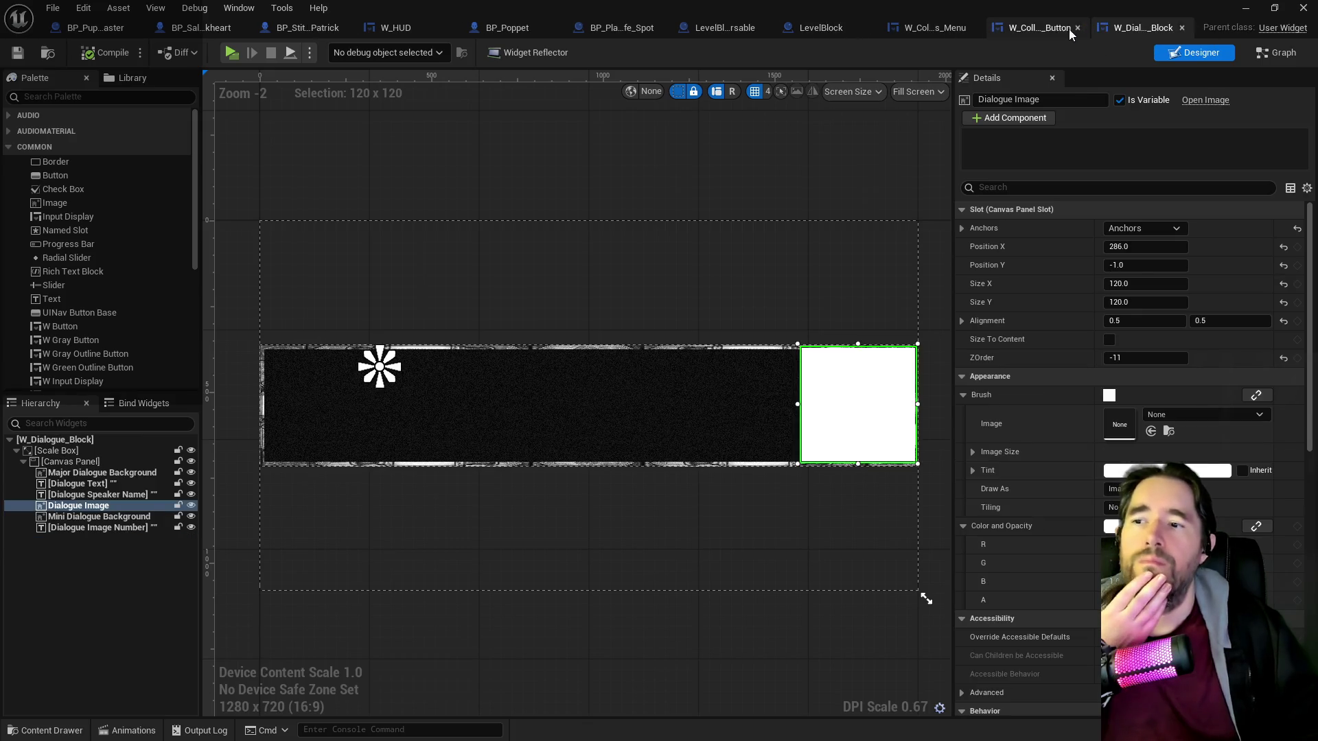
{"action": "left_click", "coordinate": [1038, 26]}
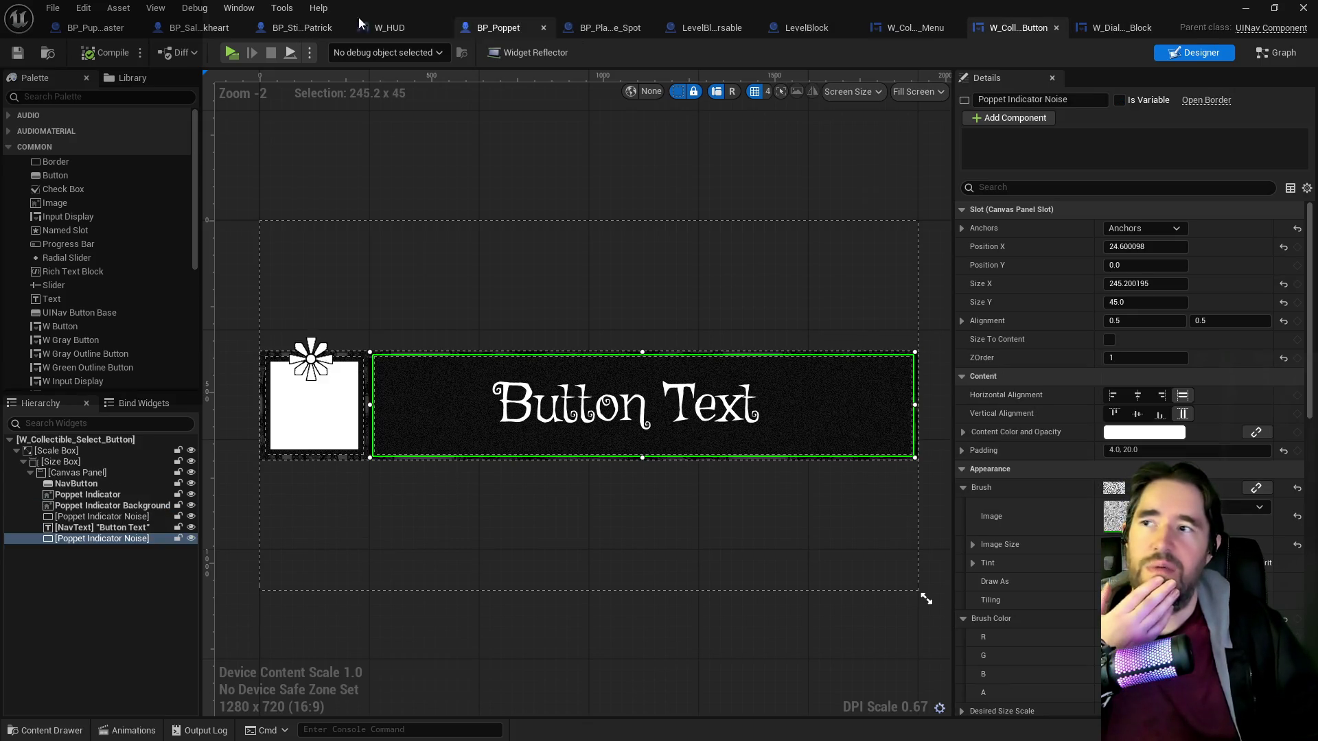
{"action": "left_click", "coordinate": [486, 28]}
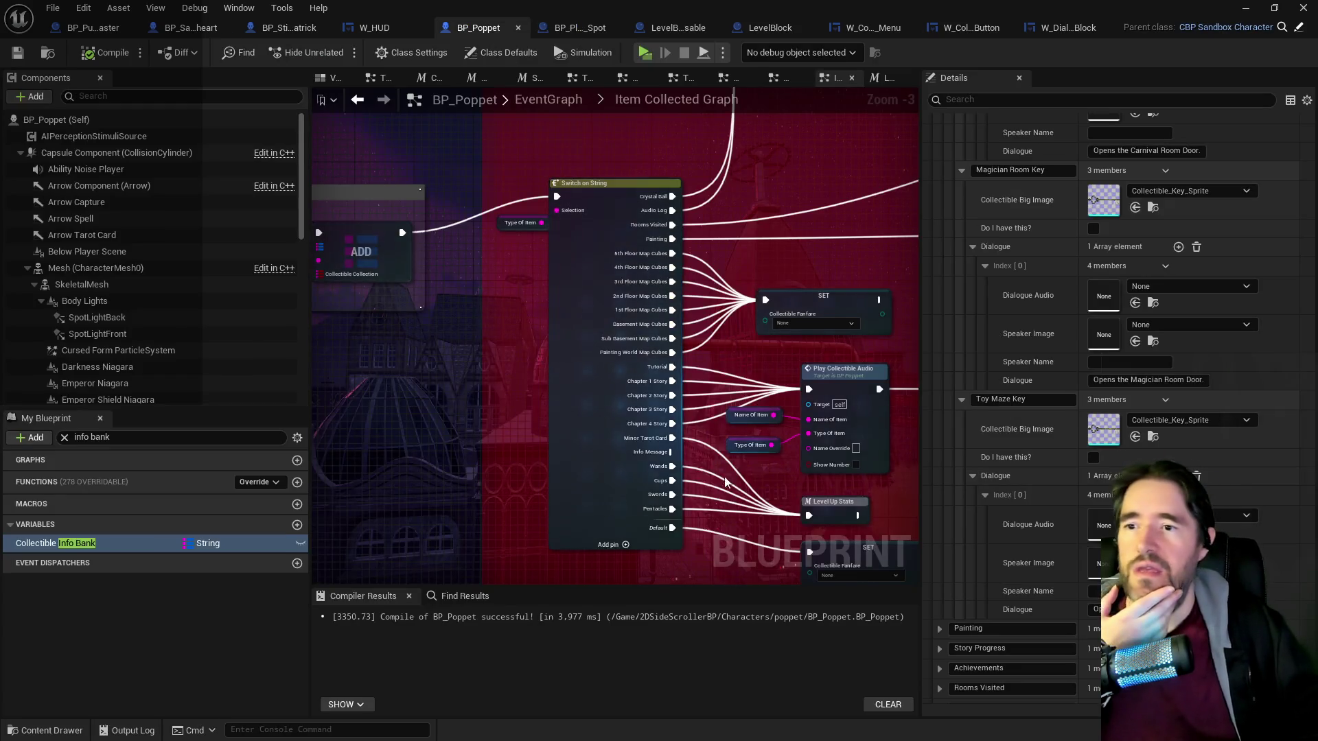
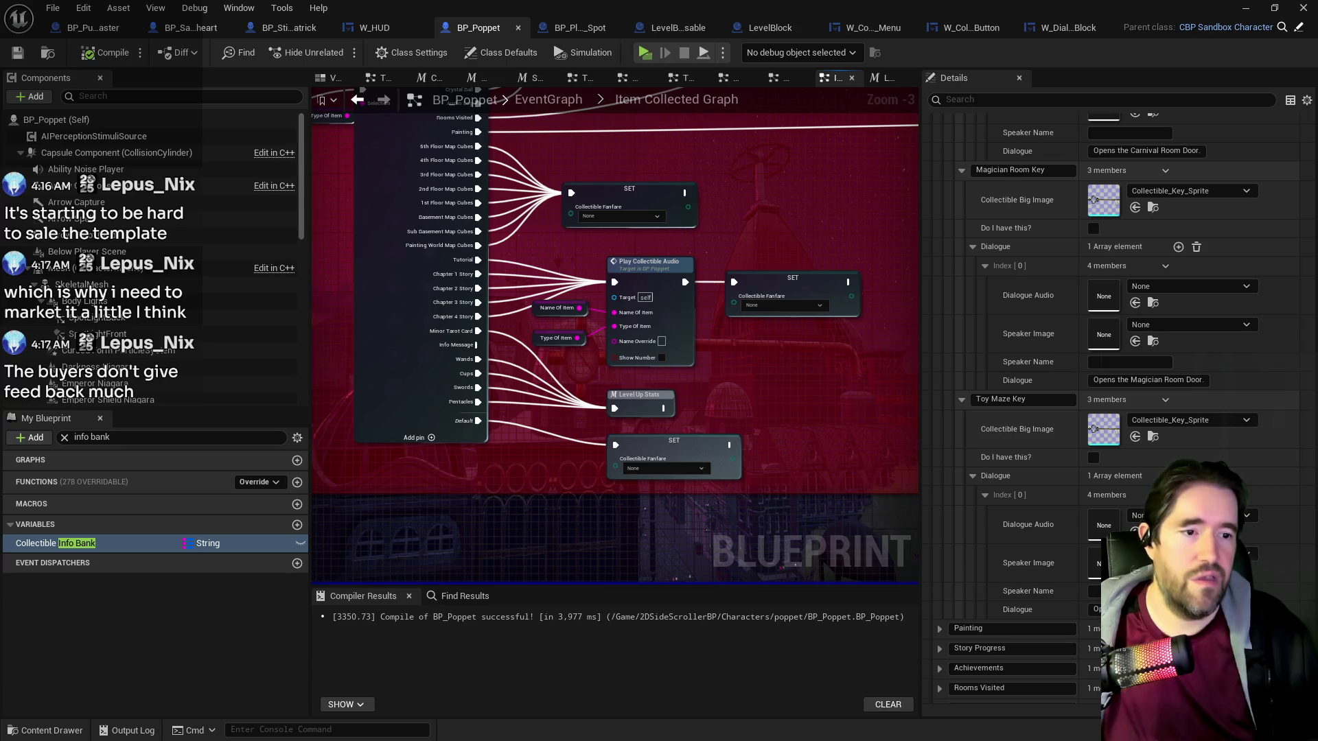
Bring the browser onto the screen and maximize it on the developer's X profile.
{"action": "left_click_drag", "start_coordinate": [1316, 184], "coordinate": [689, 193]}
{"action": "double_click", "coordinate": [689, 187]}
{"action": "scroll", "coordinate": [710, 493], "scroll_direction": "up", "scroll_amount": 3}
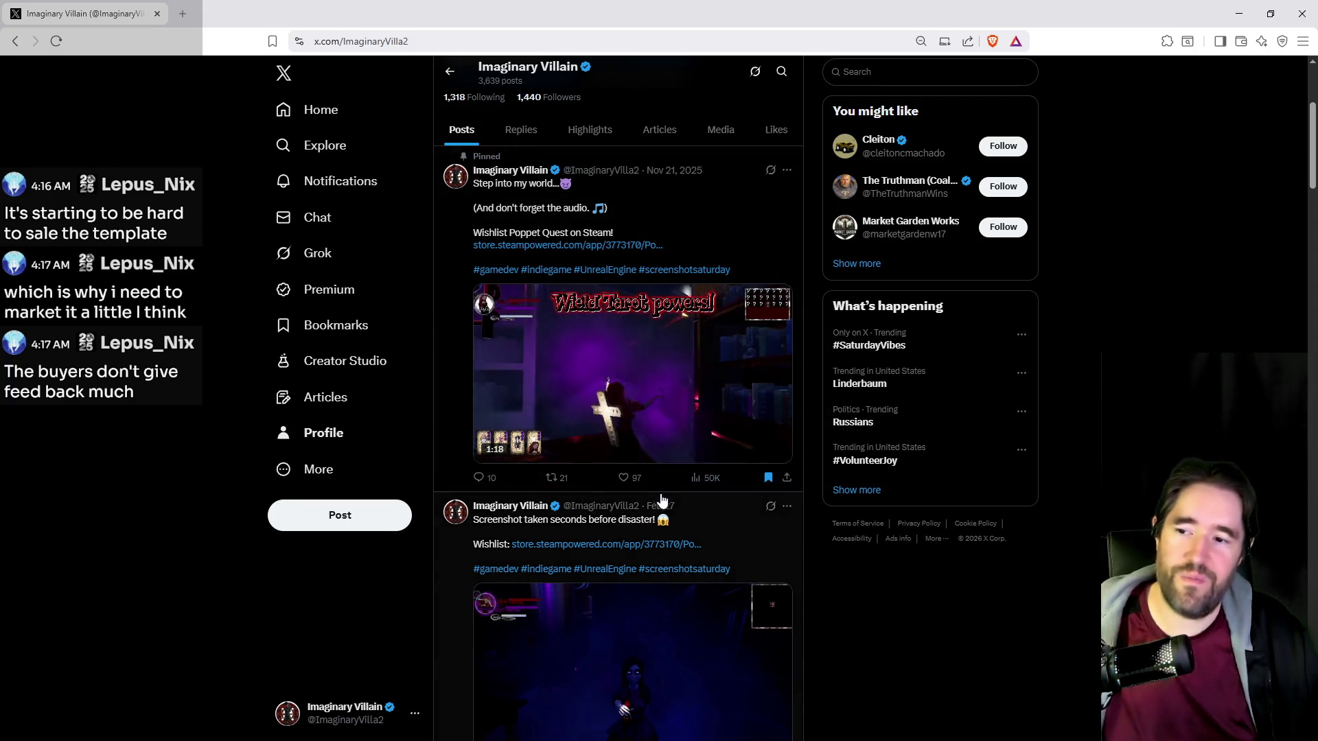
Check the pinned post's analytics (51,075 impressions), then open the account Analytics overview from Premium.
{"action": "left_click", "coordinate": [704, 478]}
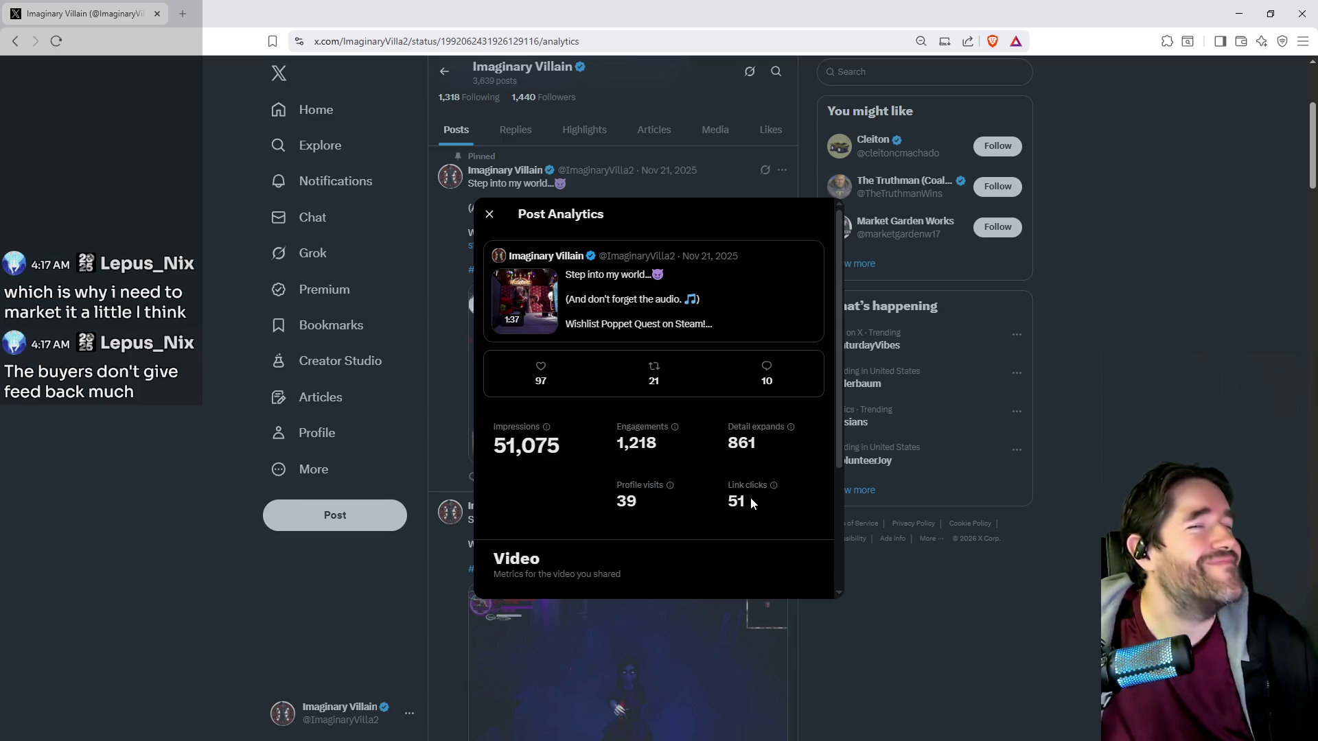
{"action": "left_click", "coordinate": [1193, 435]}
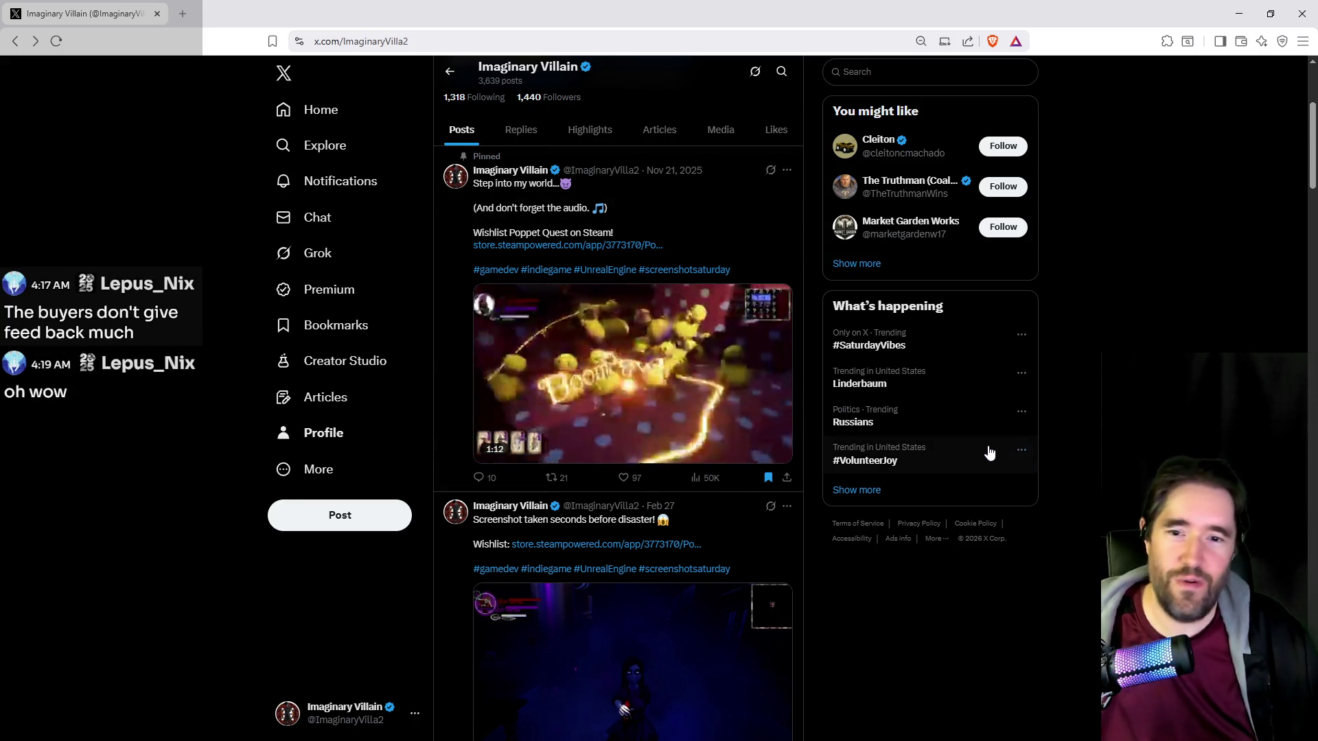
{"action": "left_click", "coordinate": [321, 290]}
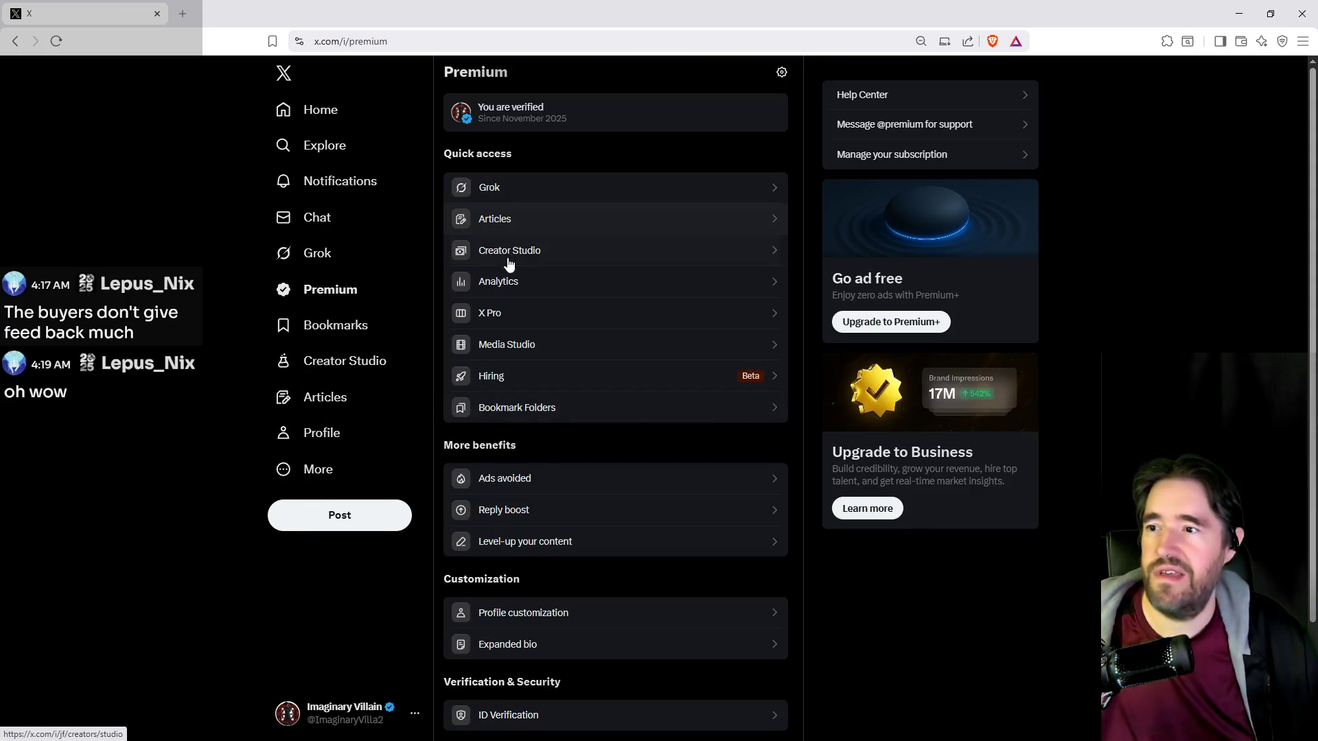
{"action": "left_click", "coordinate": [508, 280]}
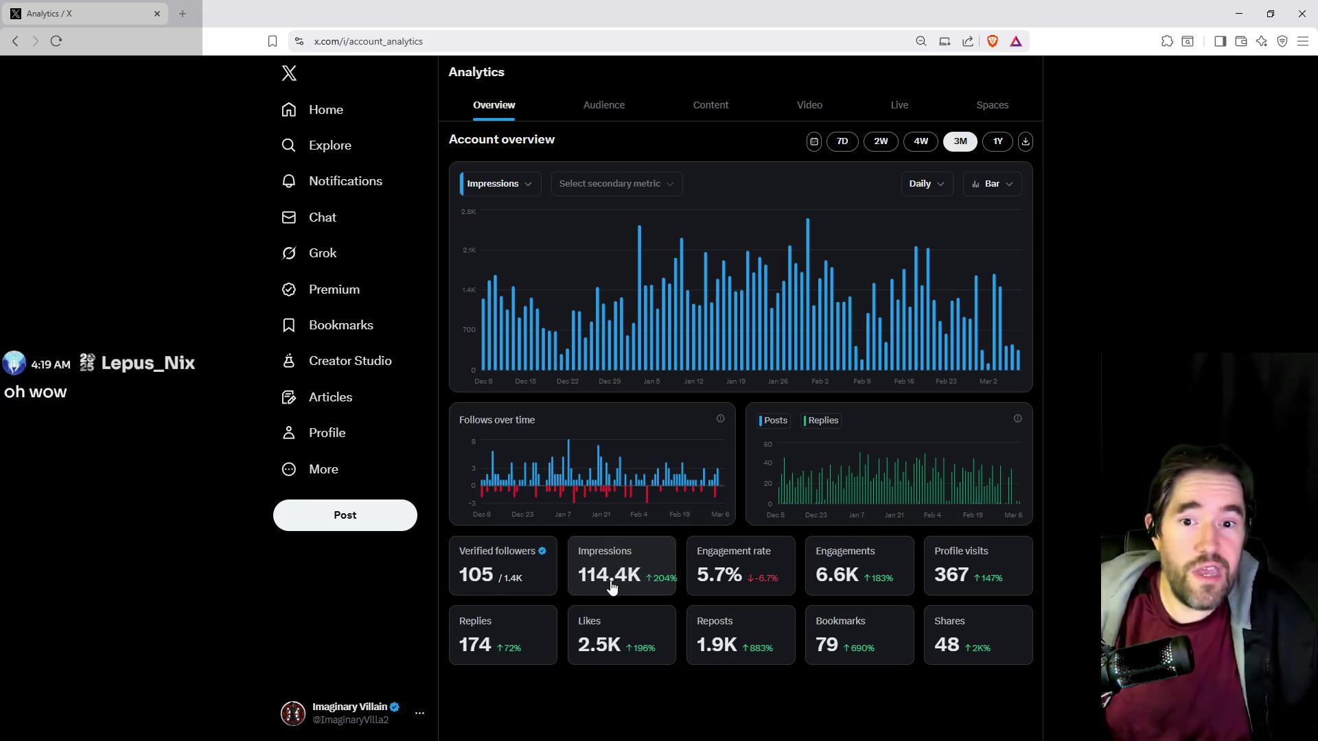
{"action": "left_click", "coordinate": [15, 48]}
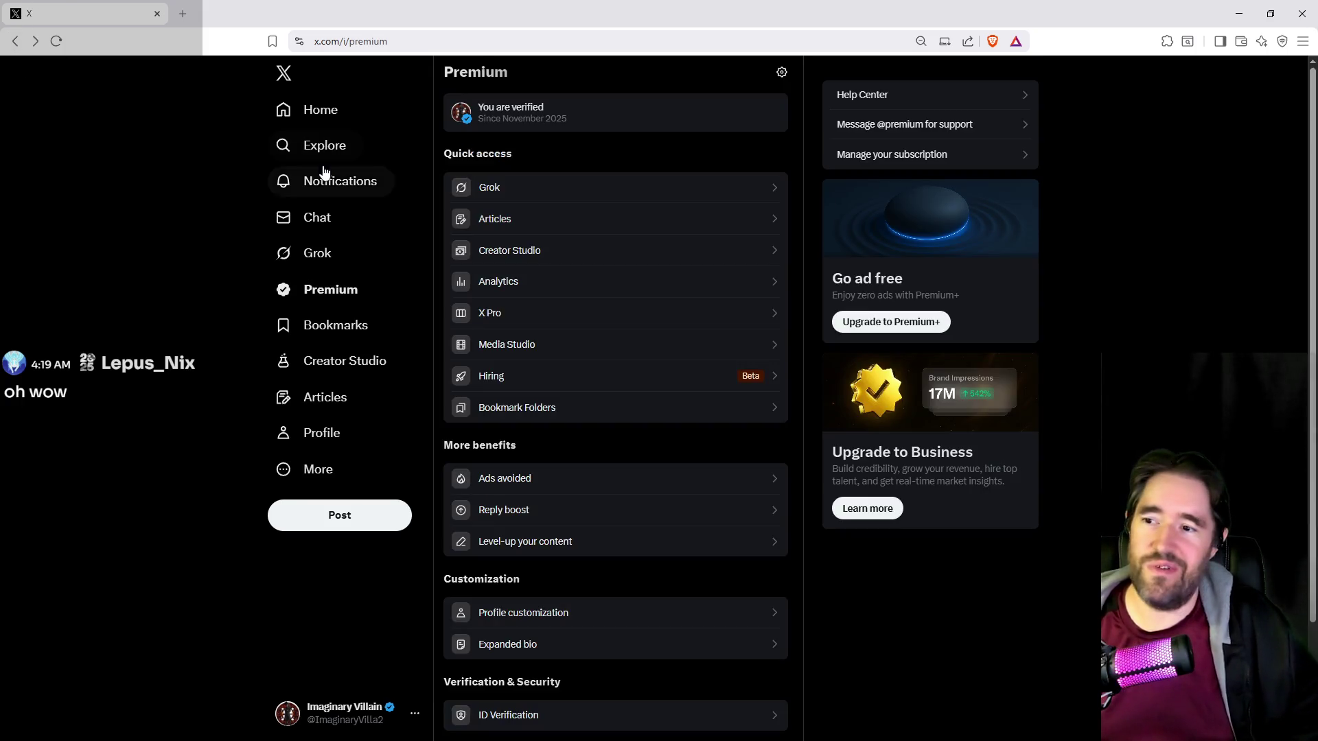
Return to the profile timeline and review the screenshot-before-disaster post's analytics.
{"action": "left_click", "coordinate": [15, 42]}
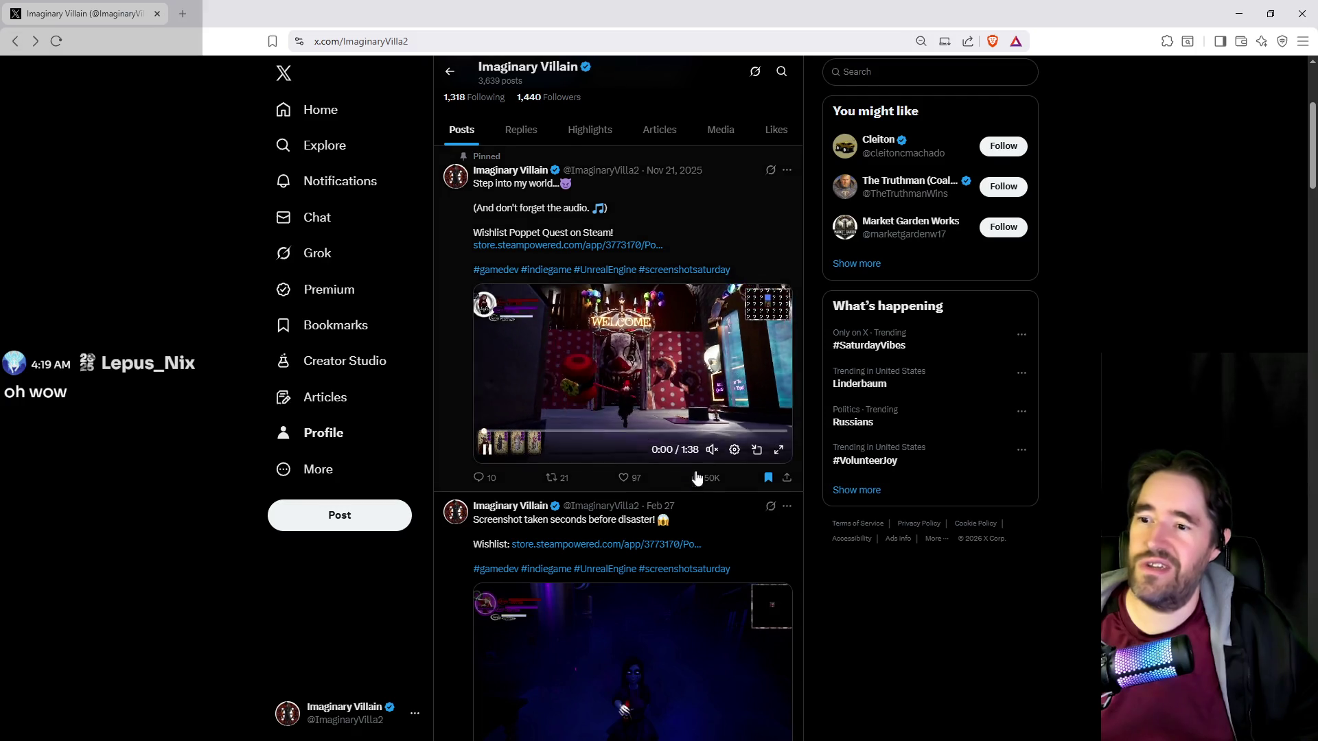
{"action": "scroll", "coordinate": [716, 509], "scroll_direction": "down", "scroll_amount": 4}
{"action": "left_click", "coordinate": [710, 502]}
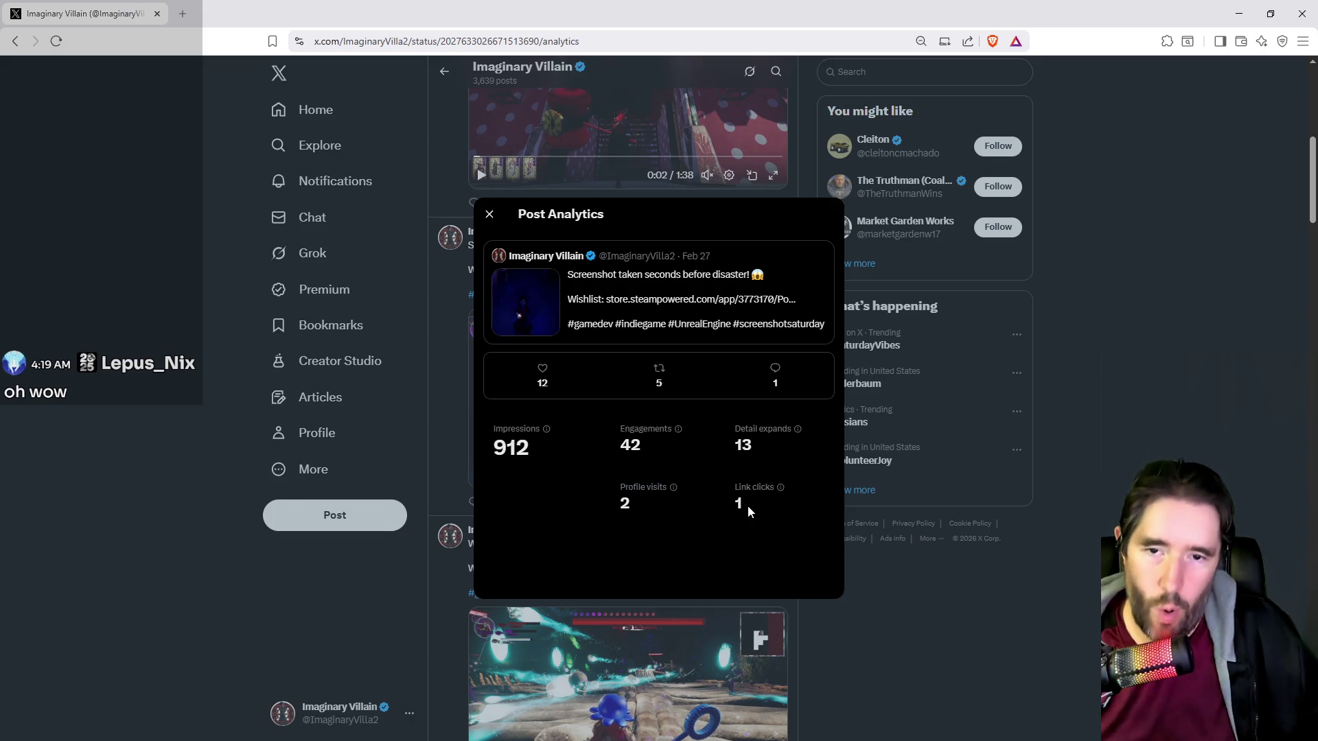
{"action": "left_click", "coordinate": [916, 589]}
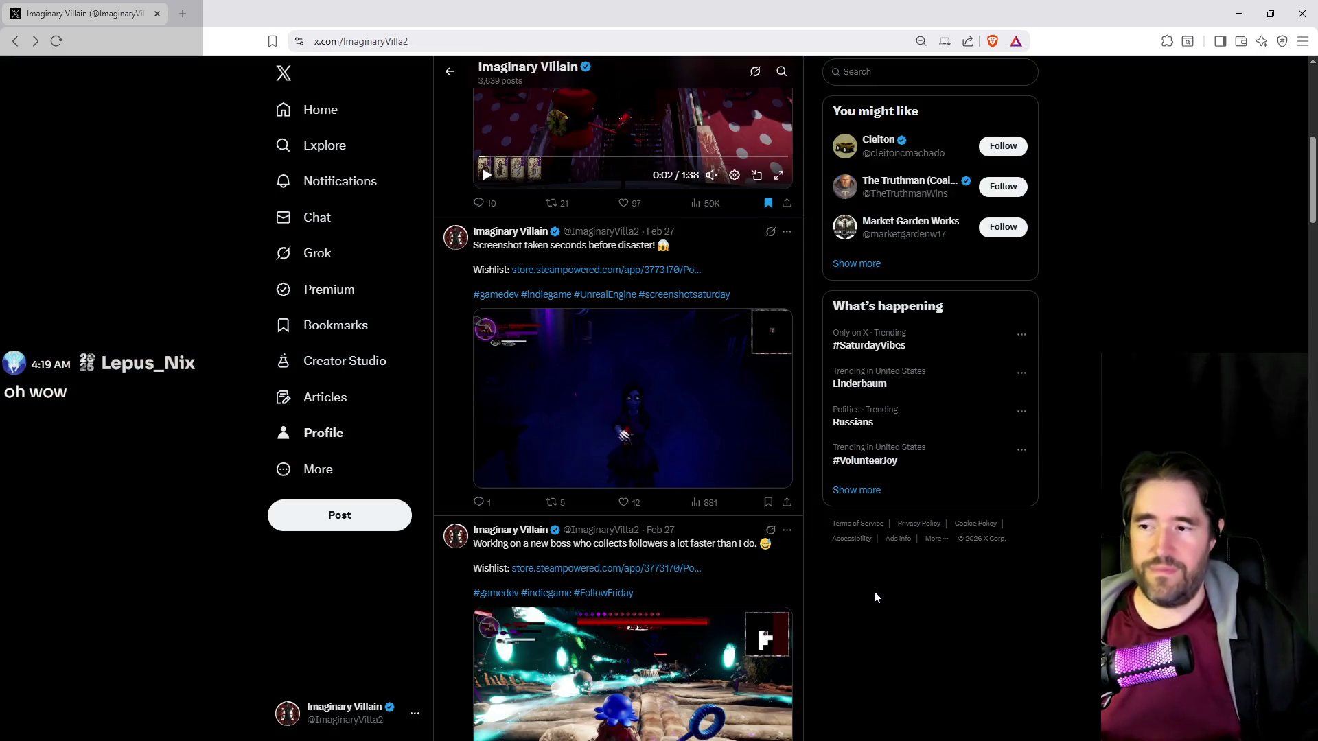
{"action": "left_click", "coordinate": [714, 505]}
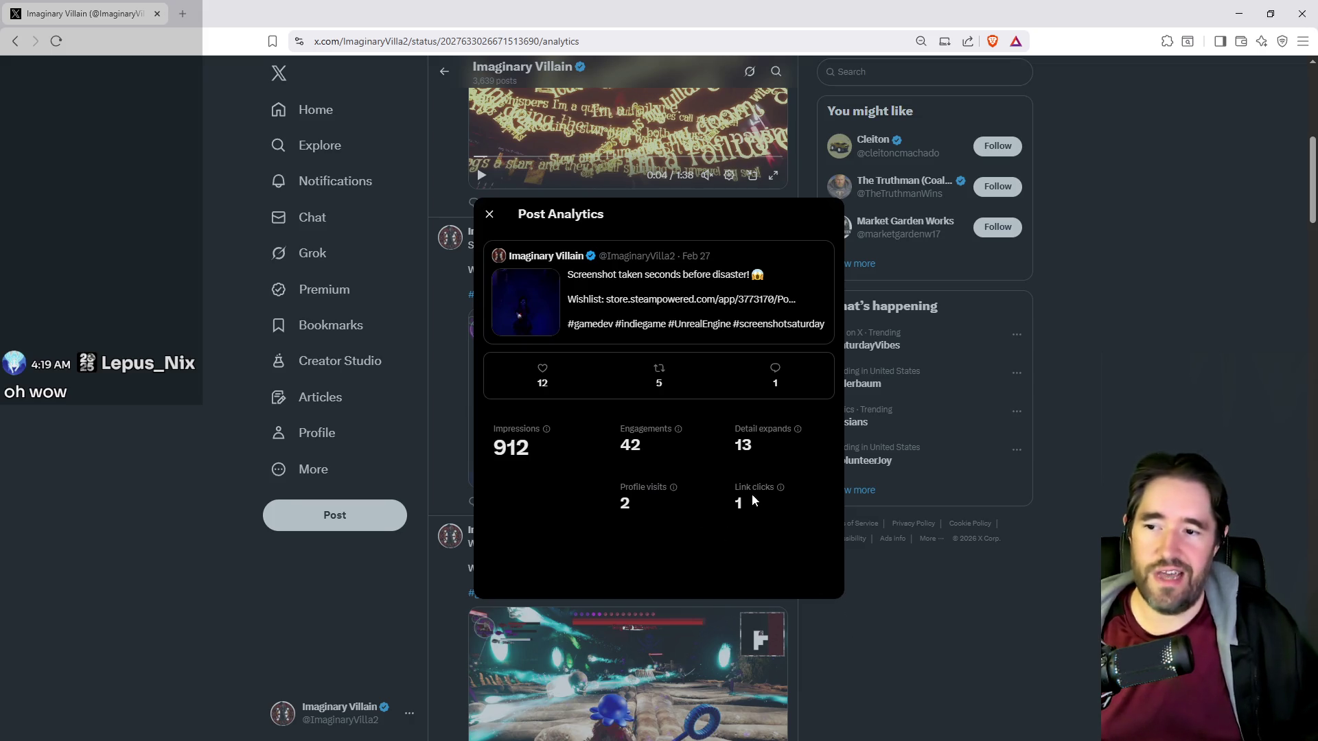
{"action": "left_click", "coordinate": [976, 632]}
Review the new boss post's analytics, then return to the top of the profile.
{"action": "scroll", "coordinate": [757, 509], "scroll_direction": "down", "scroll_amount": 3}
{"action": "left_click", "coordinate": [712, 597]}
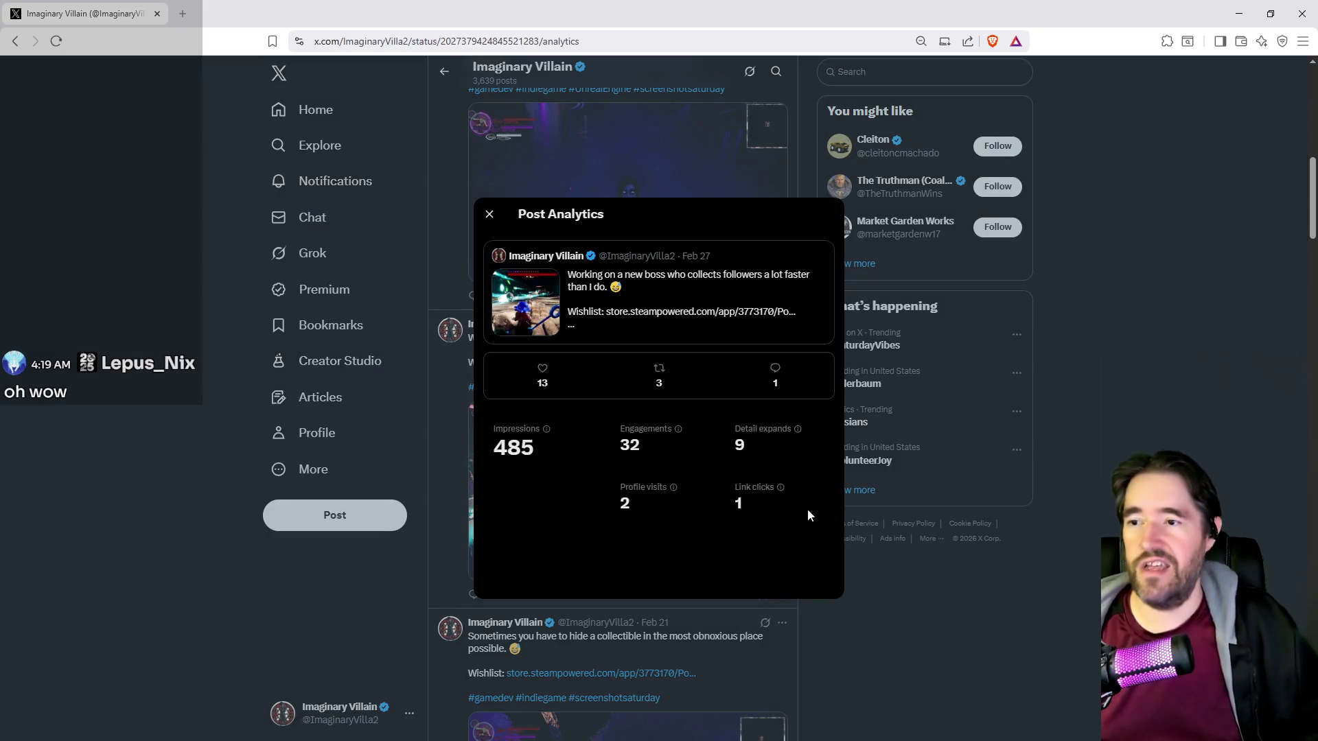
{"action": "key", "text": "Escape"}
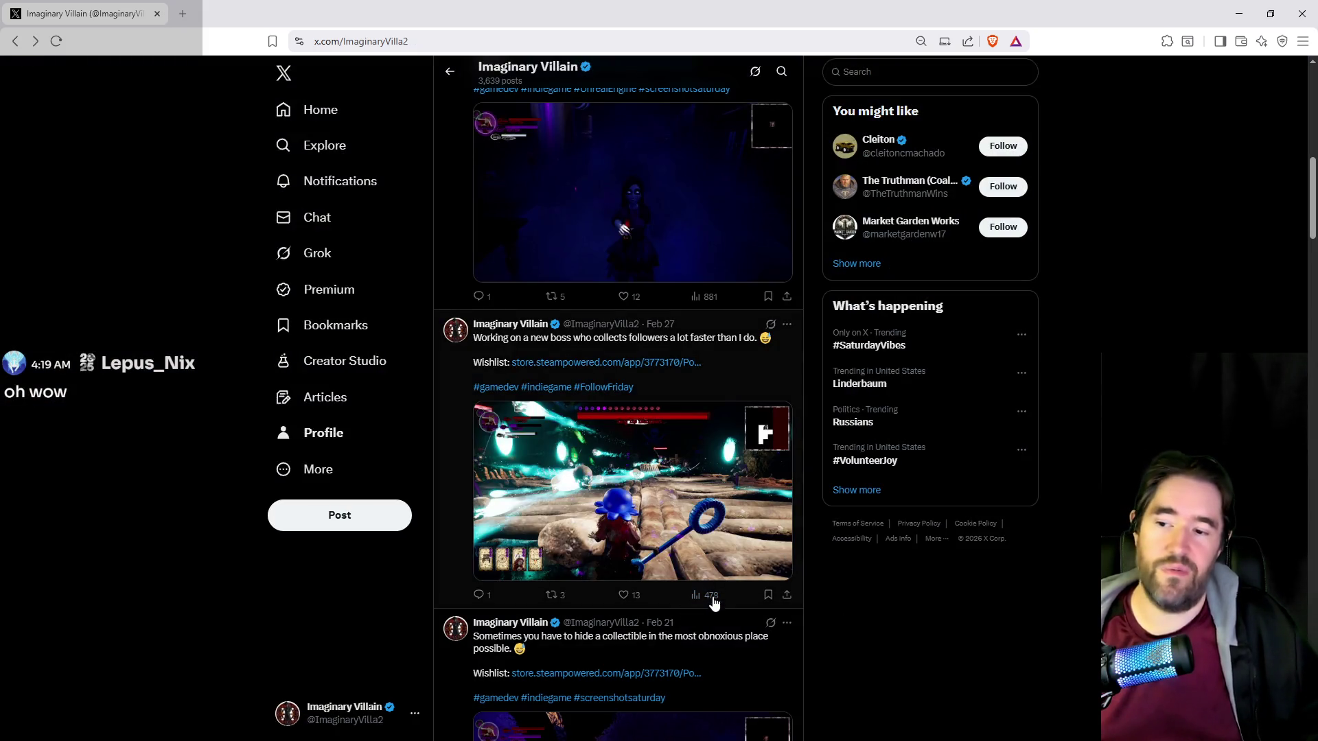
{"action": "scroll", "coordinate": [699, 598], "scroll_direction": "up", "scroll_amount": 5}
{"action": "scroll", "coordinate": [671, 597], "scroll_direction": "down", "scroll_amount": 4}
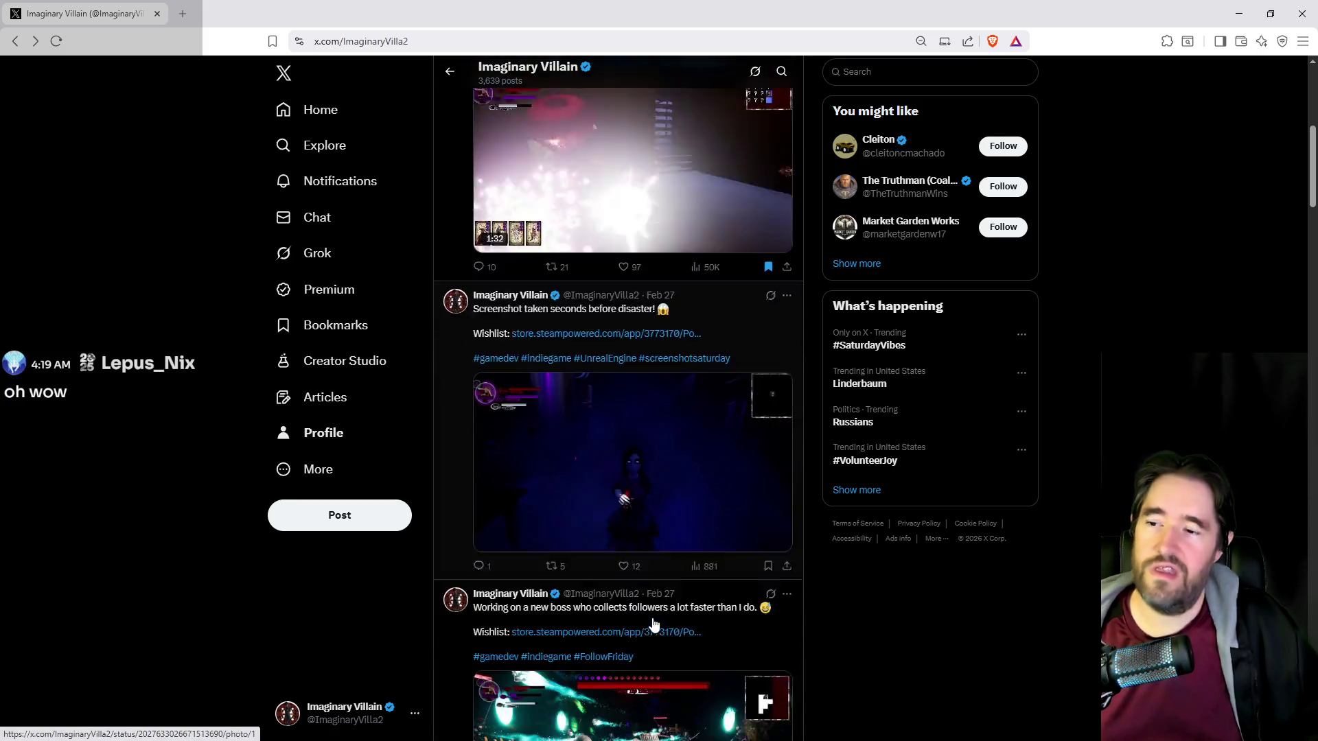
{"action": "scroll", "coordinate": [704, 583], "scroll_direction": "up", "scroll_amount": 10}
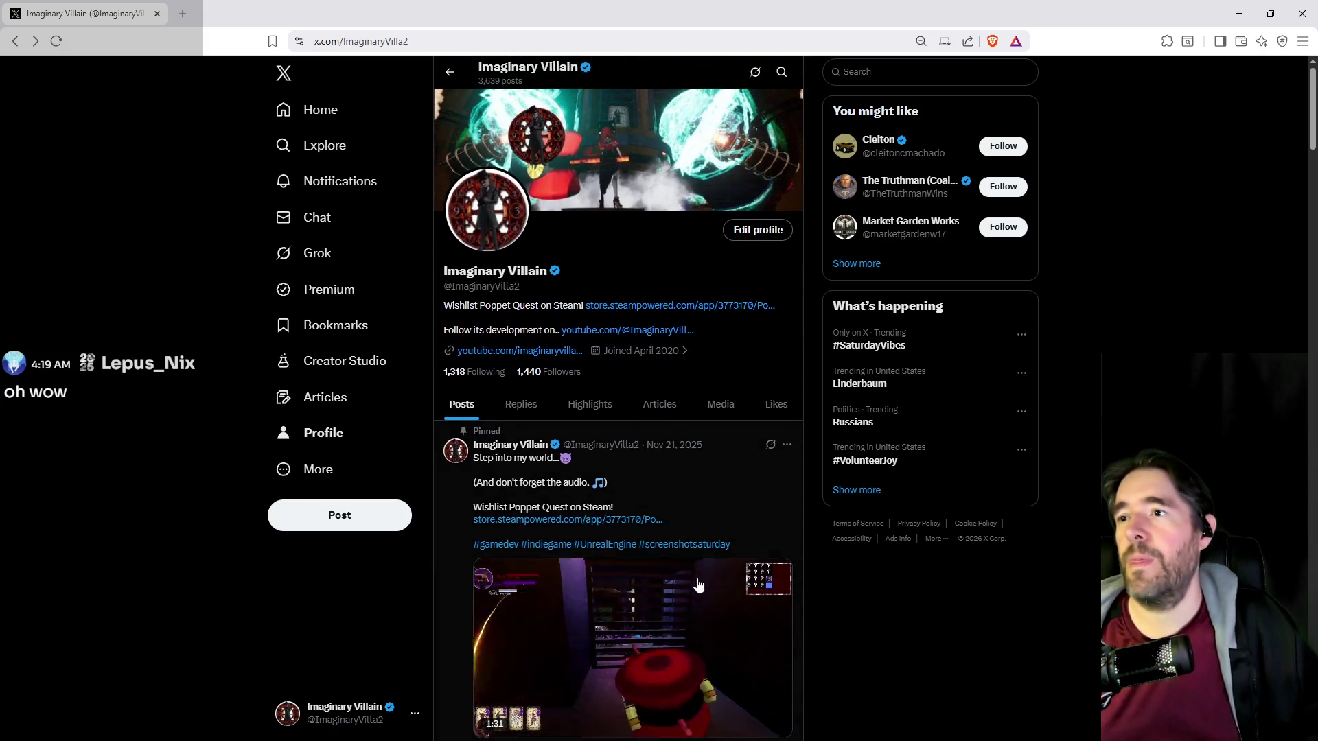
Switch the profile to replies, scroll past Wishlist Wednesday threads, and open the Mar 4 reply's analytics.
{"action": "left_click", "coordinate": [524, 411]}
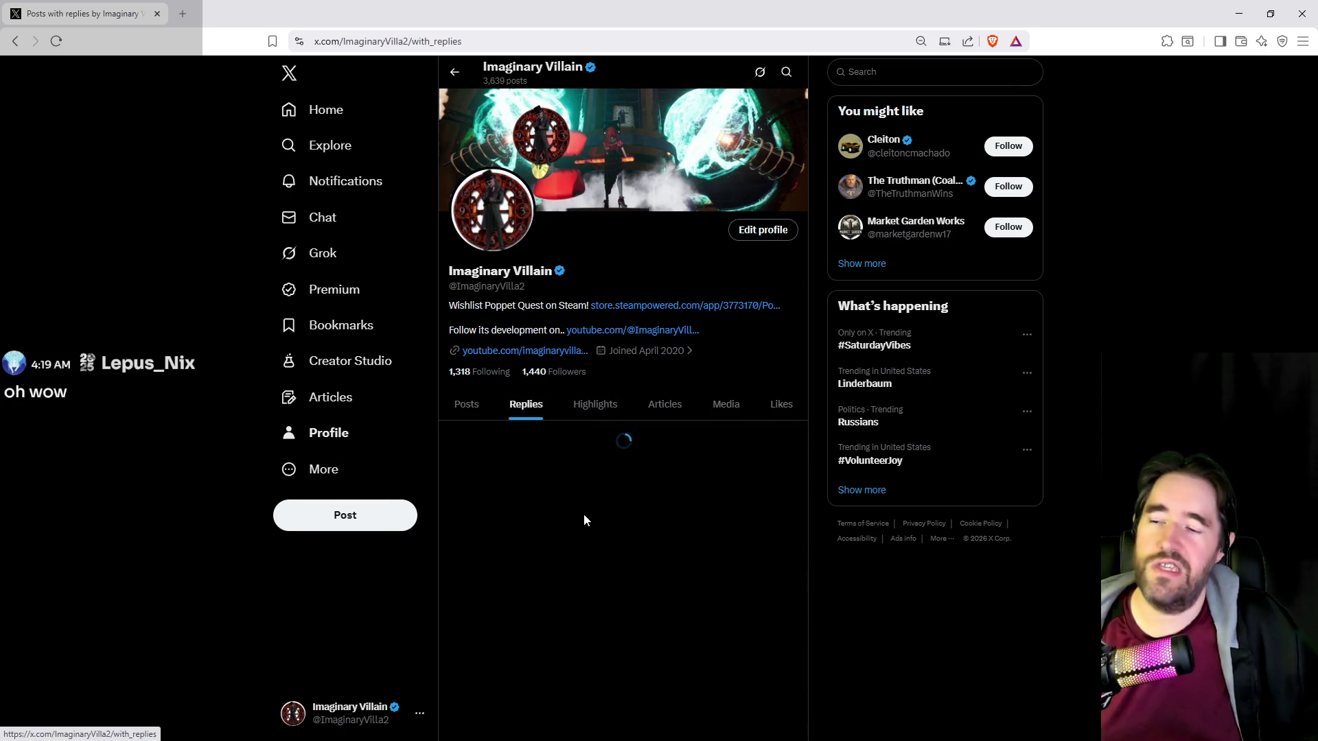
{"action": "scroll", "coordinate": [598, 534], "scroll_direction": "down", "scroll_amount": 9}
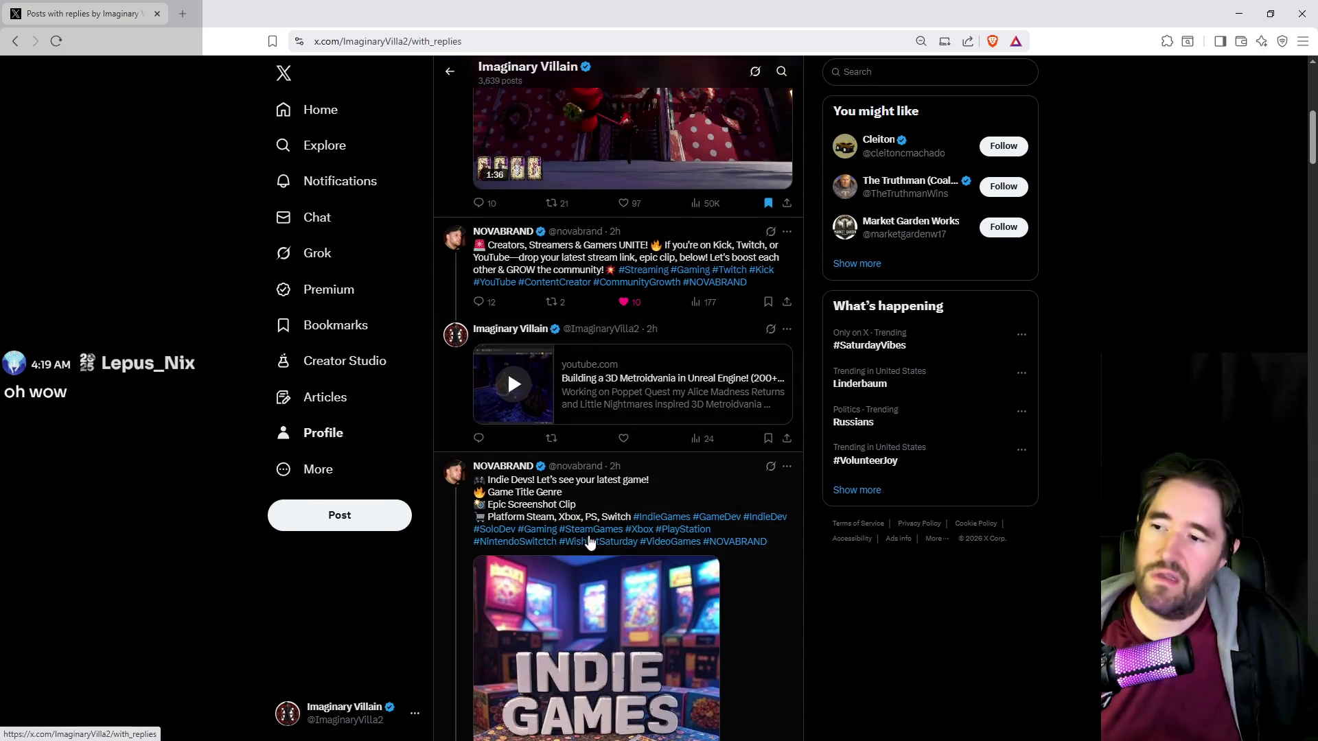
{"action": "scroll", "coordinate": [588, 470], "scroll_direction": "down", "scroll_amount": 20}
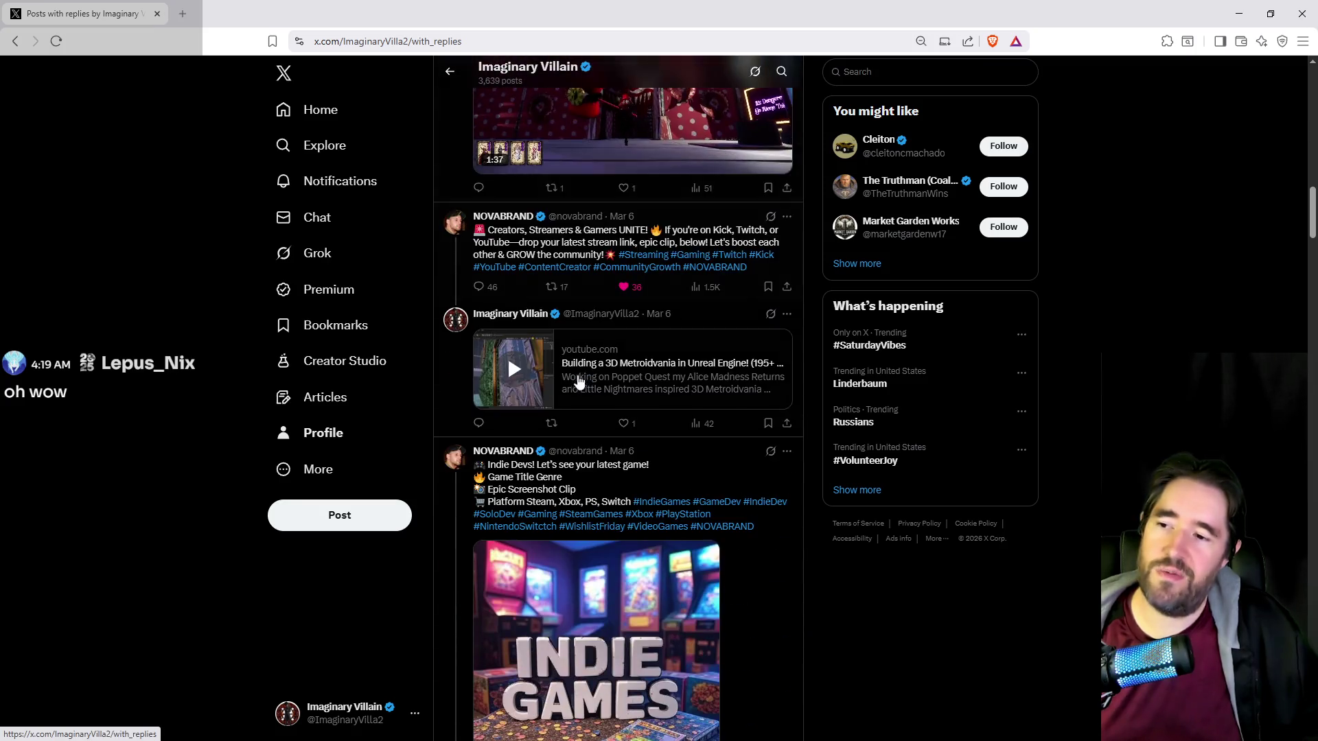
{"action": "scroll", "coordinate": [569, 467], "scroll_direction": "down", "scroll_amount": 5}
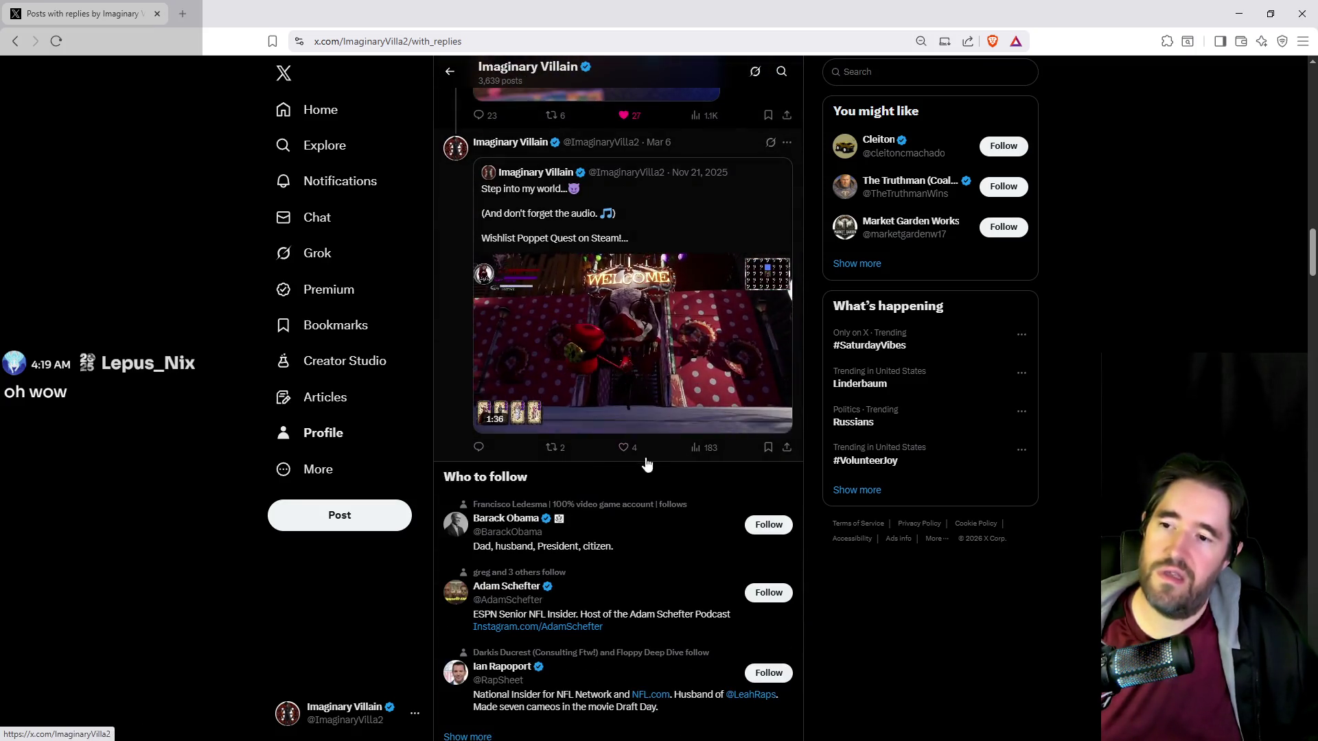
{"action": "scroll", "coordinate": [632, 487], "scroll_direction": "down", "scroll_amount": 14}
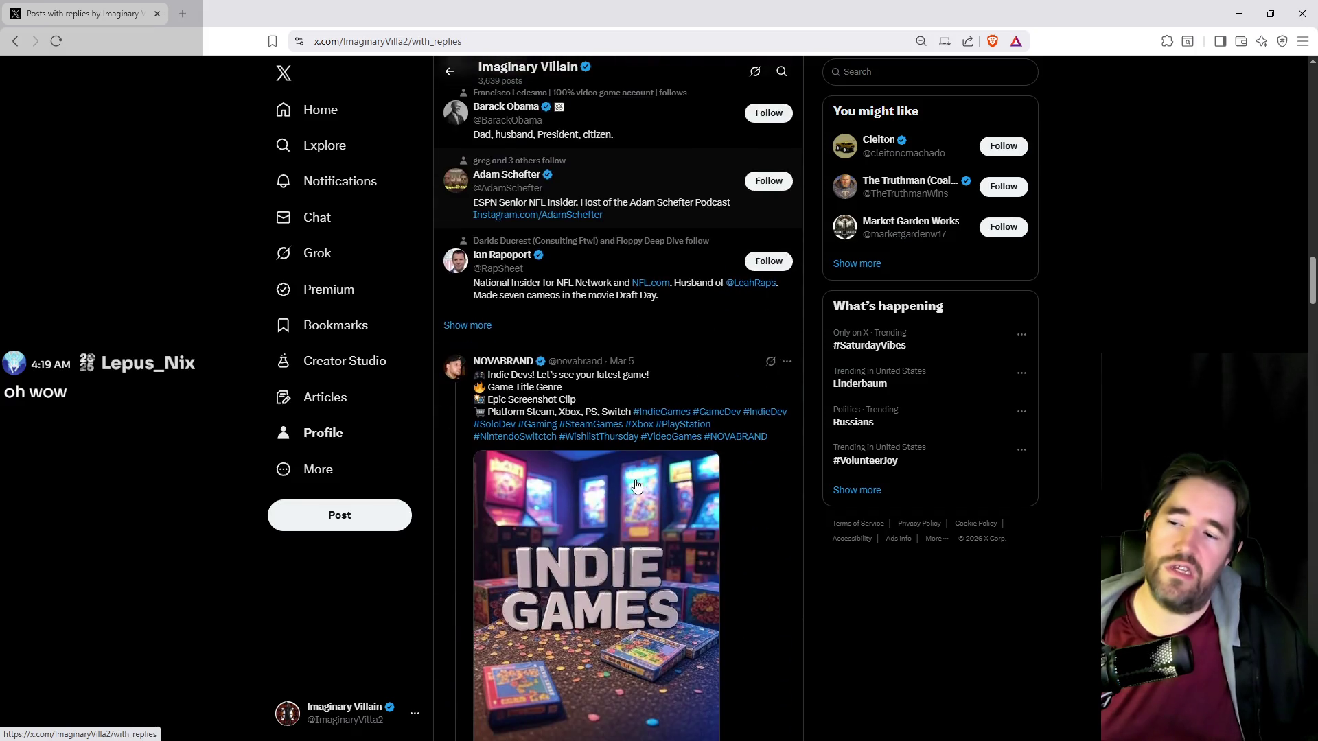
{"action": "scroll", "coordinate": [634, 506], "scroll_direction": "down", "scroll_amount": 9}
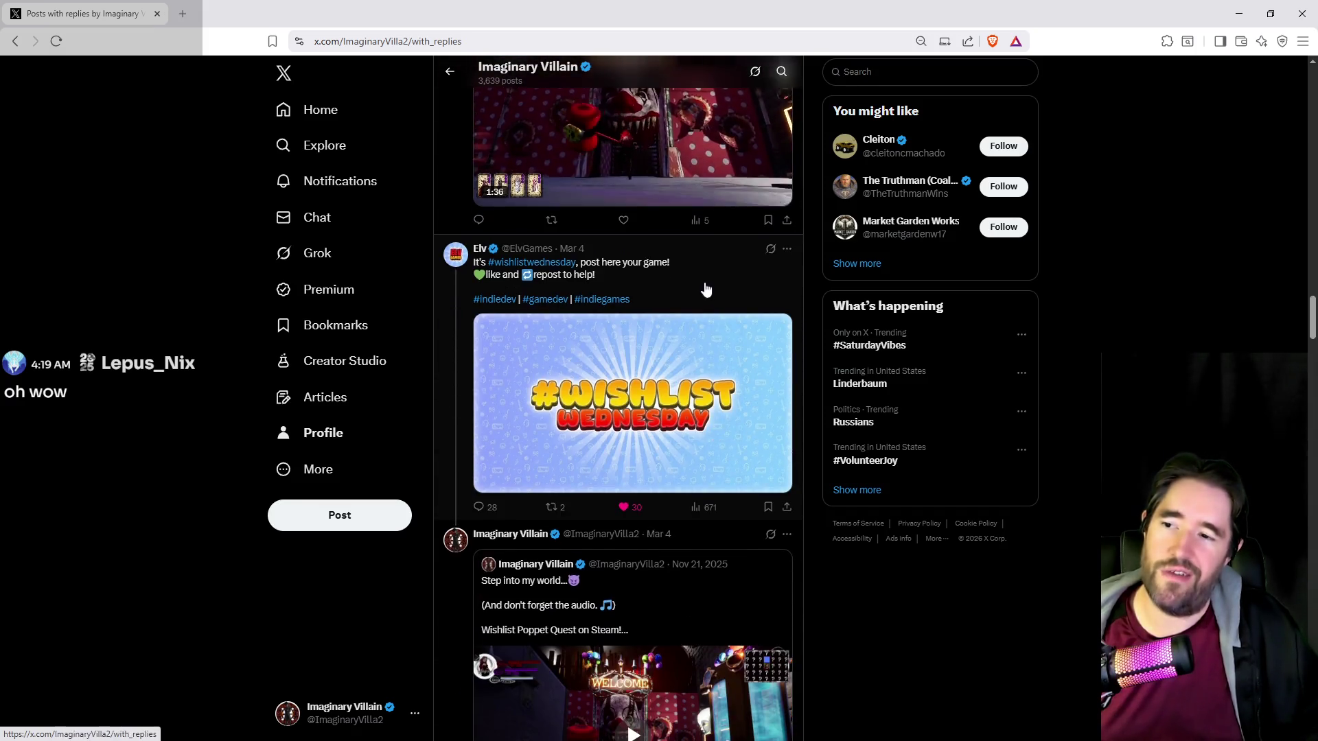
{"action": "scroll", "coordinate": [679, 514], "scroll_direction": "down", "scroll_amount": 10}
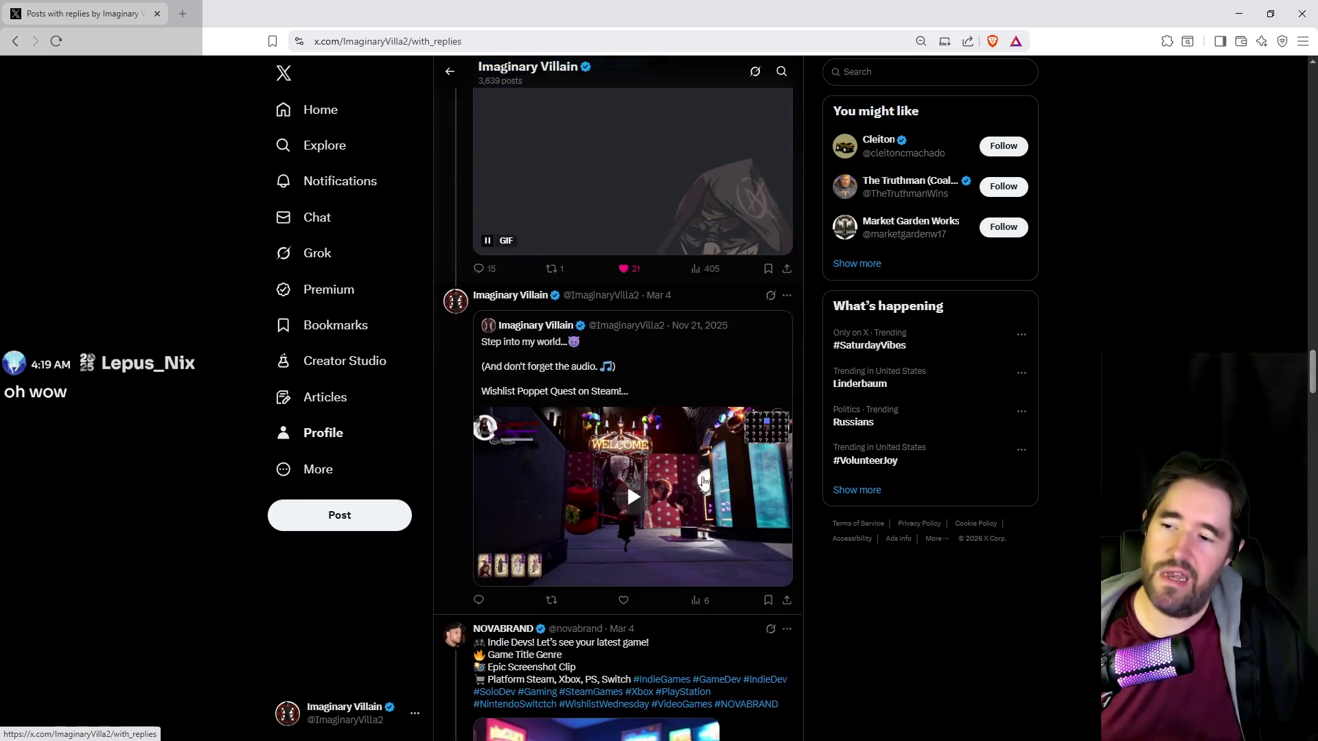
{"action": "scroll", "coordinate": [694, 489], "scroll_direction": "down", "scroll_amount": 8}
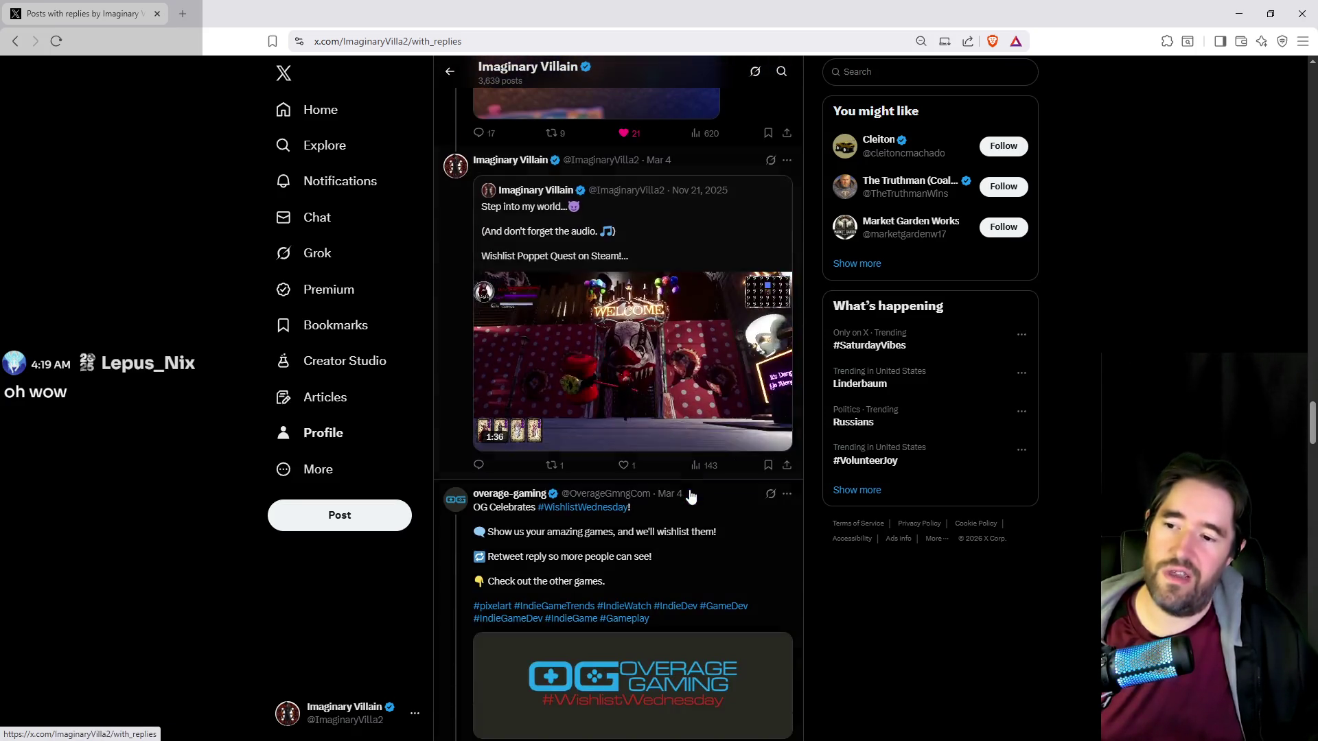
{"action": "scroll", "coordinate": [714, 494], "scroll_direction": "down", "scroll_amount": 15}
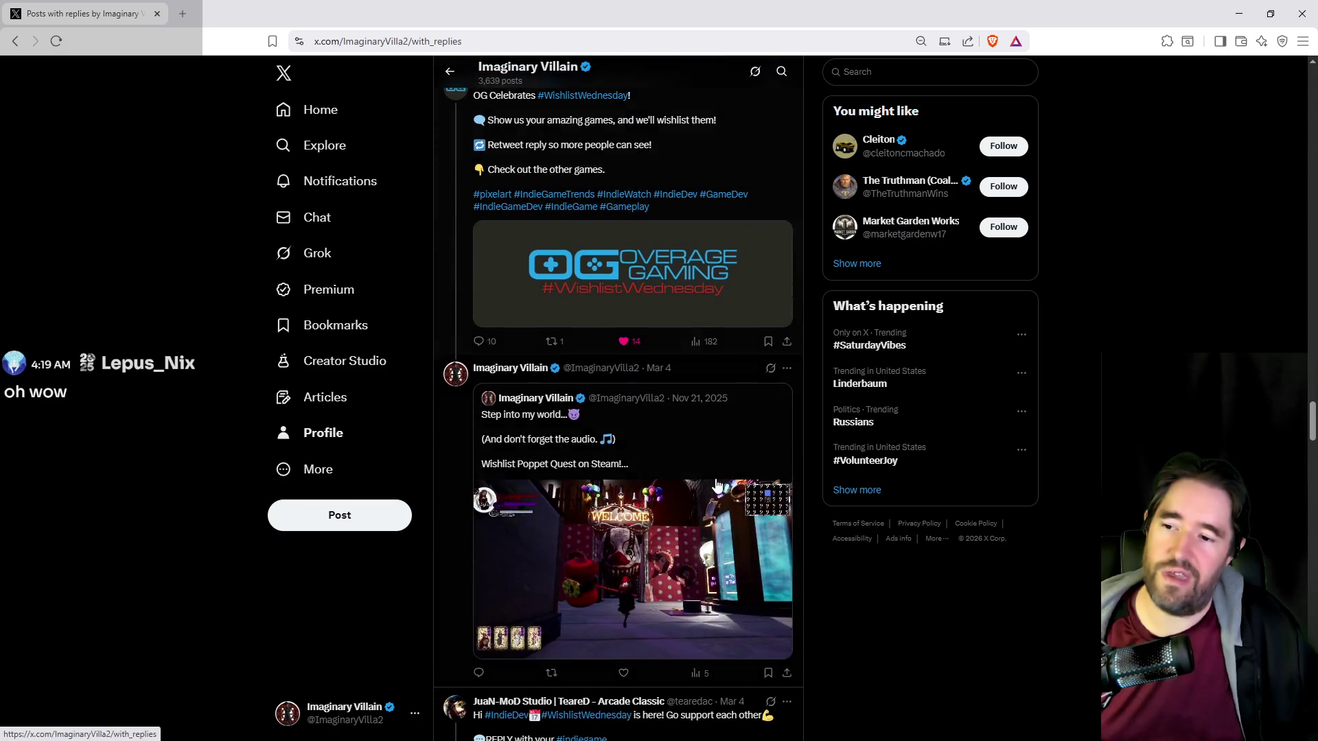
{"action": "scroll", "coordinate": [710, 508], "scroll_direction": "down", "scroll_amount": 6}
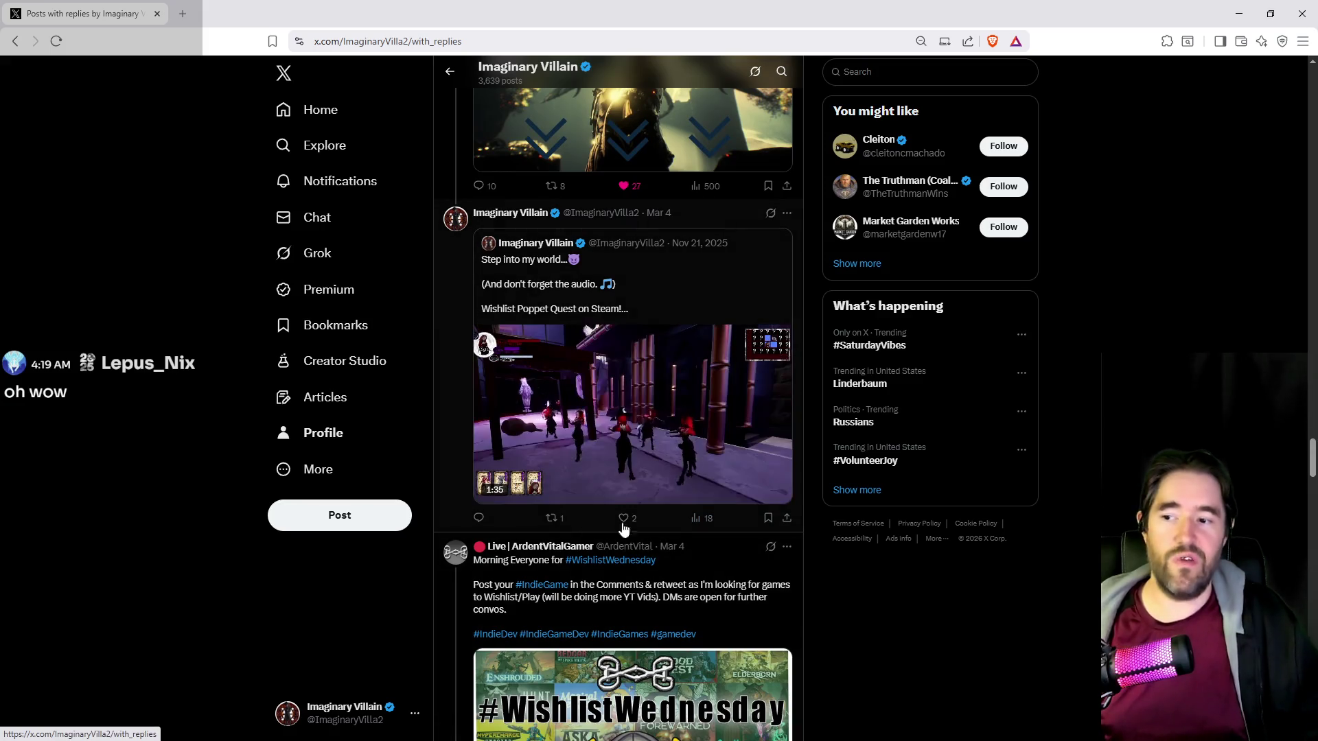
{"action": "scroll", "coordinate": [683, 533], "scroll_direction": "down", "scroll_amount": 1}
{"action": "scroll", "coordinate": [684, 534], "scroll_direction": "down", "scroll_amount": 10}
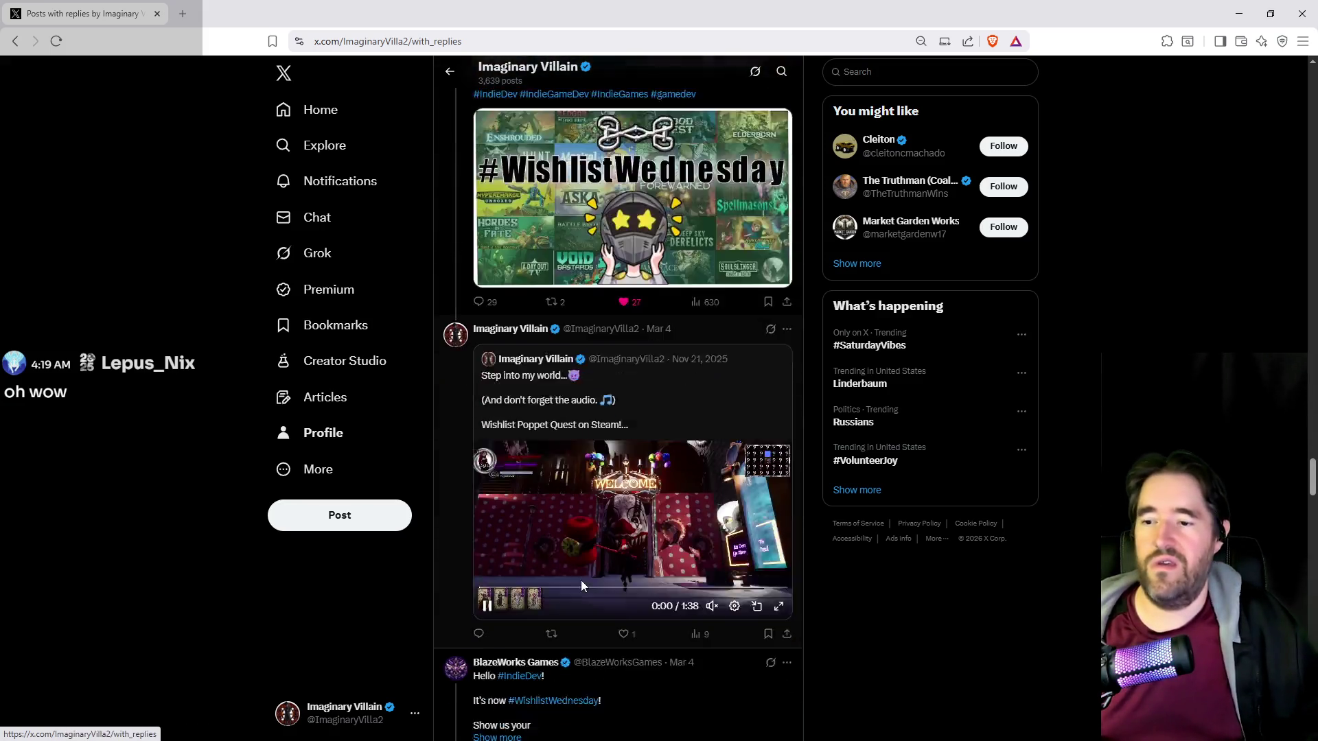
{"action": "scroll", "coordinate": [690, 501], "scroll_direction": "down", "scroll_amount": 9}
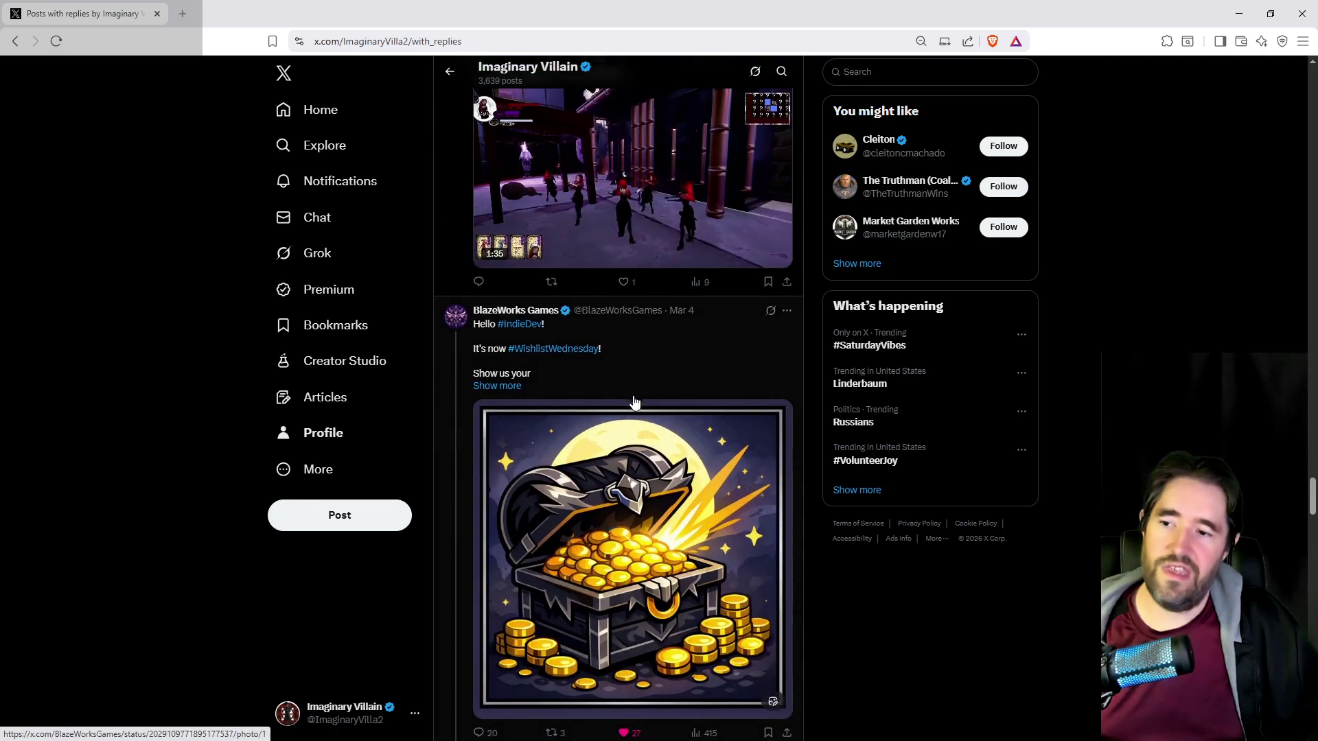
{"action": "scroll", "coordinate": [683, 489], "scroll_direction": "down", "scroll_amount": 4}
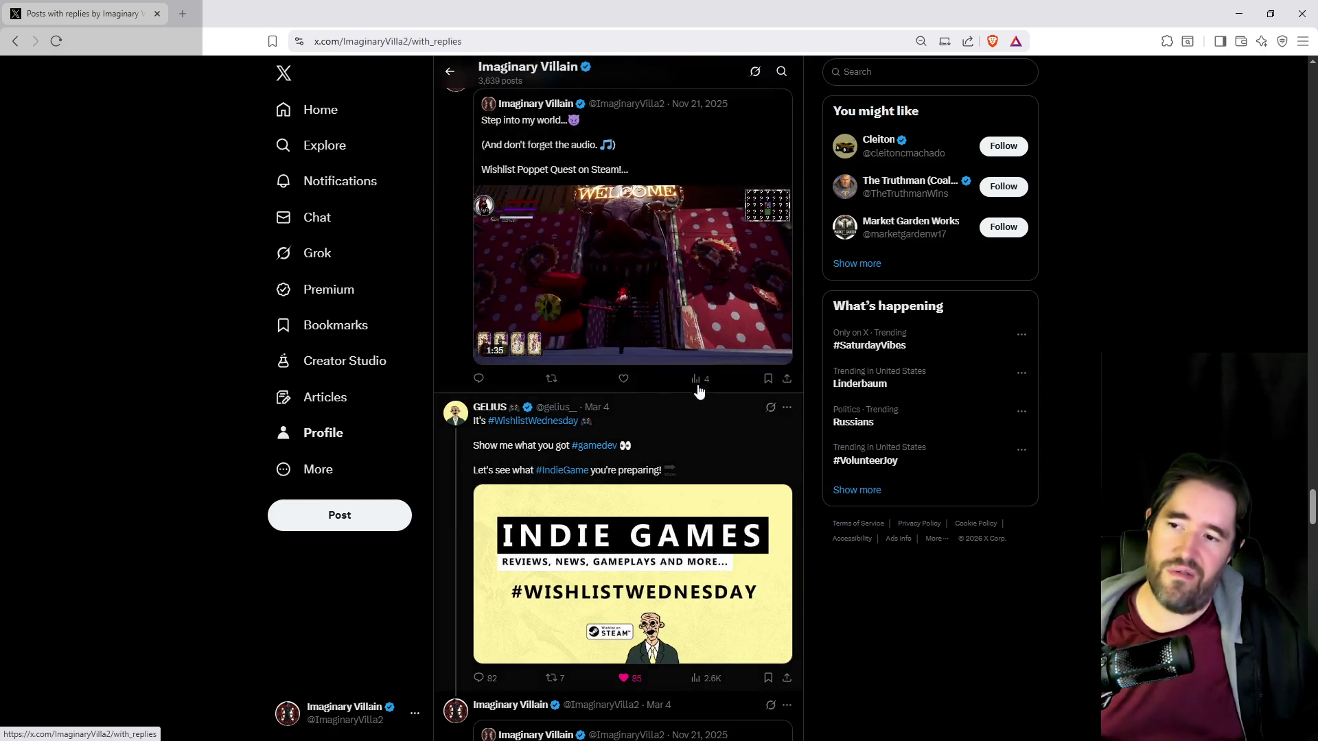
{"action": "scroll", "coordinate": [715, 486], "scroll_direction": "down", "scroll_amount": 4}
{"action": "scroll", "coordinate": [717, 474], "scroll_direction": "down", "scroll_amount": 5}
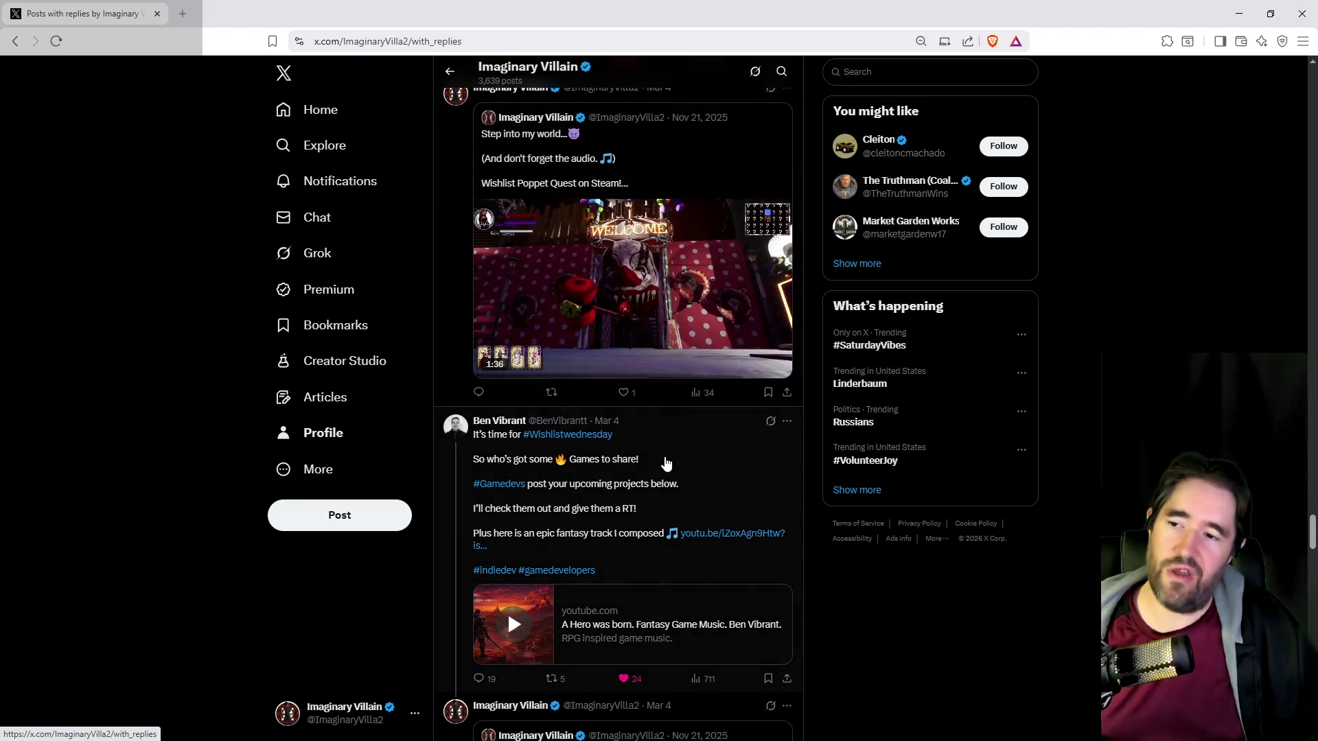
{"action": "scroll", "coordinate": [720, 431], "scroll_direction": "up", "scroll_amount": 3}
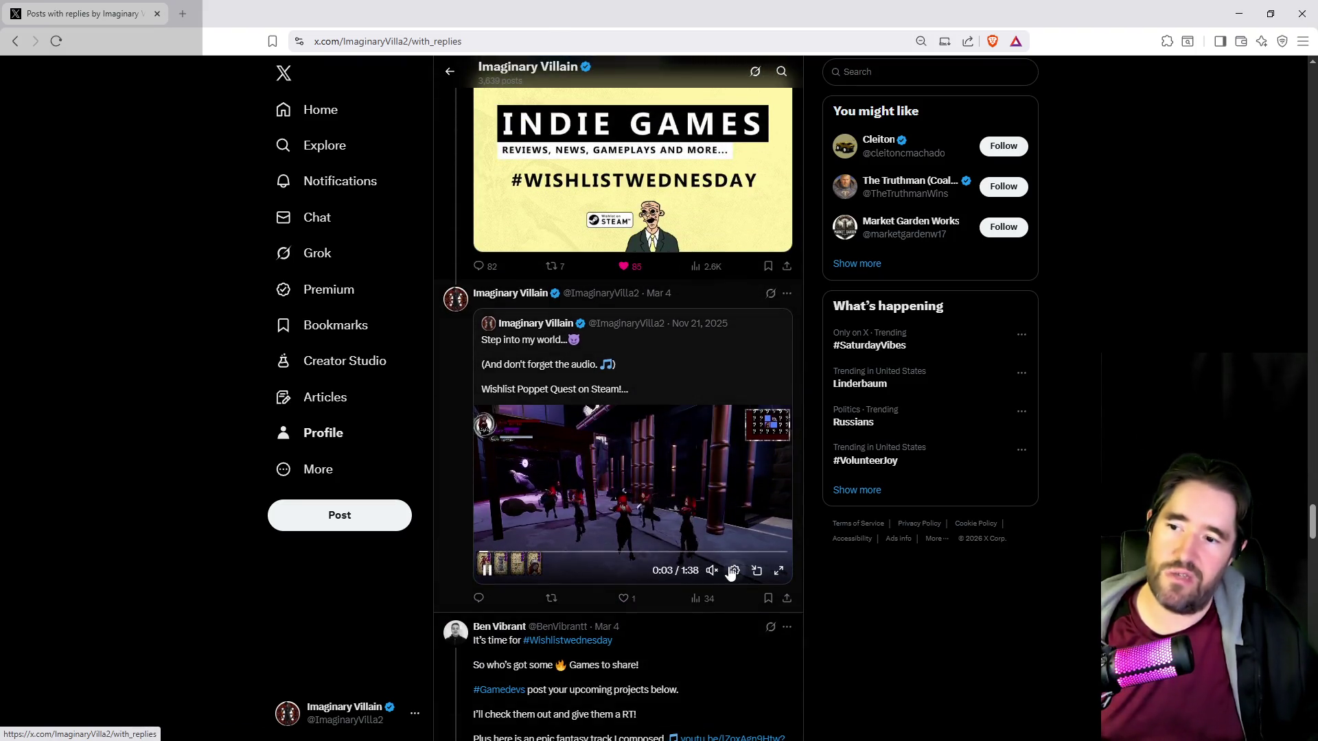
{"action": "scroll", "coordinate": [714, 611], "scroll_direction": "down", "scroll_amount": 3}
{"action": "scroll", "coordinate": [716, 614], "scroll_direction": "down", "scroll_amount": 5}
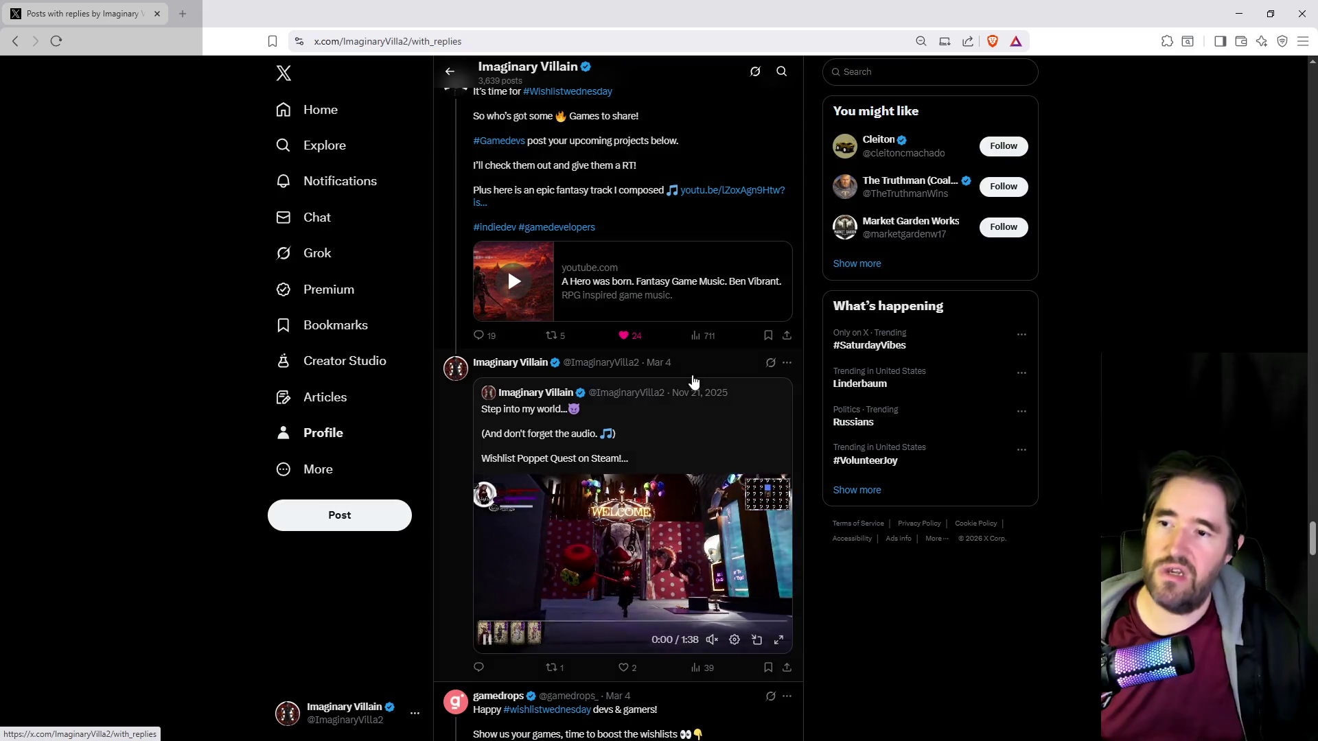
{"action": "scroll", "coordinate": [688, 412], "scroll_direction": "down", "scroll_amount": 2}
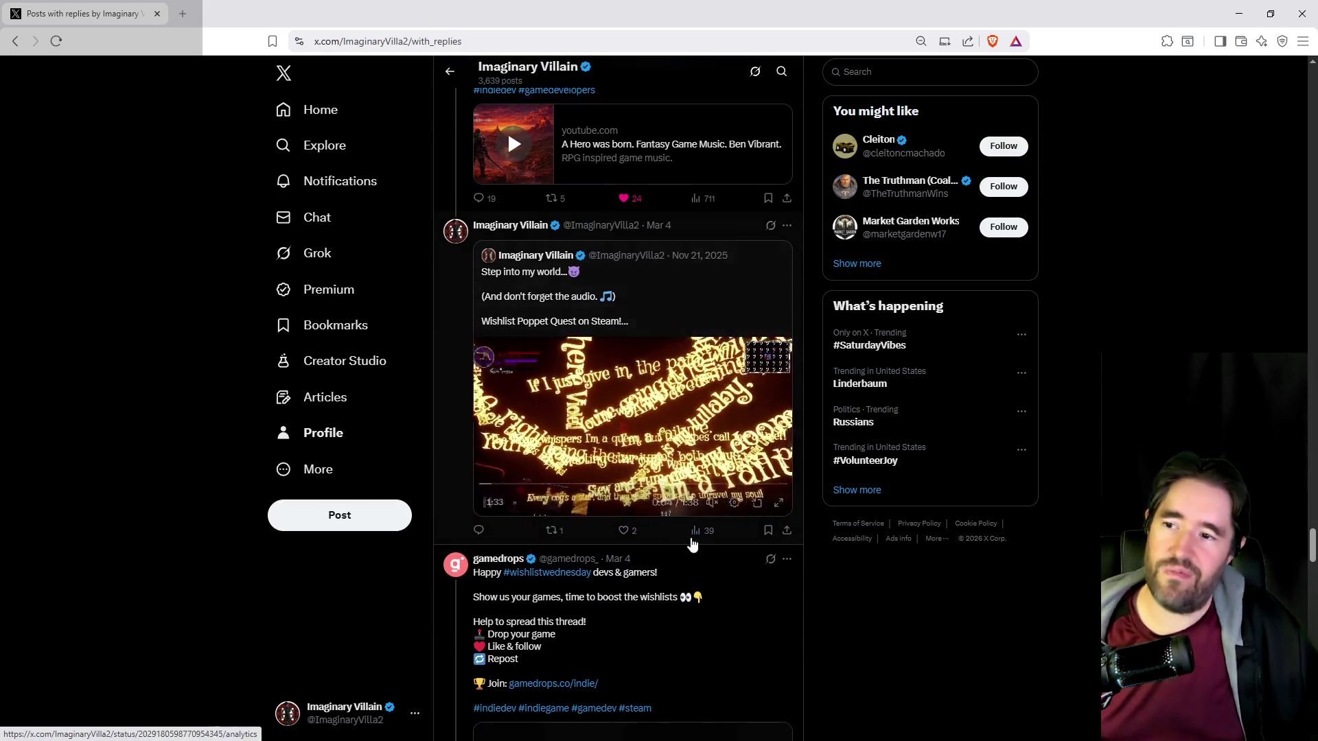
{"action": "left_click", "coordinate": [703, 531]}
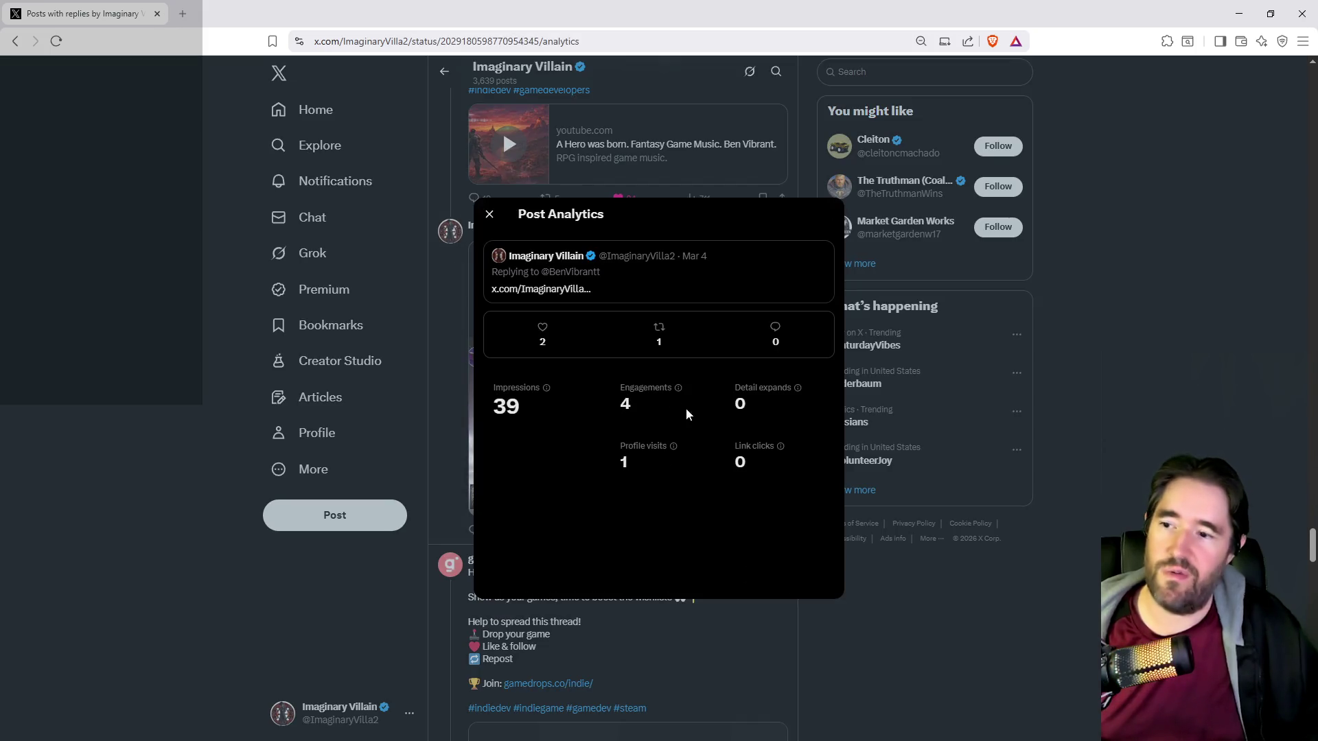
Close the first reply's analytics, then view and close the next reply's analytics (12 impressions).
{"action": "left_click", "coordinate": [978, 616]}
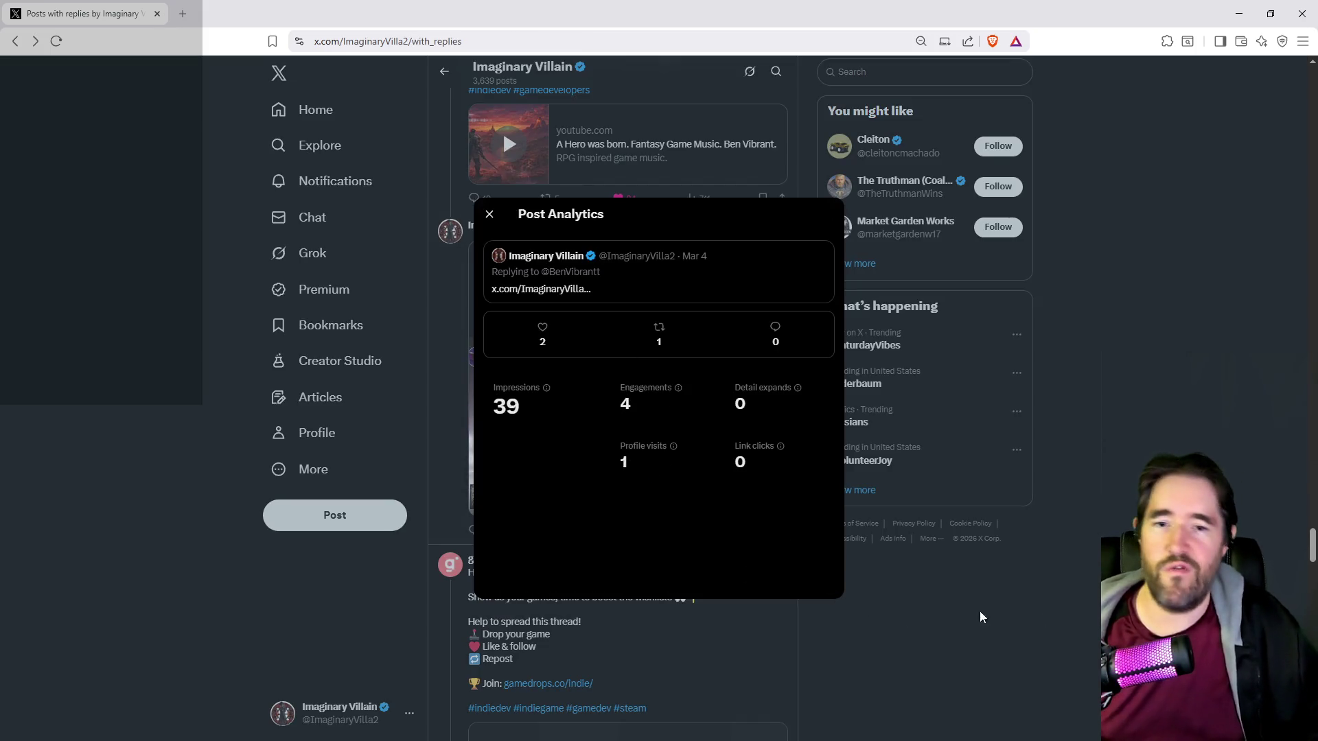
{"action": "scroll", "coordinate": [630, 667], "scroll_direction": "down", "scroll_amount": 8}
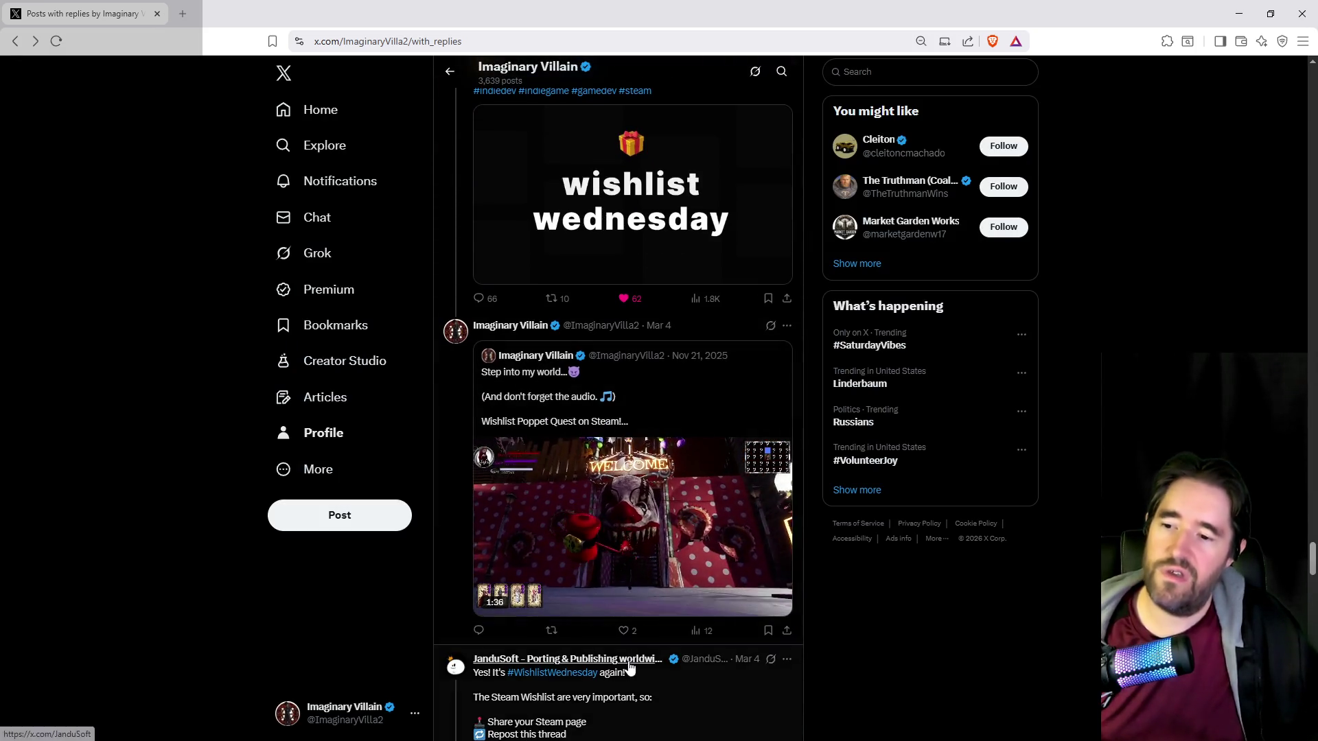
{"action": "left_click", "coordinate": [695, 630]}
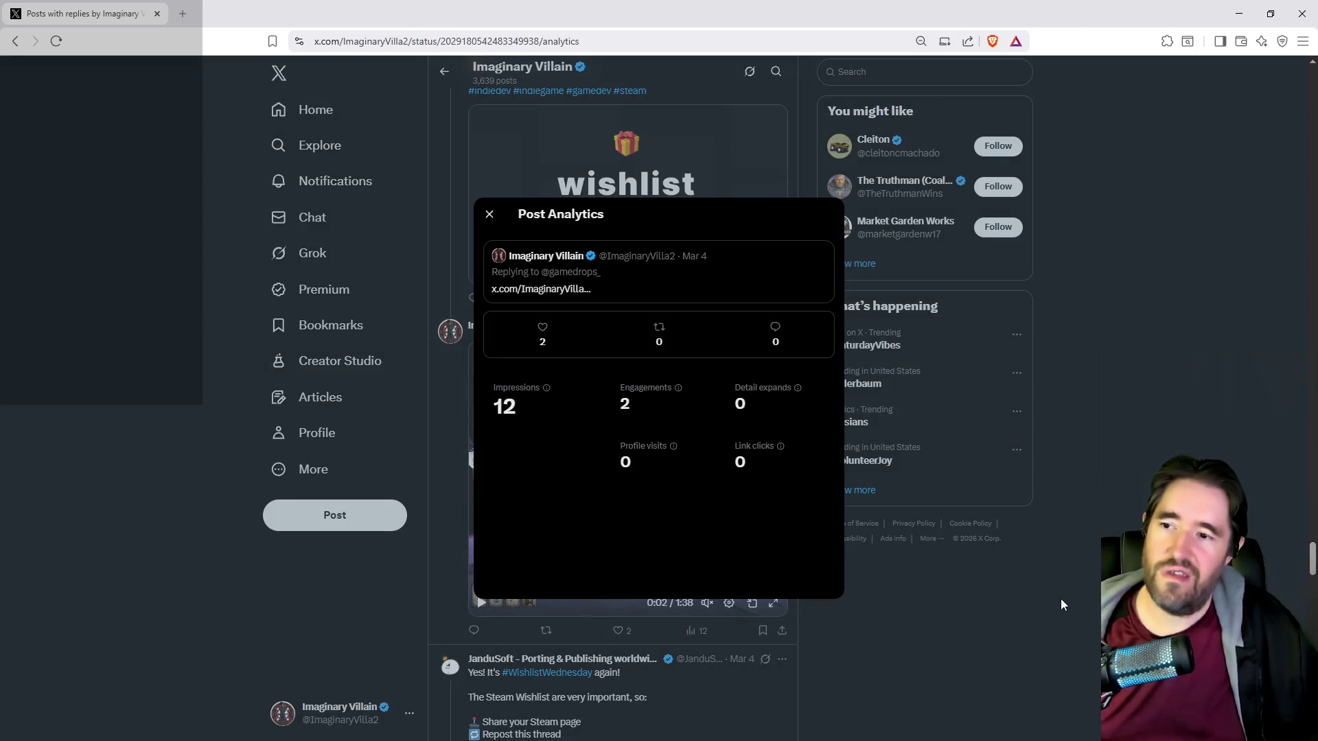
{"action": "left_click", "coordinate": [1034, 624]}
Scroll the replies timeline down to the Mar 3 #WishlistWednesday quote replies.
{"action": "scroll", "coordinate": [707, 626], "scroll_direction": "down", "scroll_amount": 10}
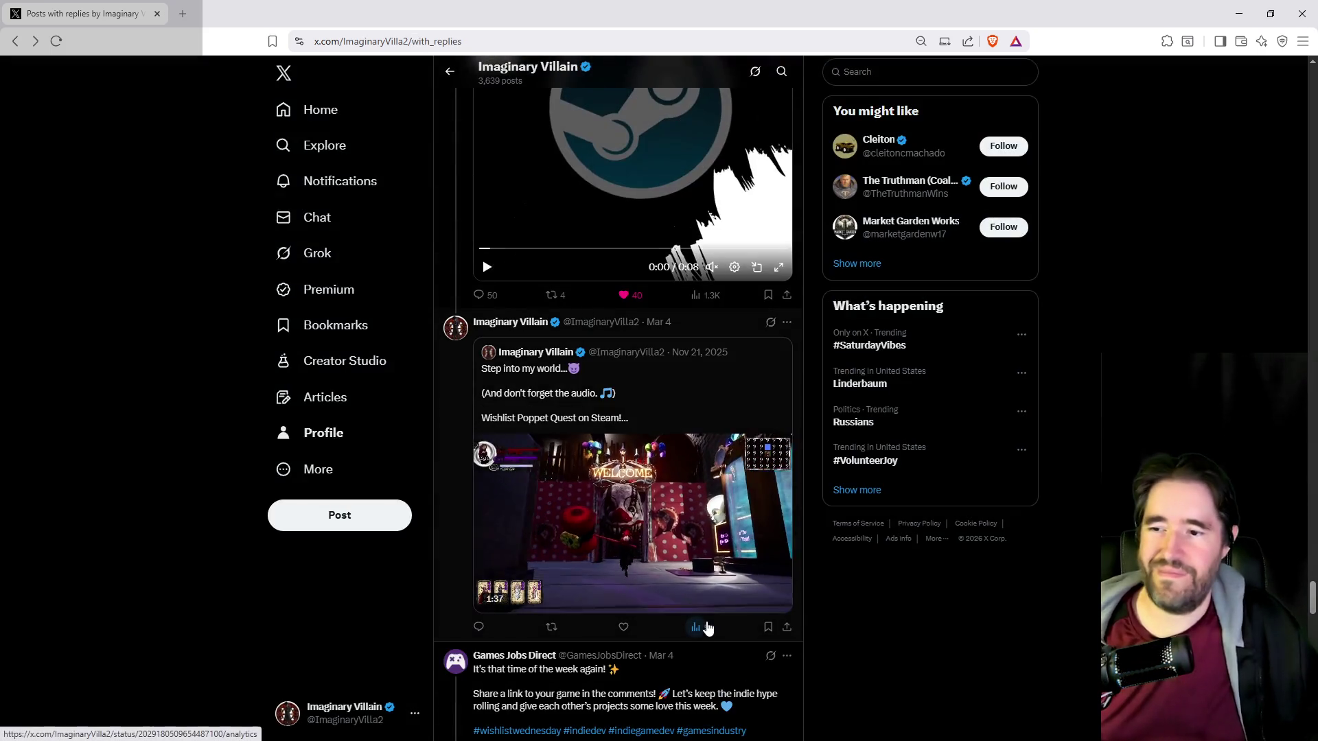
{"action": "scroll", "coordinate": [706, 629], "scroll_direction": "down", "scroll_amount": 3}
{"action": "scroll", "coordinate": [670, 521], "scroll_direction": "down", "scroll_amount": 1}
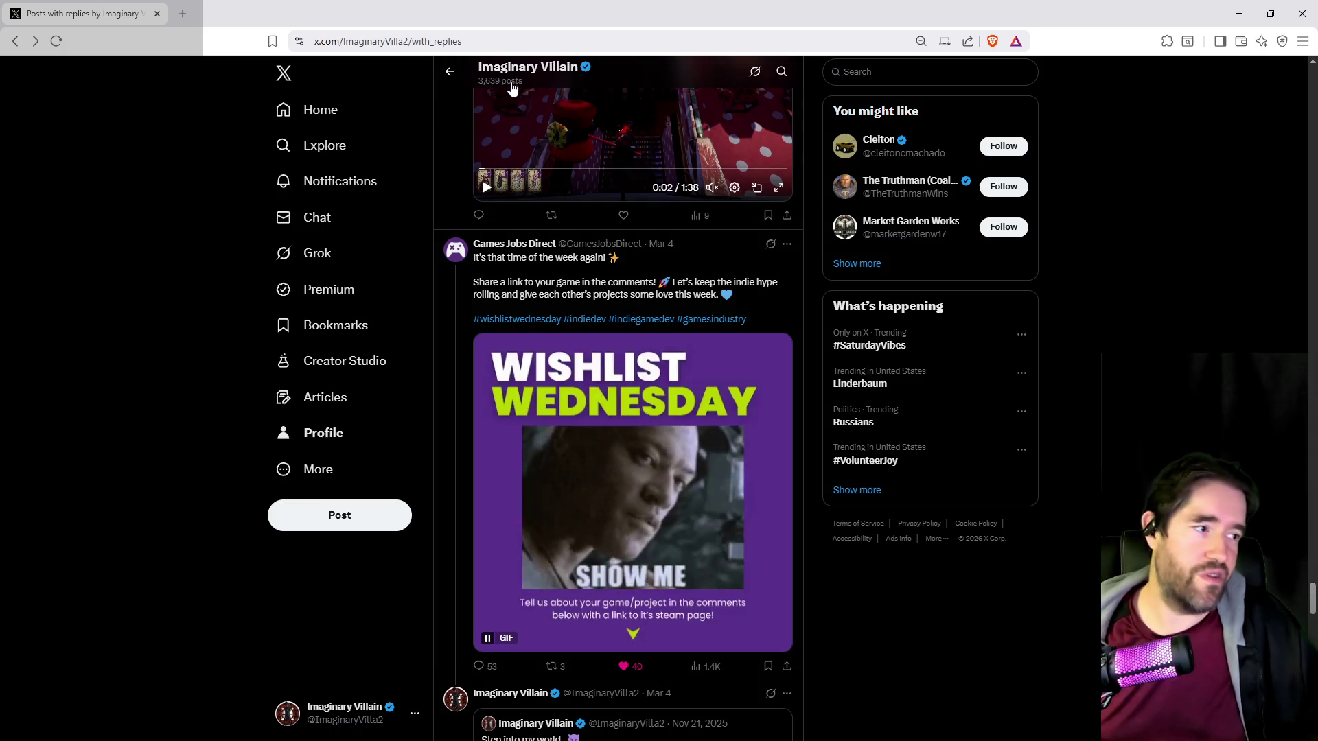
{"action": "scroll", "coordinate": [699, 198], "scroll_direction": "down", "scroll_amount": 6}
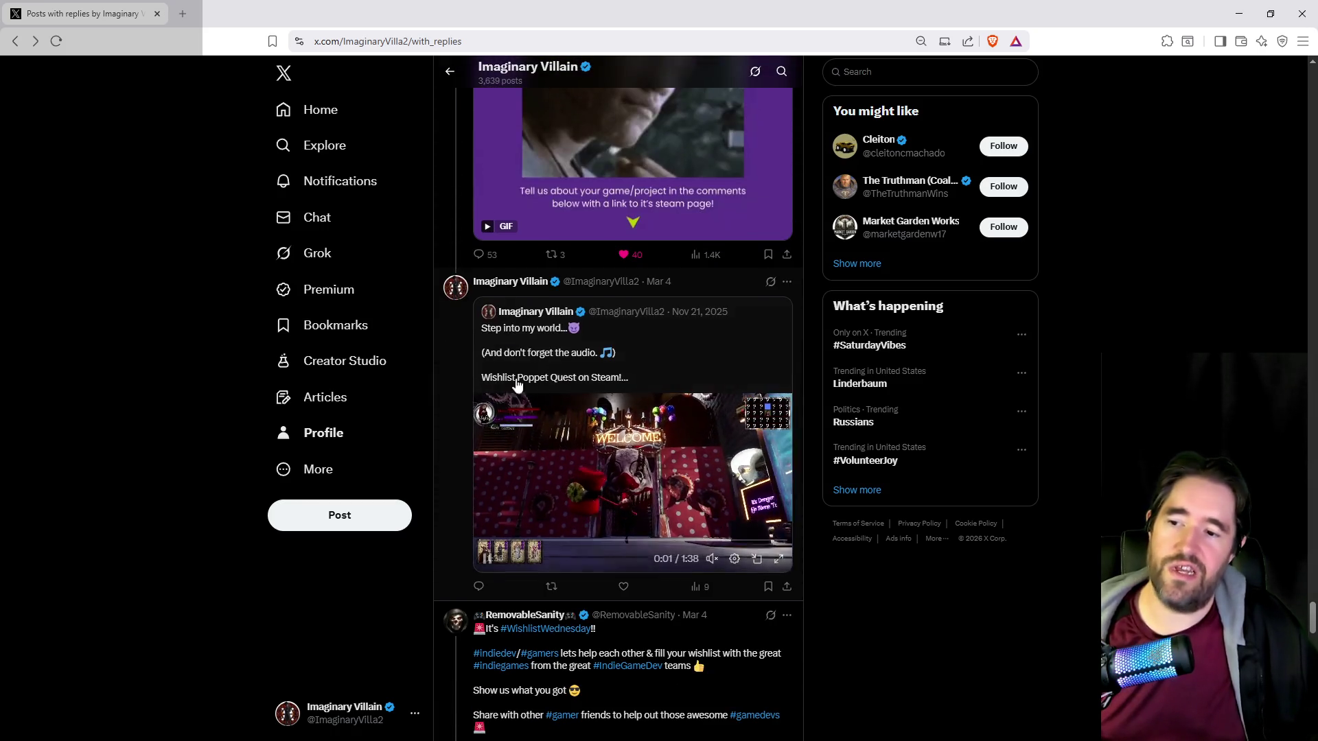
{"action": "scroll", "coordinate": [598, 400], "scroll_direction": "down", "scroll_amount": 9}
{"action": "scroll", "coordinate": [616, 408], "scroll_direction": "down", "scroll_amount": 11}
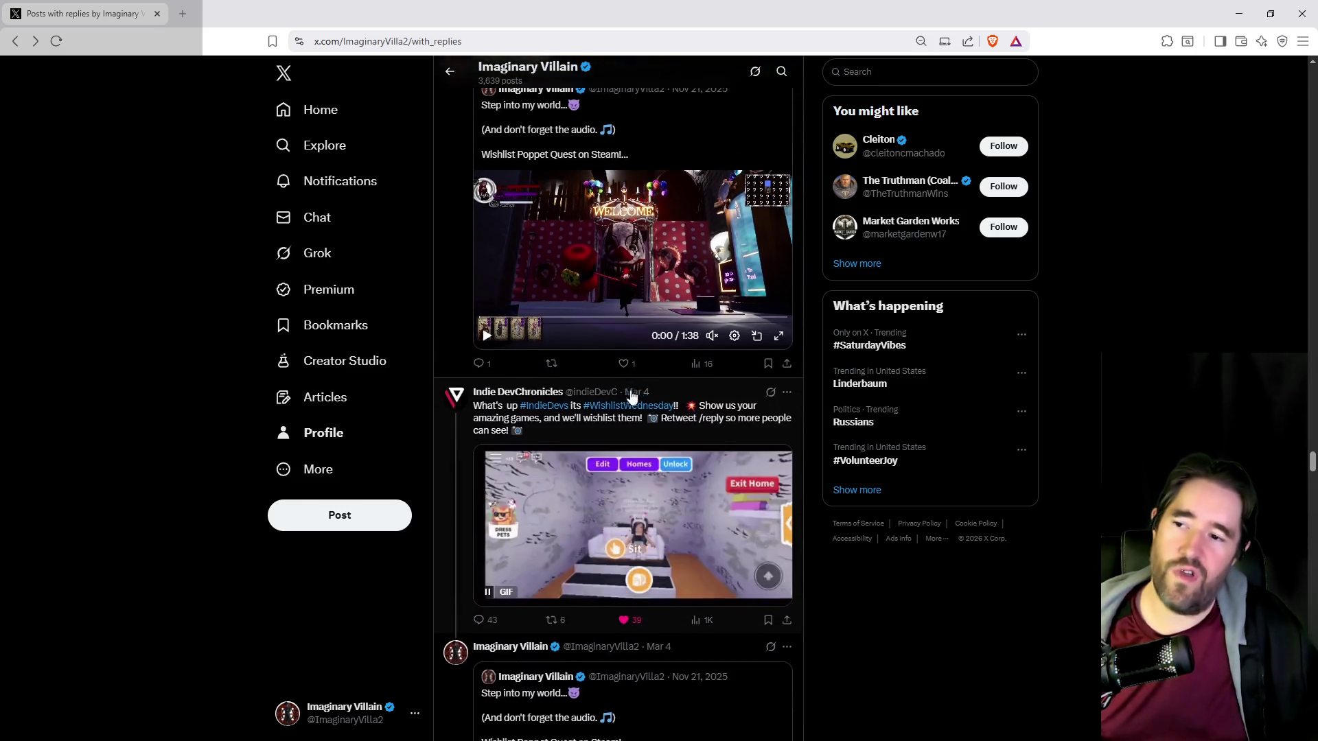
{"action": "scroll", "coordinate": [631, 396], "scroll_direction": "down", "scroll_amount": 3}
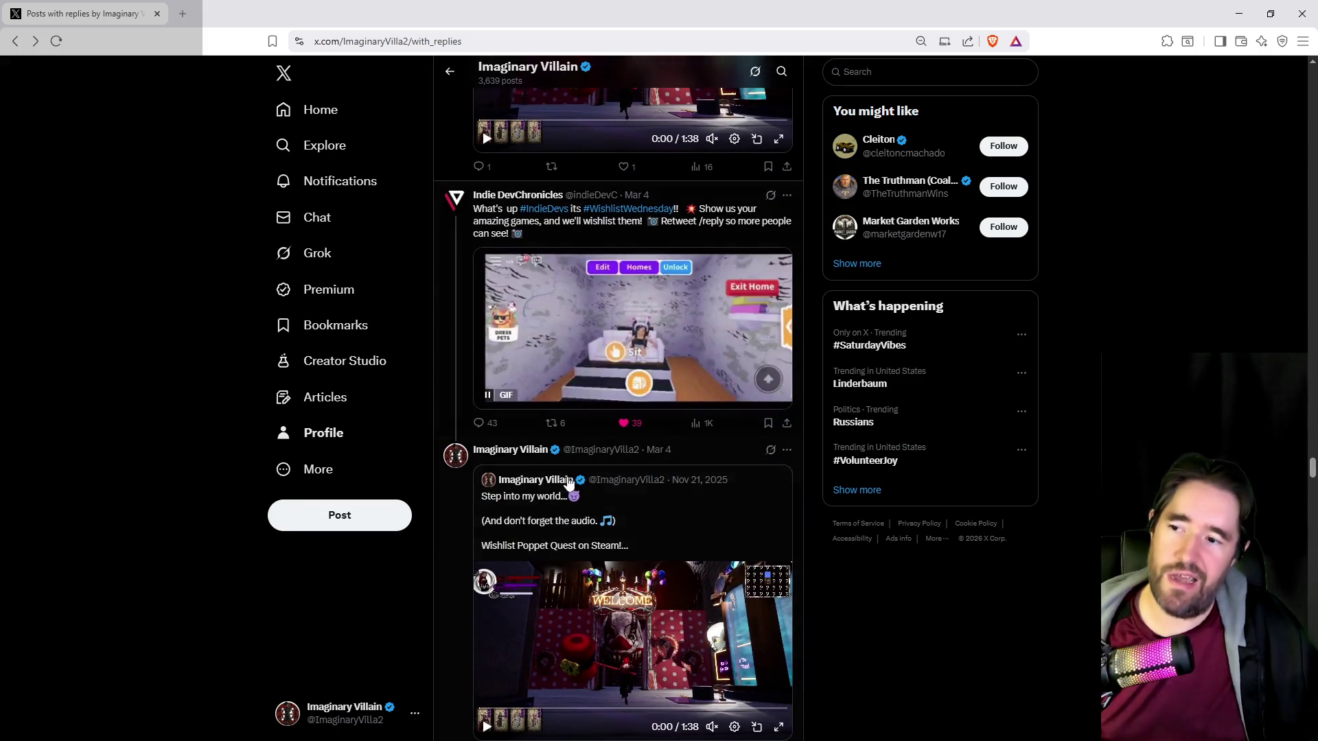
{"action": "scroll", "coordinate": [643, 440], "scroll_direction": "down", "scroll_amount": 7}
{"action": "scroll", "coordinate": [644, 439], "scroll_direction": "down", "scroll_amount": 20}
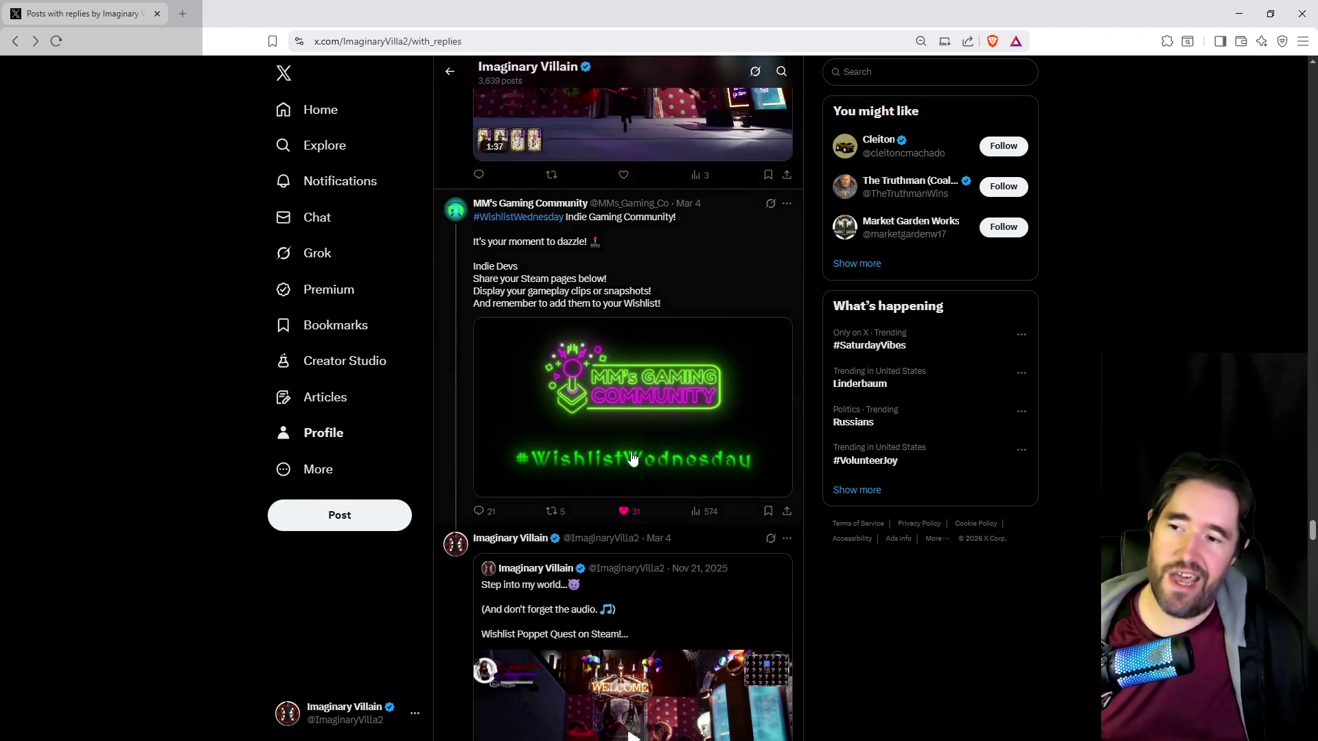
{"action": "scroll", "coordinate": [632, 459], "scroll_direction": "down", "scroll_amount": 20}
{"action": "scroll", "coordinate": [652, 422], "scroll_direction": "down", "scroll_amount": 10}
{"action": "scroll", "coordinate": [648, 426], "scroll_direction": "down", "scroll_amount": 20}
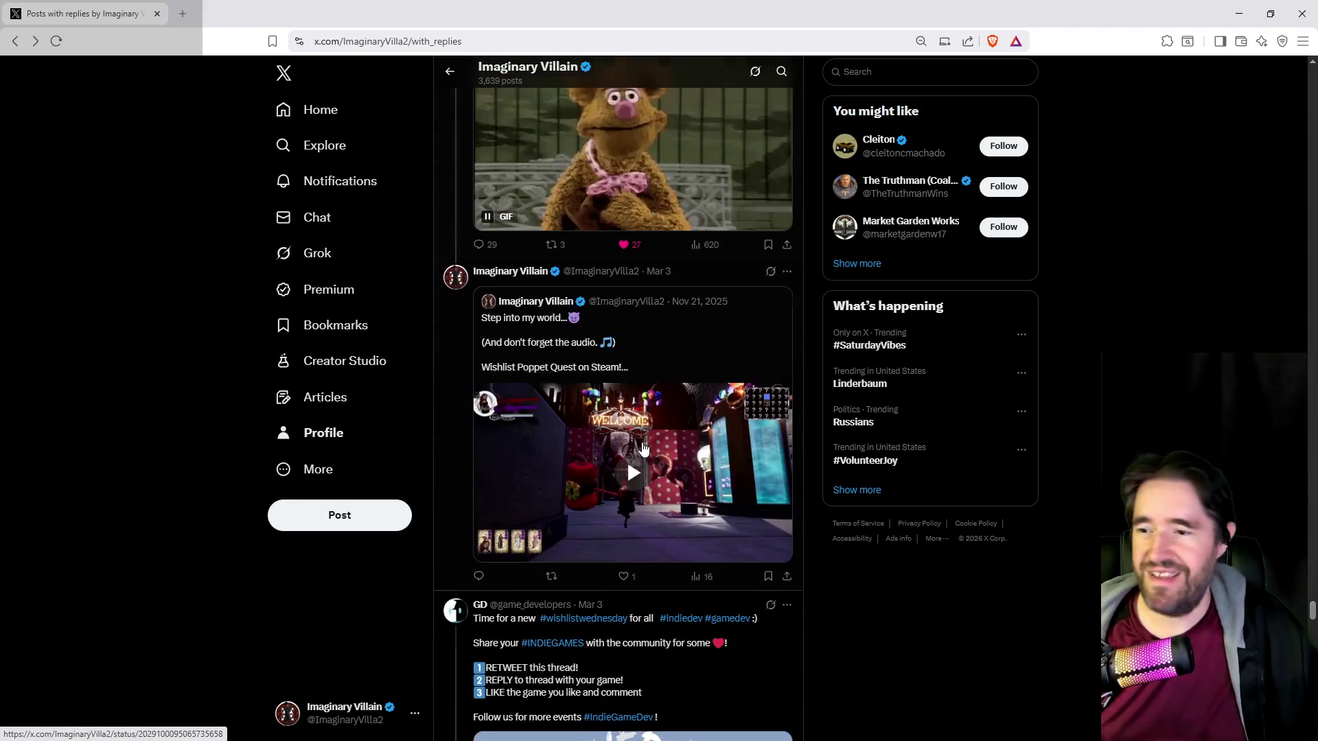
{"action": "scroll", "coordinate": [643, 447], "scroll_direction": "down", "scroll_amount": 20}
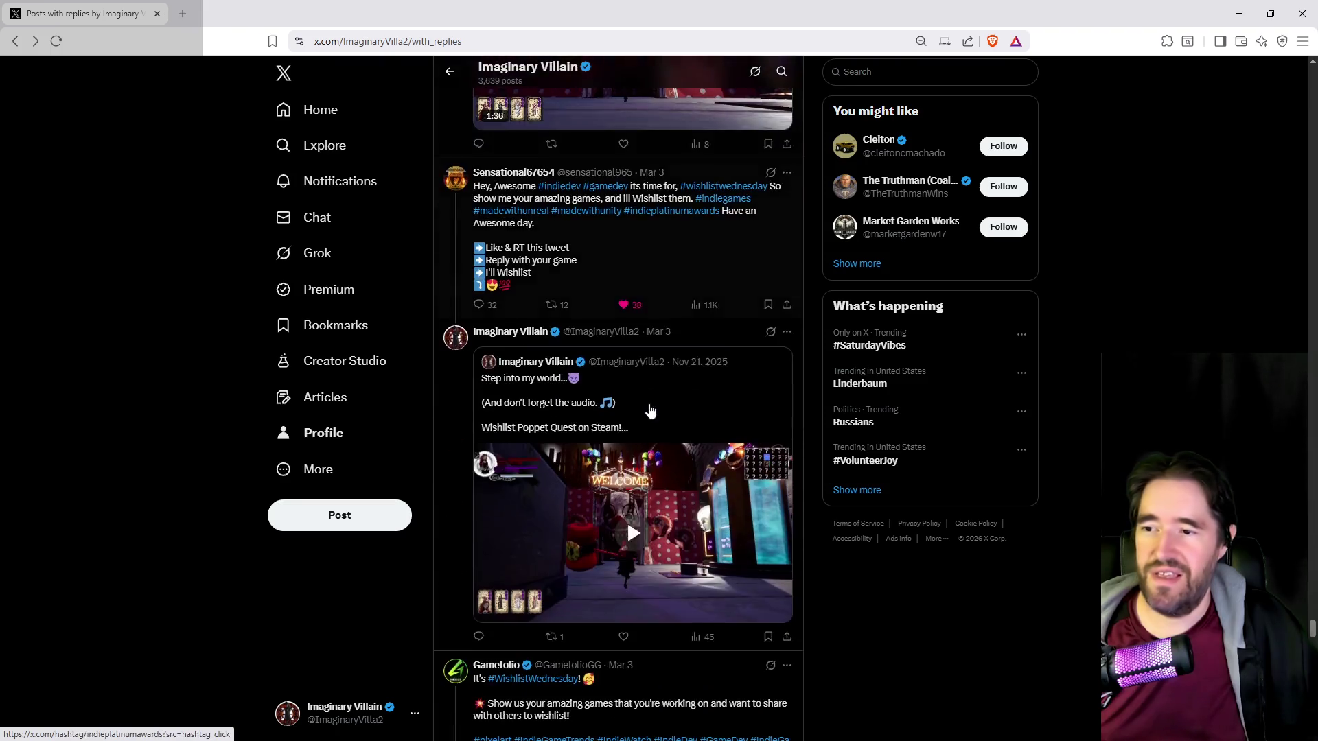
{"action": "scroll", "coordinate": [650, 410], "scroll_direction": "down", "scroll_amount": 5}
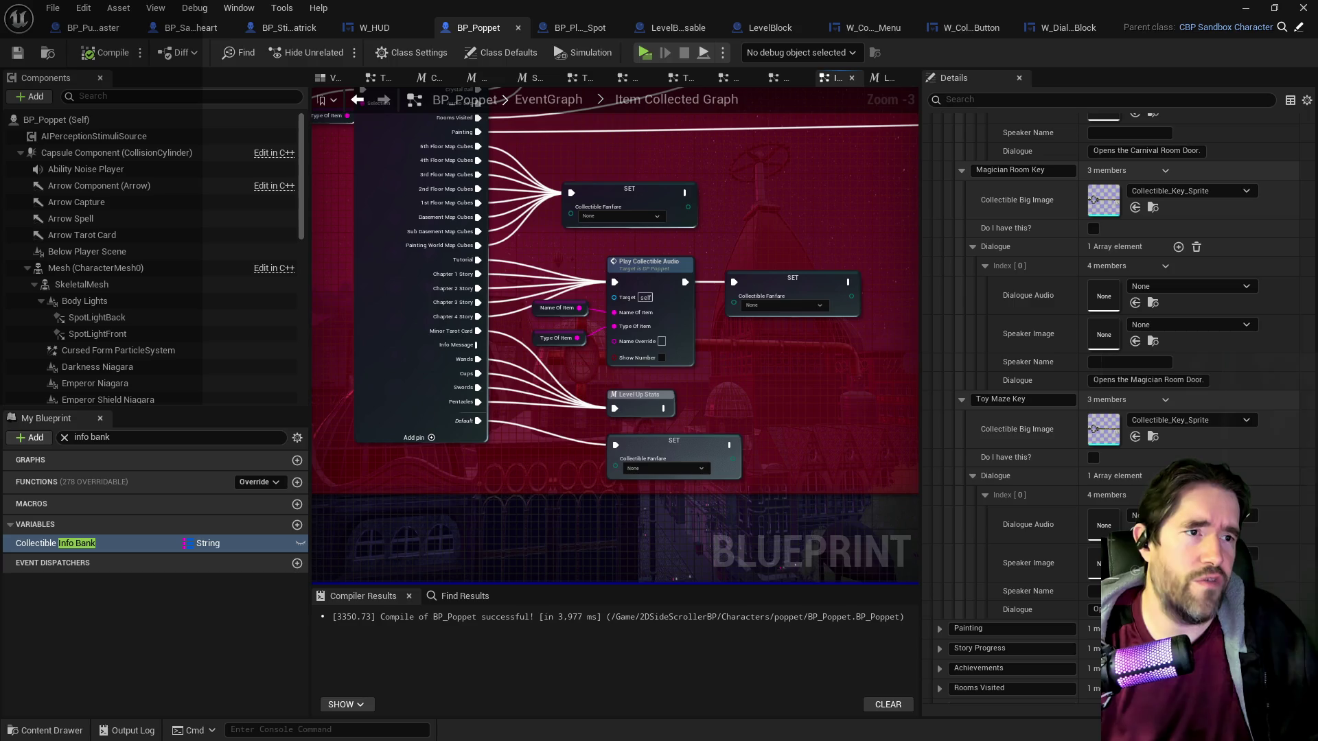
Bring X back, view the account analytics via Premium, then return to the Unreal editor.
{"action": "key", "text": "alt+Tab"}
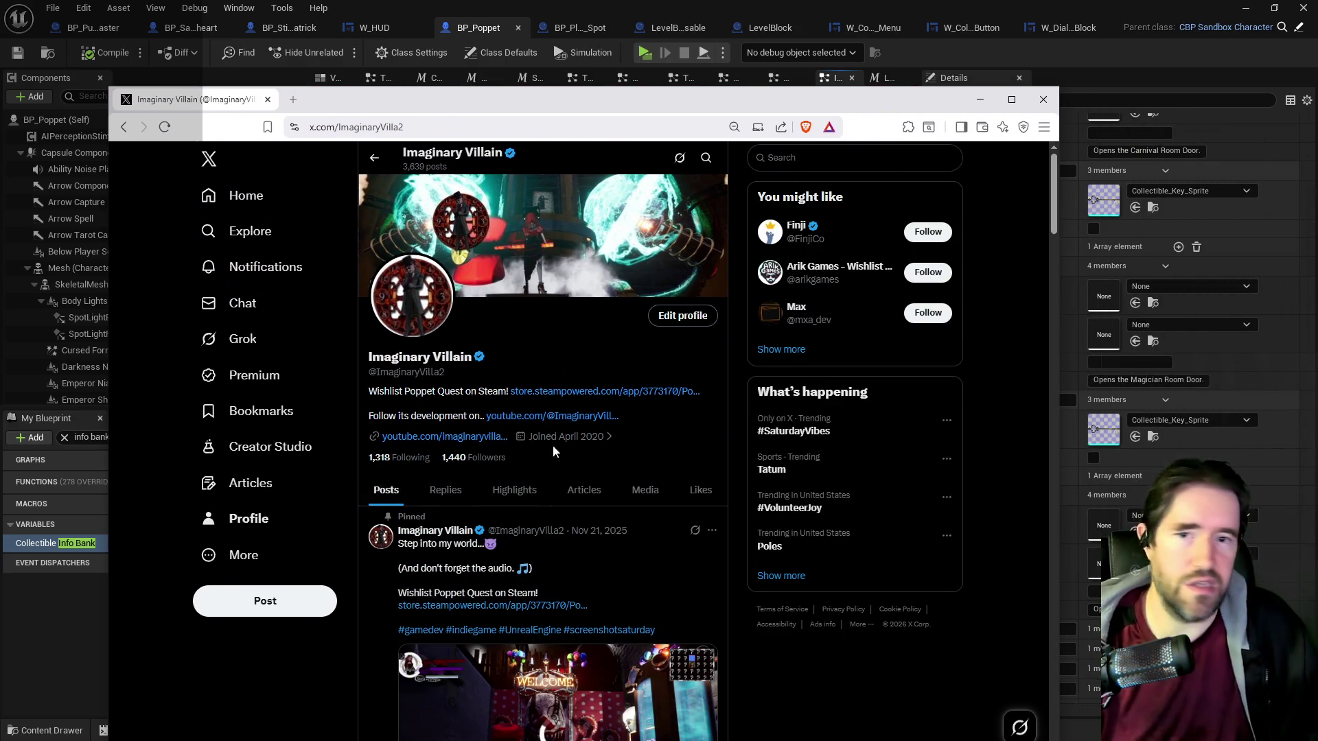
{"action": "scroll", "coordinate": [554, 451], "scroll_direction": "down", "scroll_amount": 1}
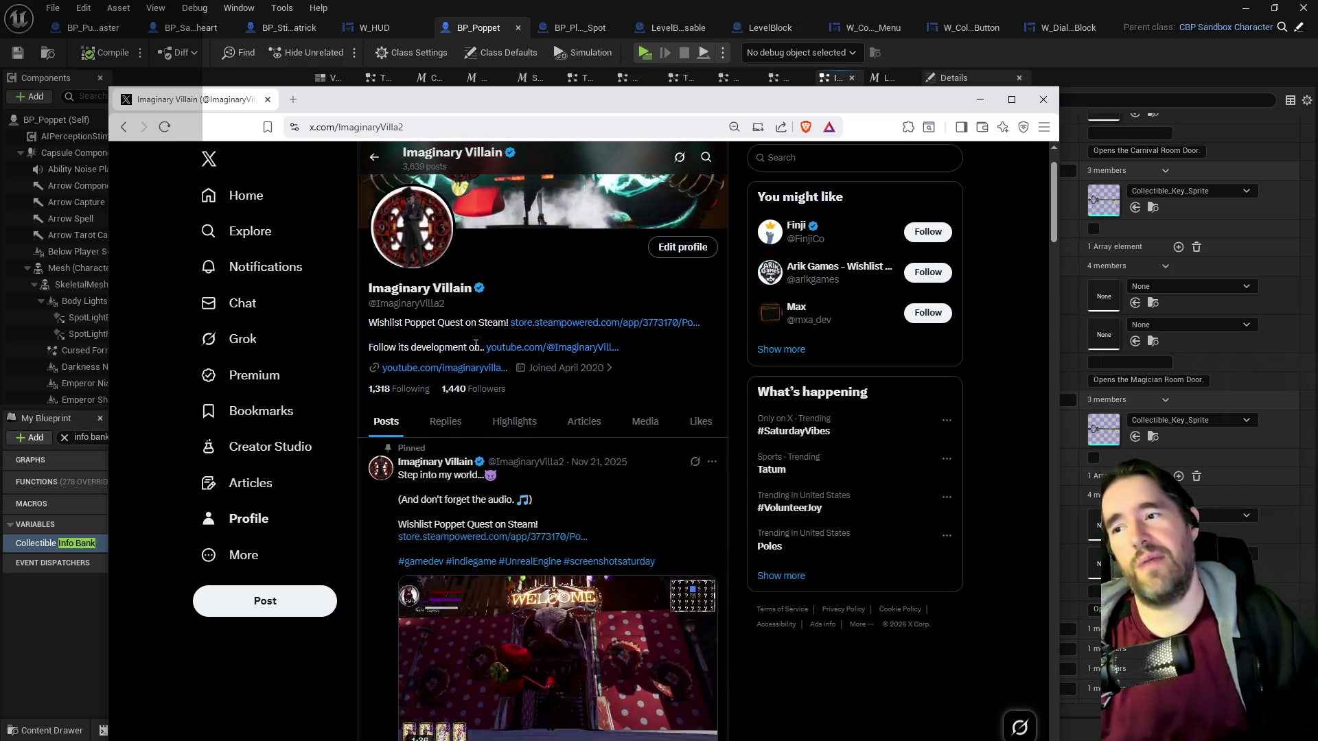
{"action": "scroll", "coordinate": [412, 426], "scroll_direction": "up", "scroll_amount": 1}
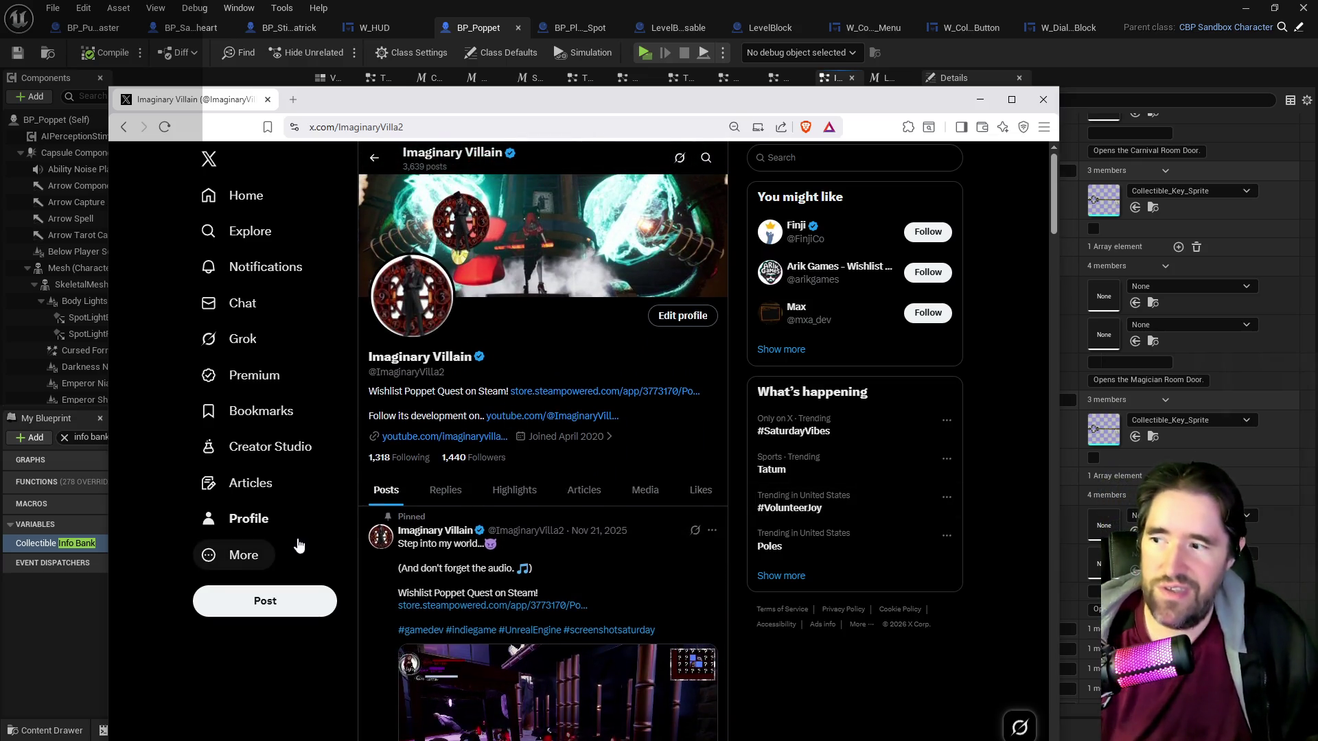
{"action": "left_click", "coordinate": [272, 375]}
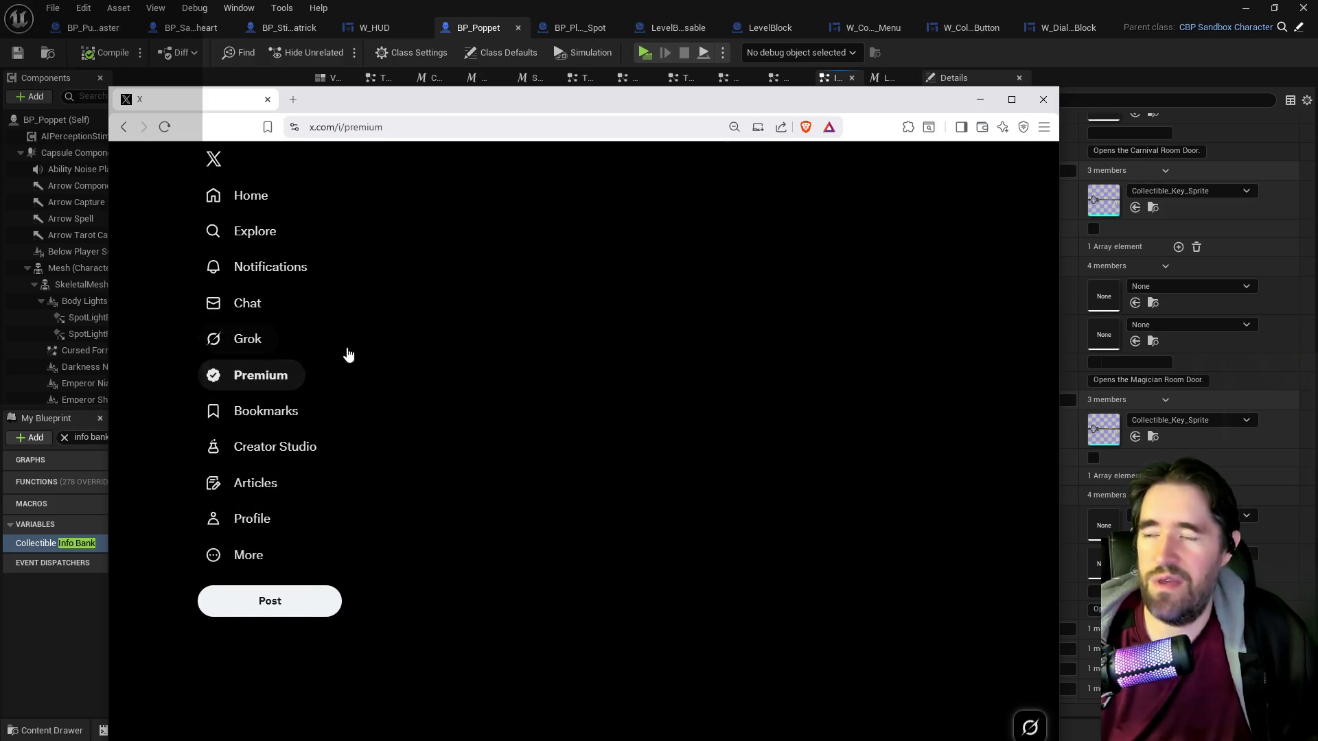
{"action": "left_click", "coordinate": [452, 378]}
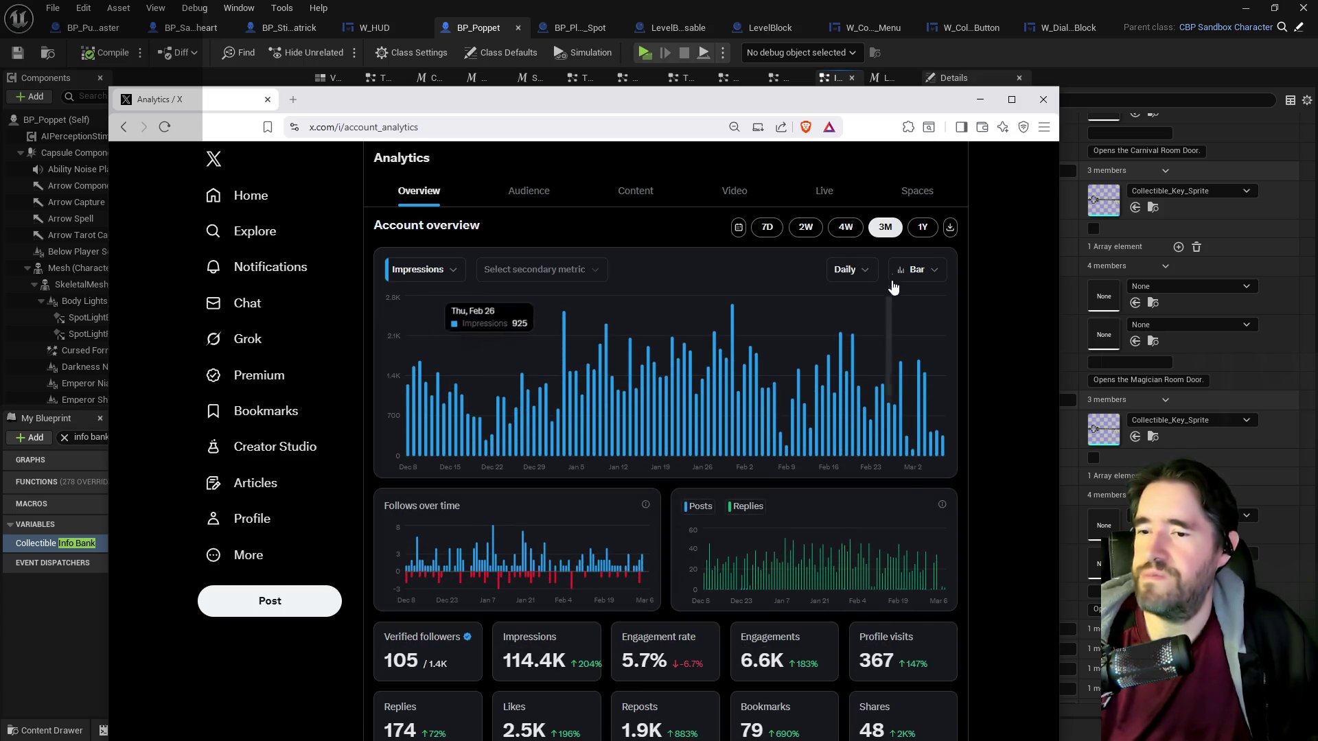
{"action": "left_click_drag", "start_coordinate": [894, 101], "coordinate": [890, 40]}
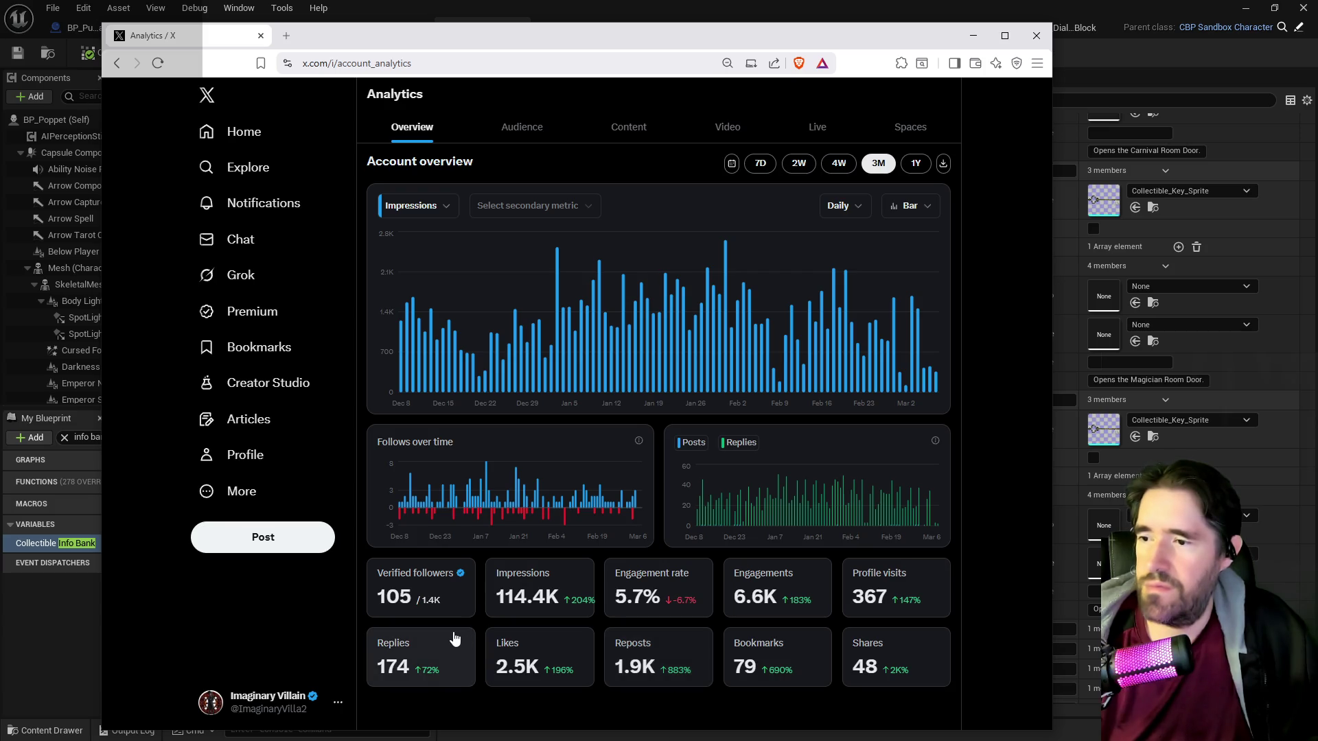
{"action": "mouse_move", "coordinate": [636, 509]}
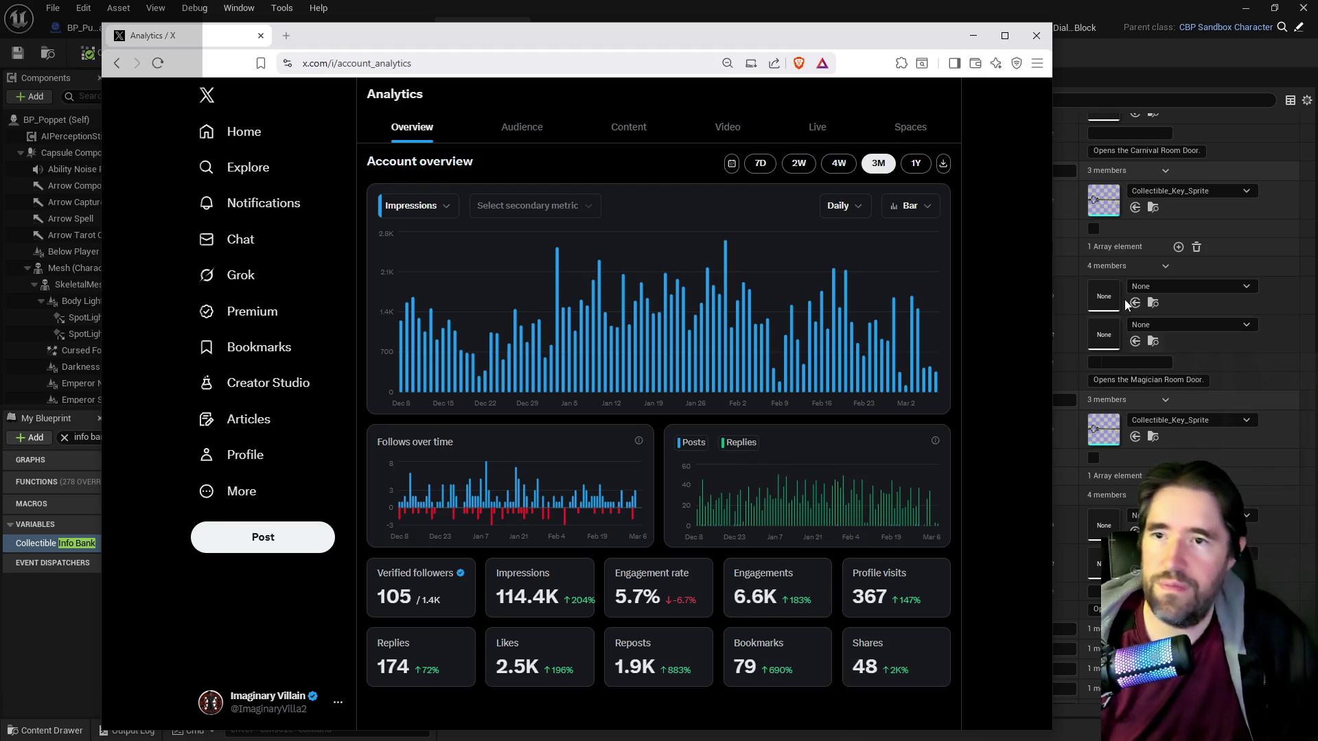
{"action": "key", "text": "alt+Tab"}
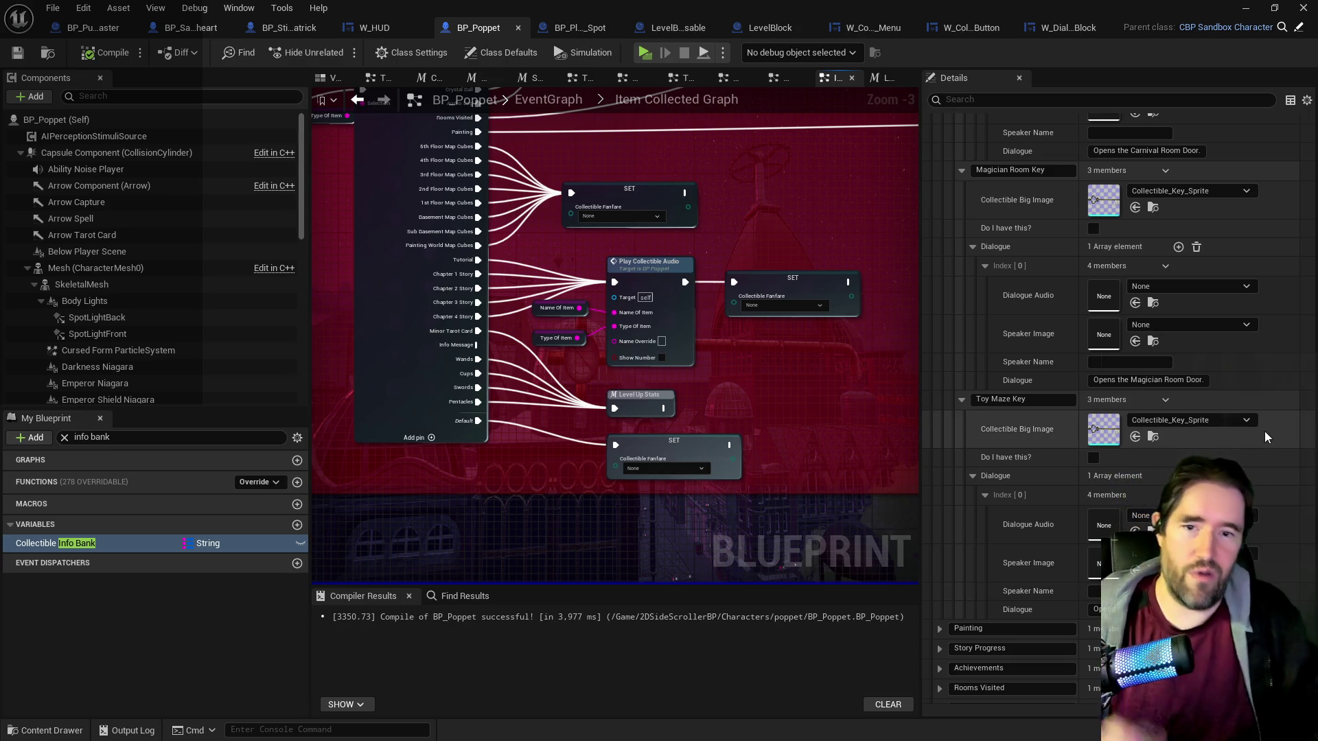
Assign Collectible_Key_Sprite as speaker image for the Toy Maze, Magician Room and Carnival Room keys.
{"action": "mouse_move", "coordinate": [827, 413]}
{"action": "left_mouse_down"}
{"action": "mouse_move", "coordinate": [865, 425]}
{"action": "mouse_move", "coordinate": [626, 439]}
{"action": "left_mouse_up"}
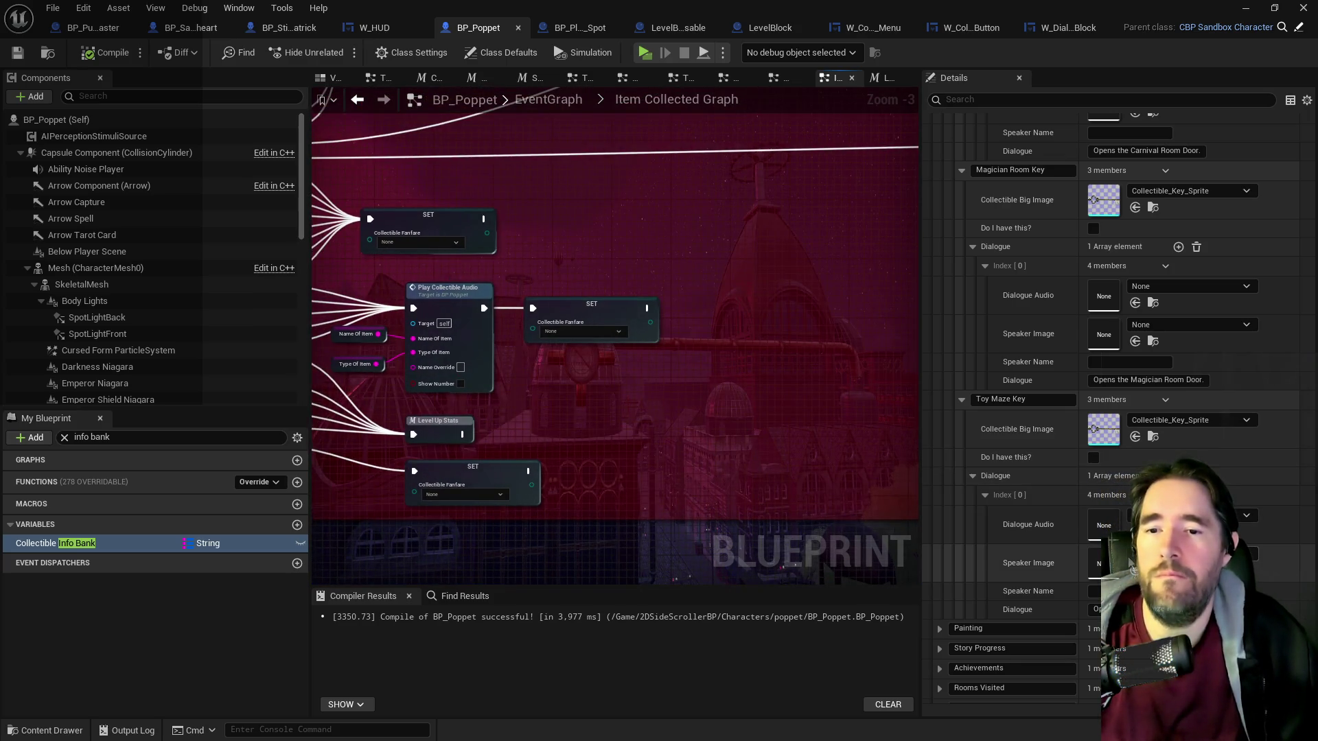
{"action": "left_click", "coordinate": [1134, 570]}
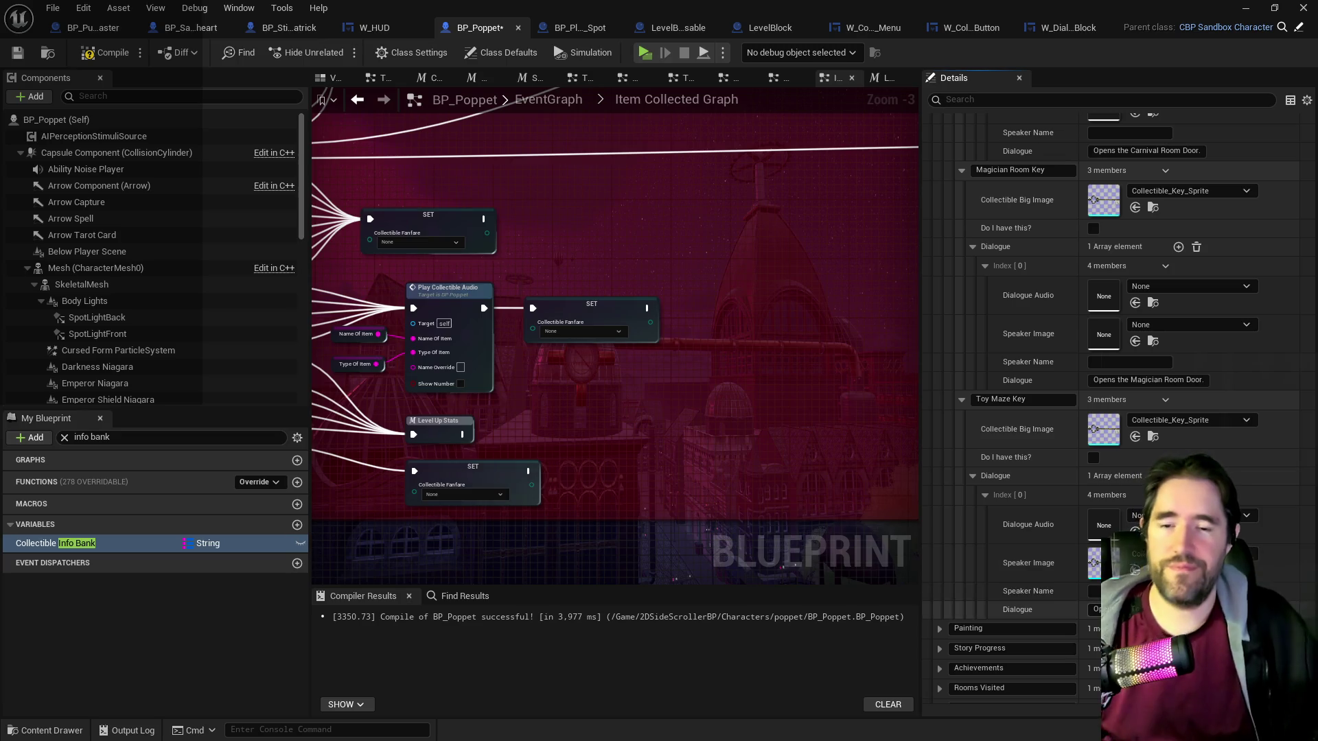
{"action": "left_click", "coordinate": [1134, 341]}
{"action": "scroll", "coordinate": [1129, 384], "scroll_direction": "up", "scroll_amount": 2}
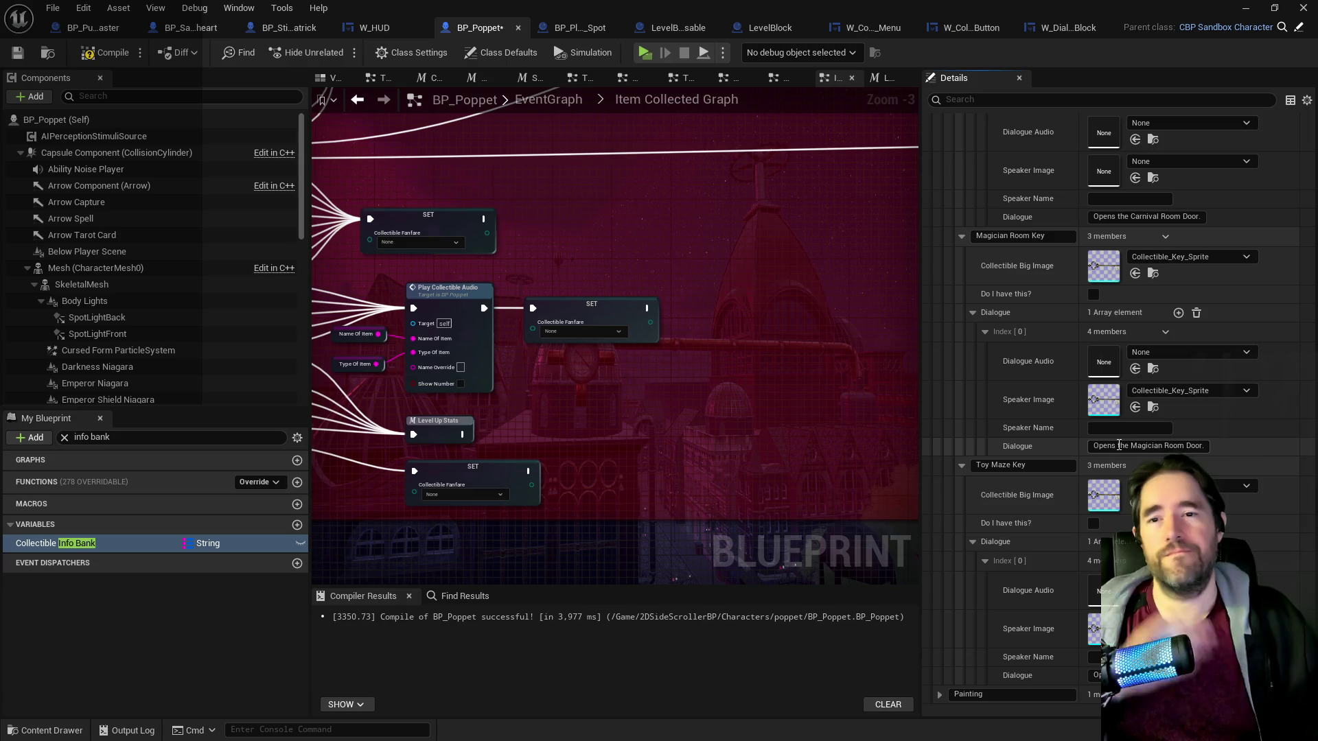
{"action": "scroll", "coordinate": [1142, 448], "scroll_direction": "down", "scroll_amount": 2}
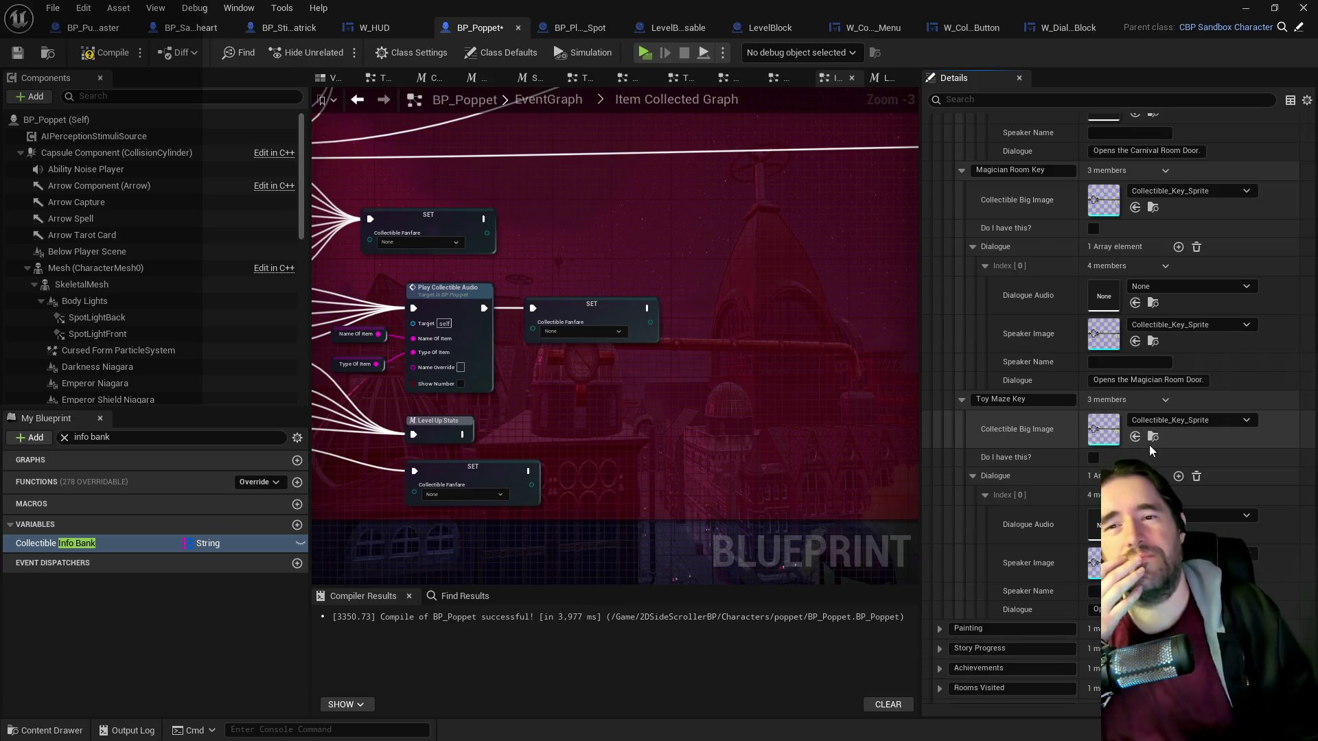
{"action": "scroll", "coordinate": [1150, 443], "scroll_direction": "up", "scroll_amount": 2}
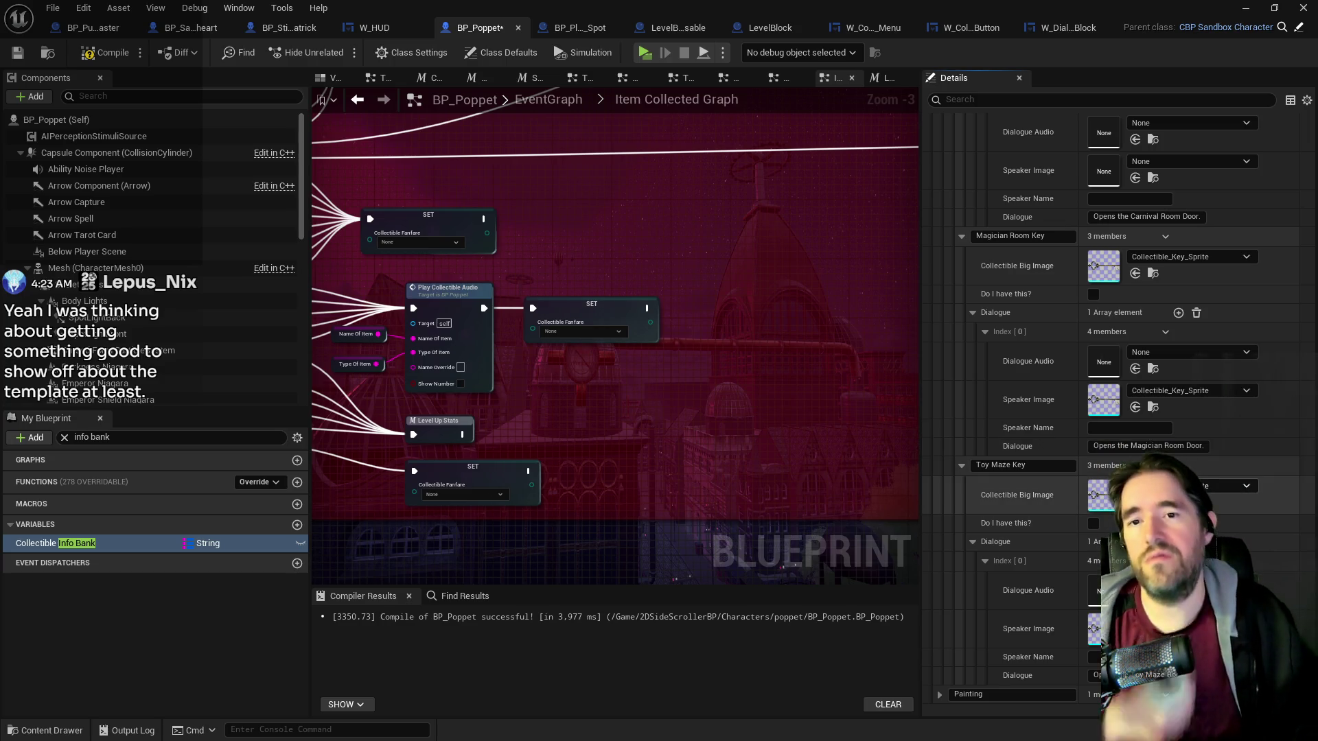
{"action": "scroll", "coordinate": [1135, 429], "scroll_direction": "up", "scroll_amount": 5}
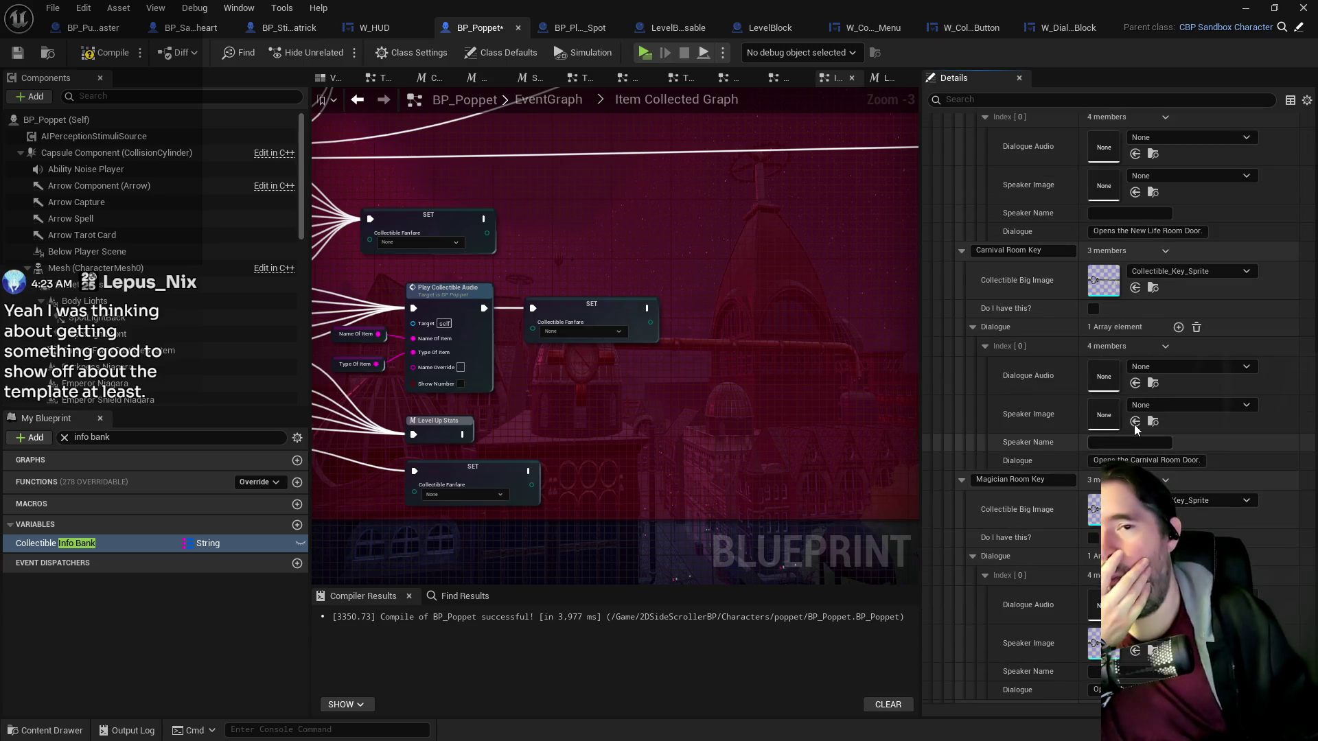
{"action": "left_click", "coordinate": [1135, 421]}
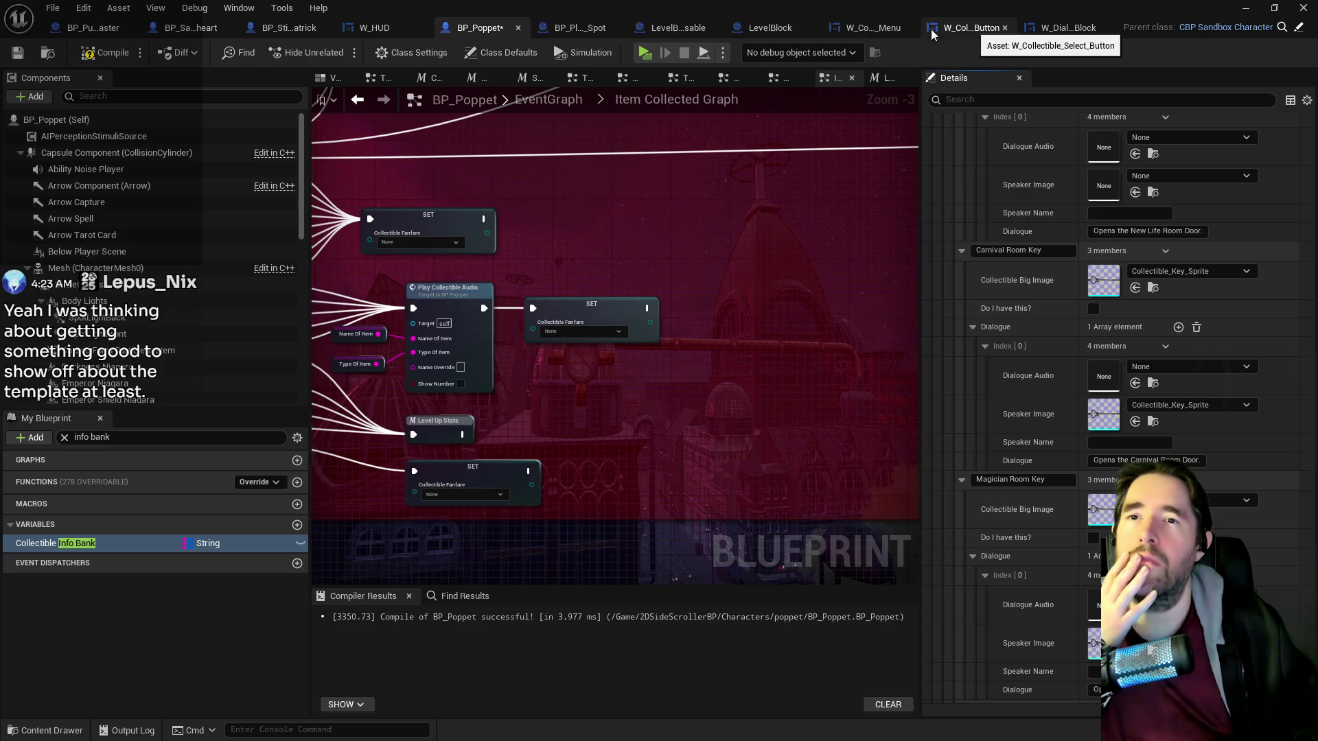
Open W_Collectibles_Menu's Event Graph at the Send Collectible Info To Menu image-loading and Set Brush nodes.
{"action": "left_click", "coordinate": [872, 28]}
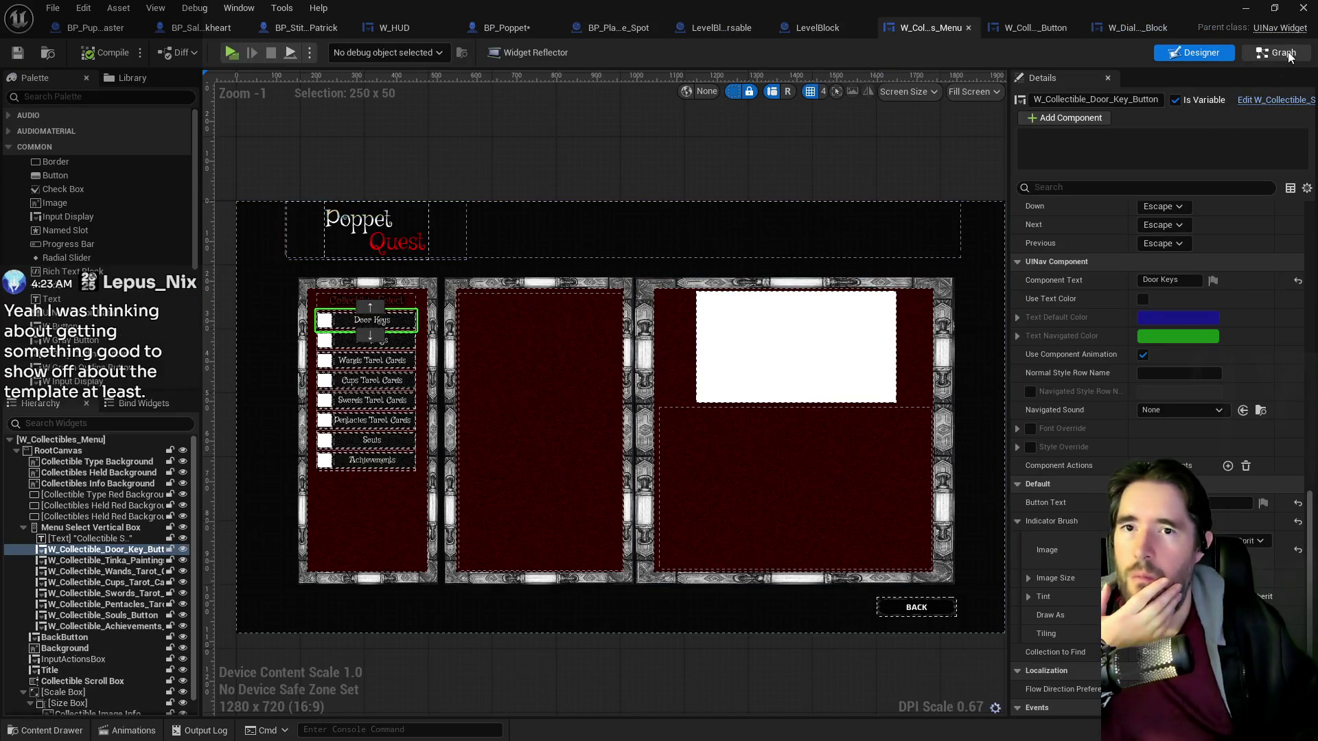
{"action": "double_click", "coordinate": [992, 331]}
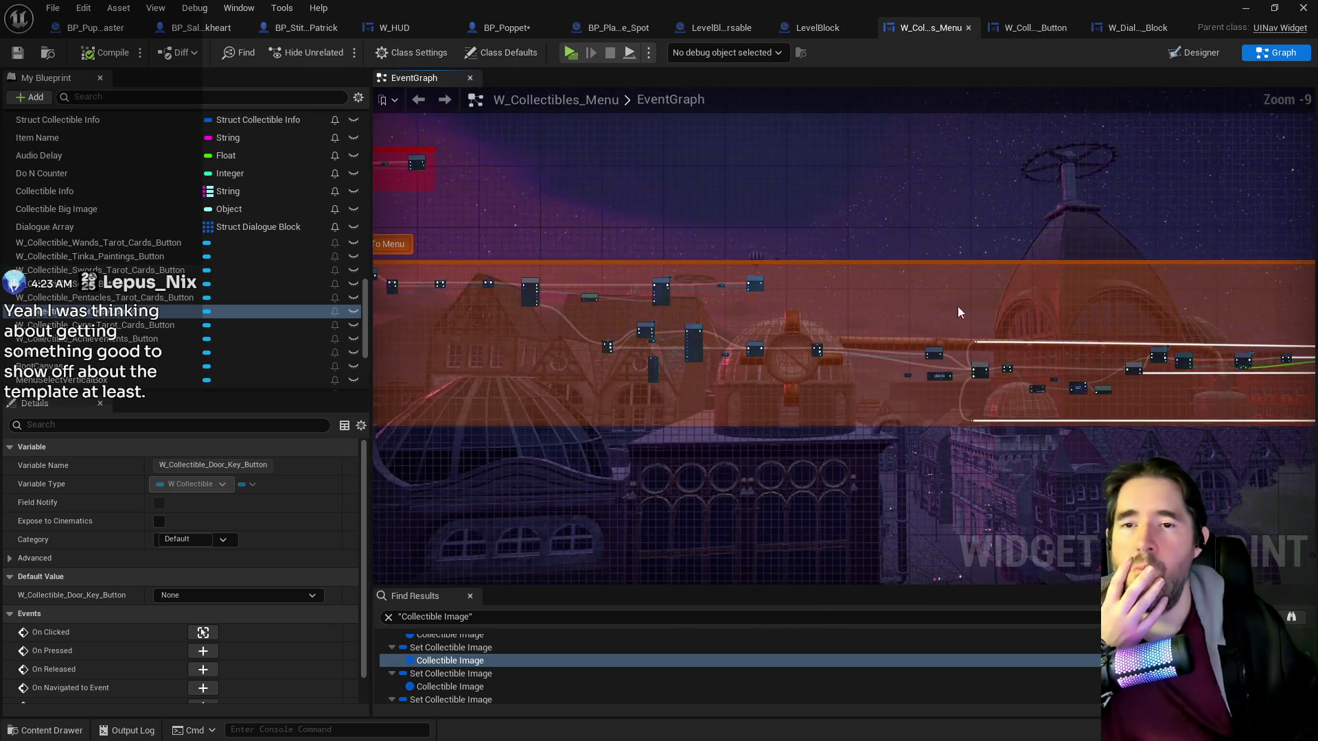
{"action": "scroll", "coordinate": [765, 295], "scroll_direction": "up", "scroll_amount": 5}
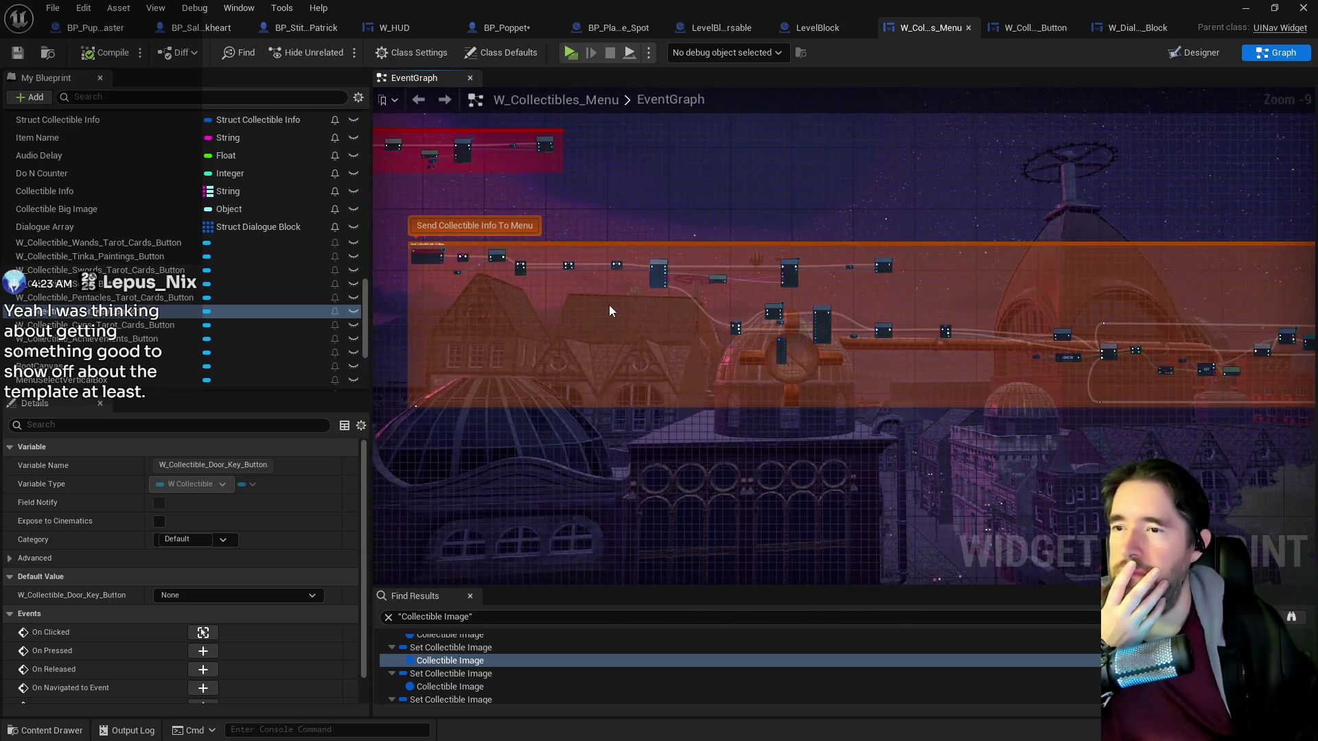
{"action": "scroll", "coordinate": [747, 270], "scroll_direction": "up", "scroll_amount": 3}
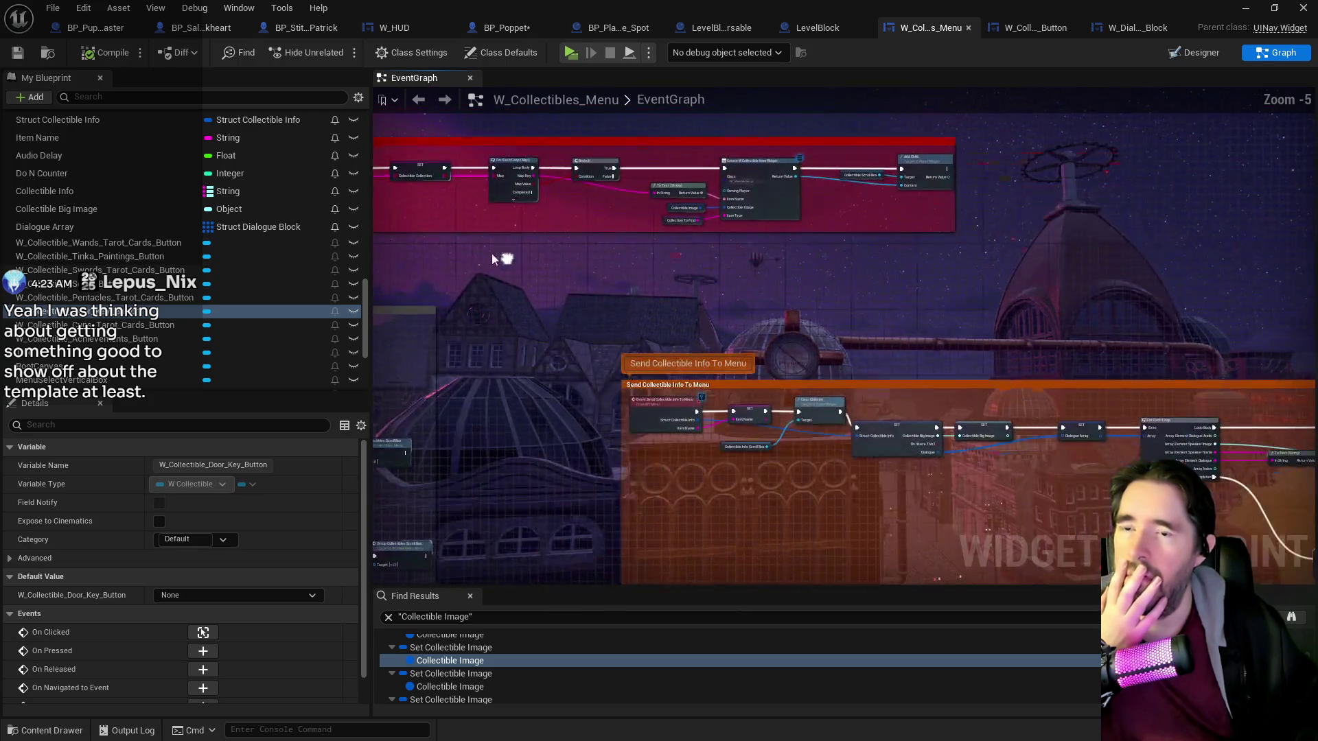
{"action": "scroll", "coordinate": [975, 243], "scroll_direction": "down", "scroll_amount": 2}
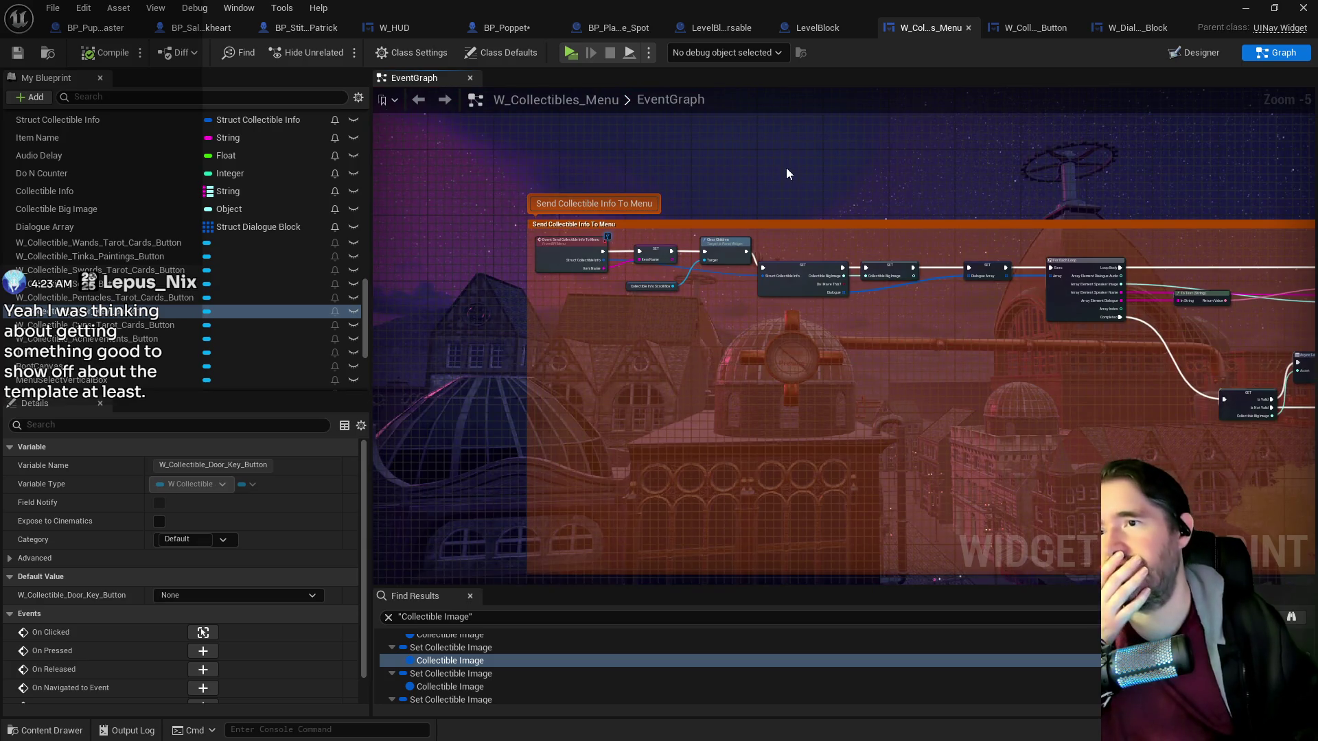
{"action": "scroll", "coordinate": [785, 168], "scroll_direction": "down", "scroll_amount": 2}
{"action": "scroll", "coordinate": [506, 273], "scroll_direction": "up", "scroll_amount": 5}
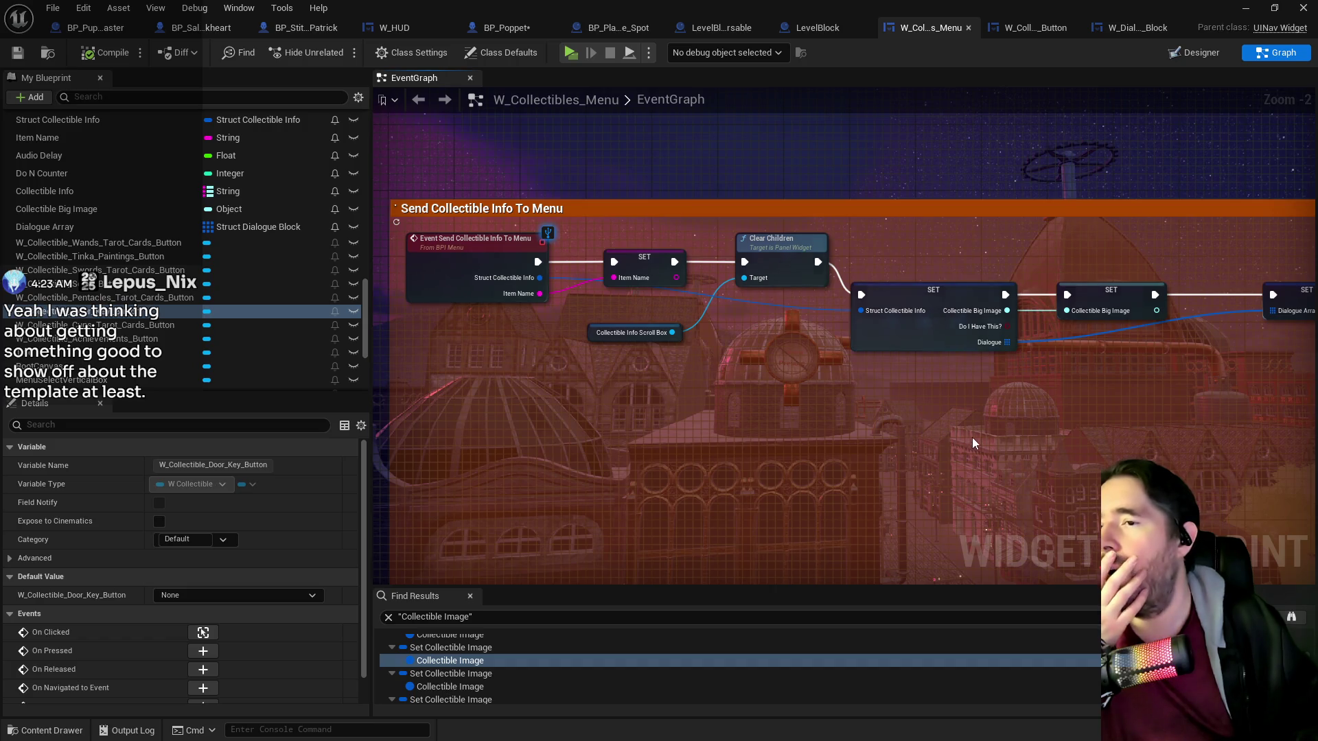
{"action": "left_click_drag", "start_coordinate": [973, 443], "coordinate": [660, 346]}
{"action": "left_click_drag", "start_coordinate": [868, 353], "coordinate": [566, 300]}
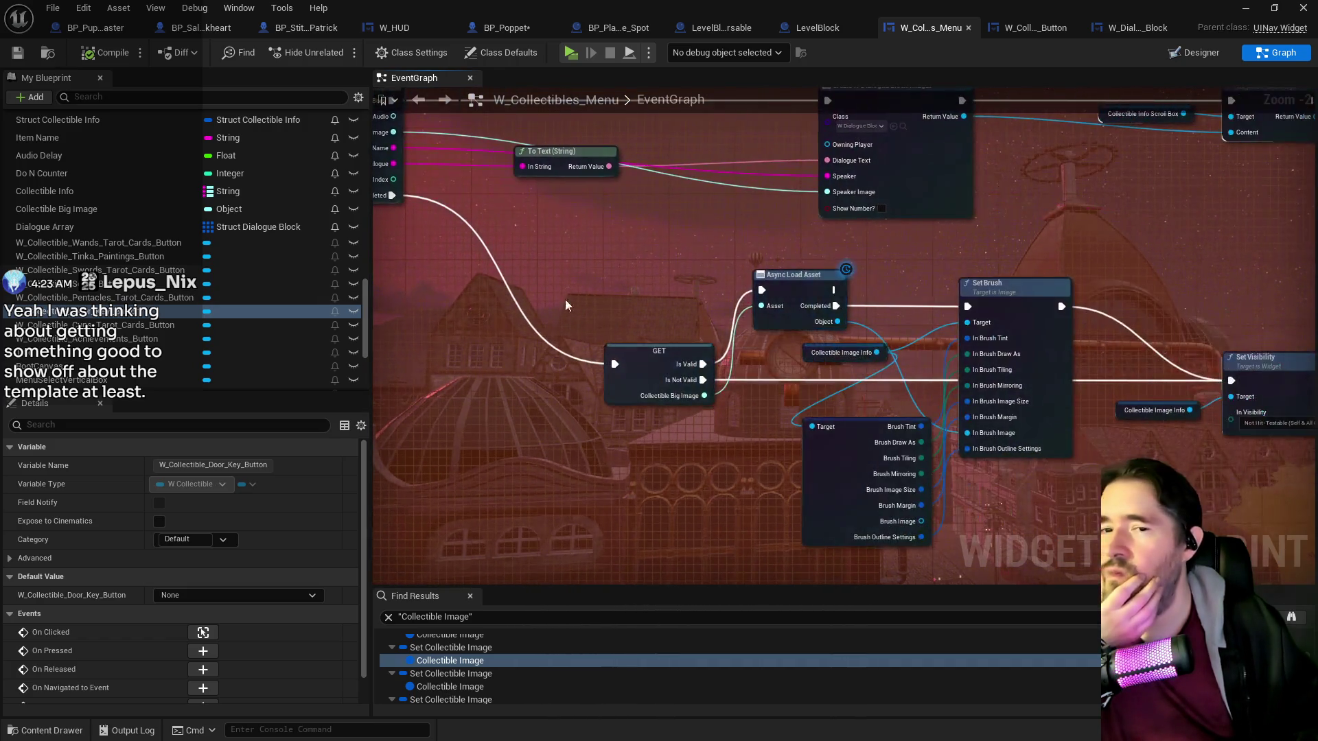
{"action": "mouse_move", "coordinate": [755, 316]}
{"action": "left_mouse_down"}
{"action": "mouse_move", "coordinate": [648, 298]}
{"action": "mouse_move", "coordinate": [608, 307]}
{"action": "left_mouse_up"}
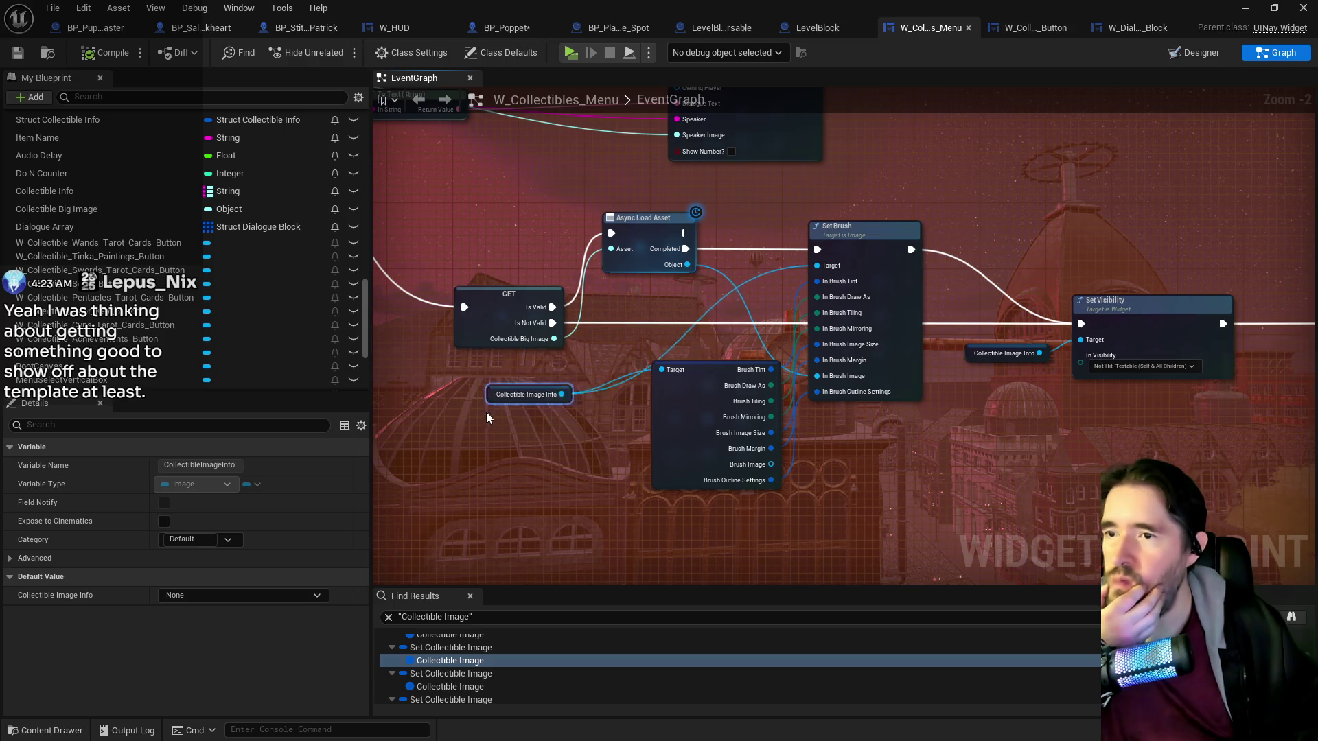
Reposition the Collectible Image Info and Break Brush nodes for a cleaner layout.
{"action": "left_click_drag", "start_coordinate": [522, 394], "coordinate": [488, 393]}
{"action": "left_click_drag", "start_coordinate": [699, 378], "coordinate": [724, 410]}
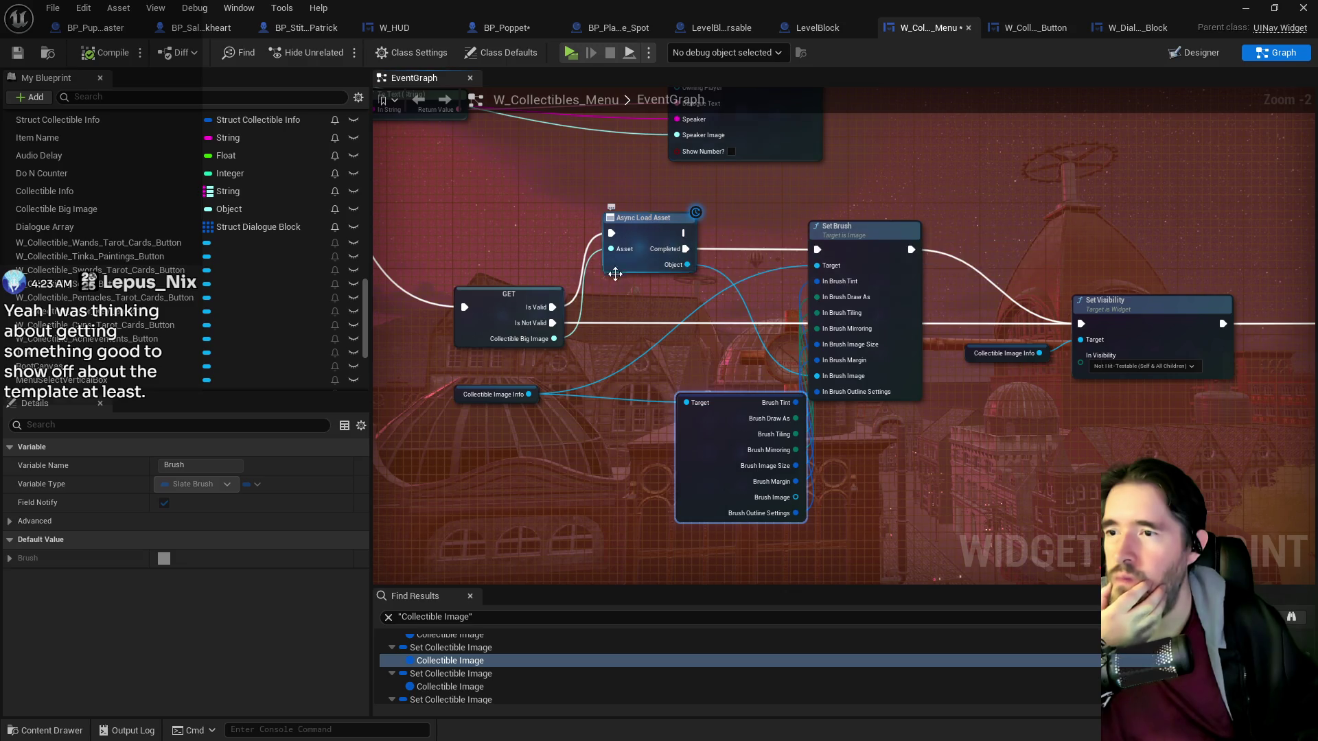
{"action": "left_click_drag", "start_coordinate": [615, 274], "coordinate": [704, 267]}
{"action": "left_click_drag", "start_coordinate": [777, 334], "coordinate": [718, 314]}
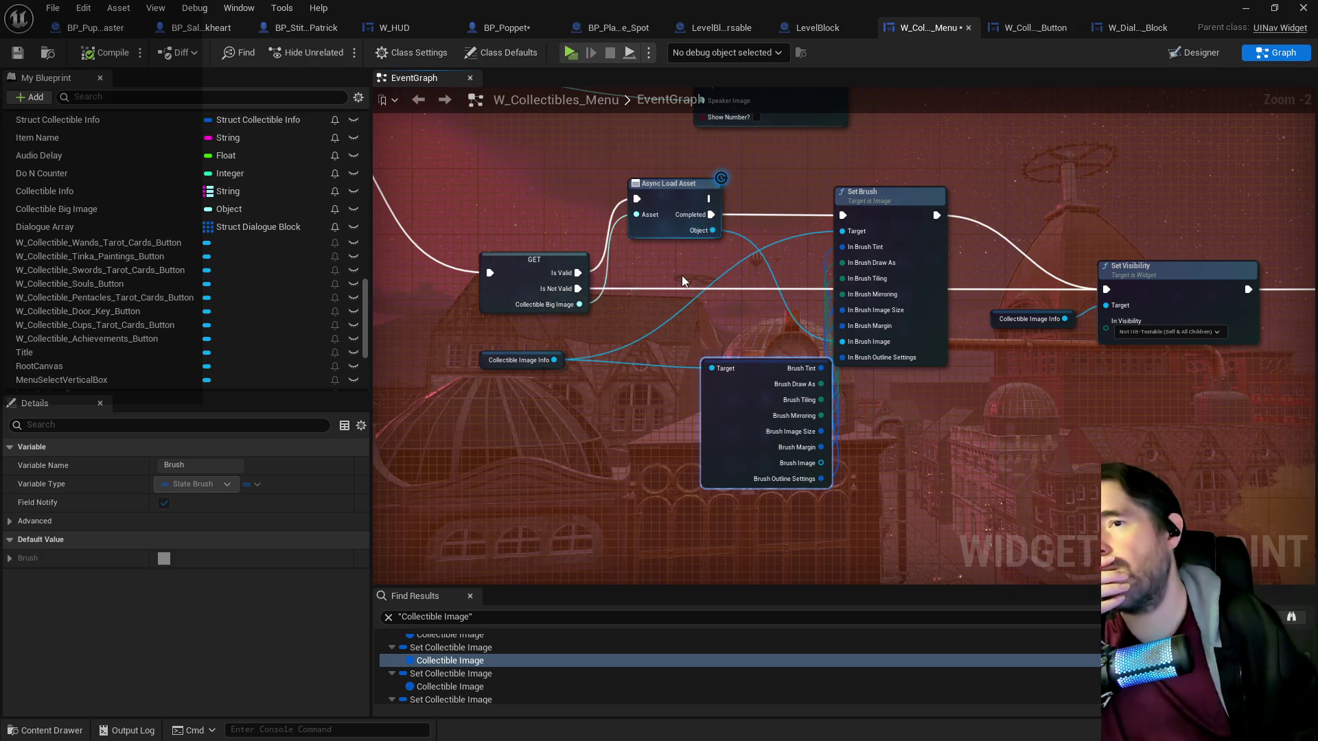
{"action": "left_click_drag", "start_coordinate": [681, 274], "coordinate": [719, 279]}
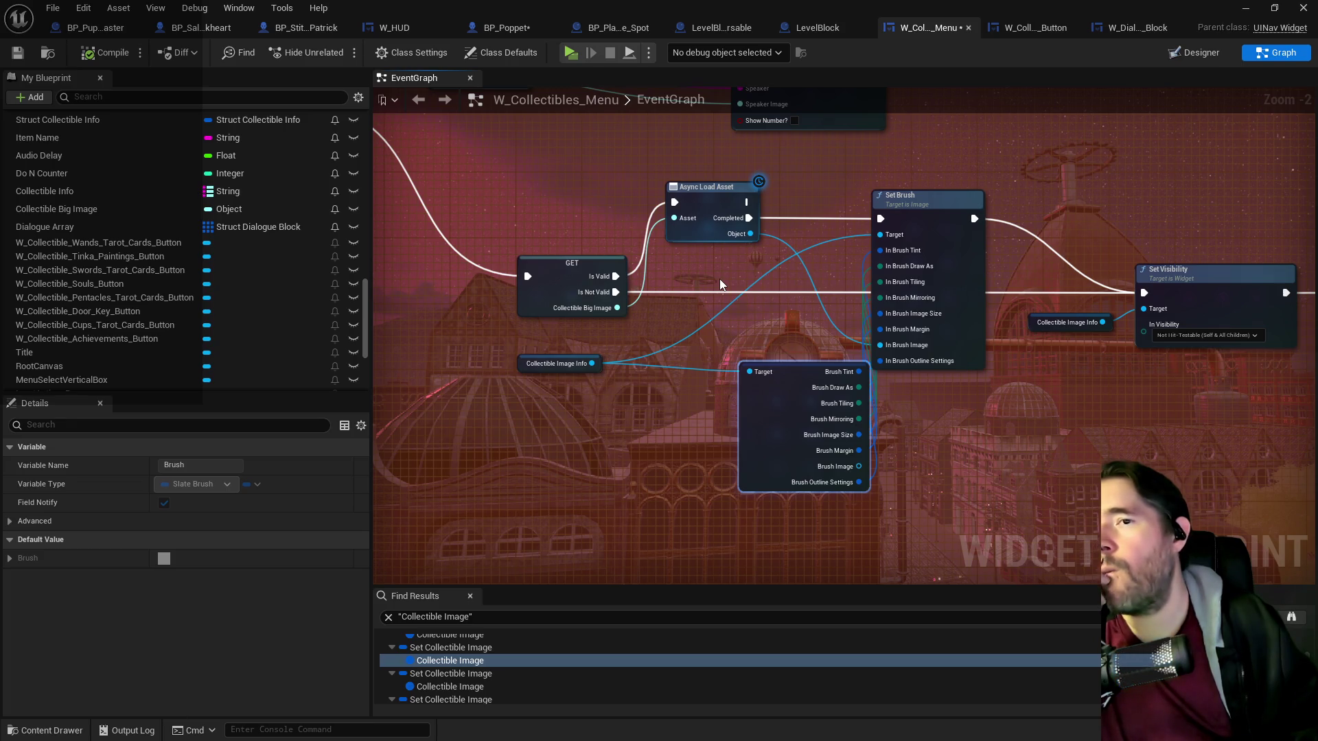
{"action": "mouse_move", "coordinate": [789, 379]}
{"action": "left_mouse_down"}
{"action": "mouse_move", "coordinate": [691, 347]}
{"action": "mouse_move", "coordinate": [732, 370]}
{"action": "mouse_move", "coordinate": [957, 409]}
{"action": "mouse_move", "coordinate": [1046, 410]}
{"action": "left_mouse_up"}
{"action": "scroll", "coordinate": [1046, 409], "scroll_direction": "down", "scroll_amount": 1}
{"action": "scroll", "coordinate": [969, 376], "scroll_direction": "down", "scroll_amount": 1}
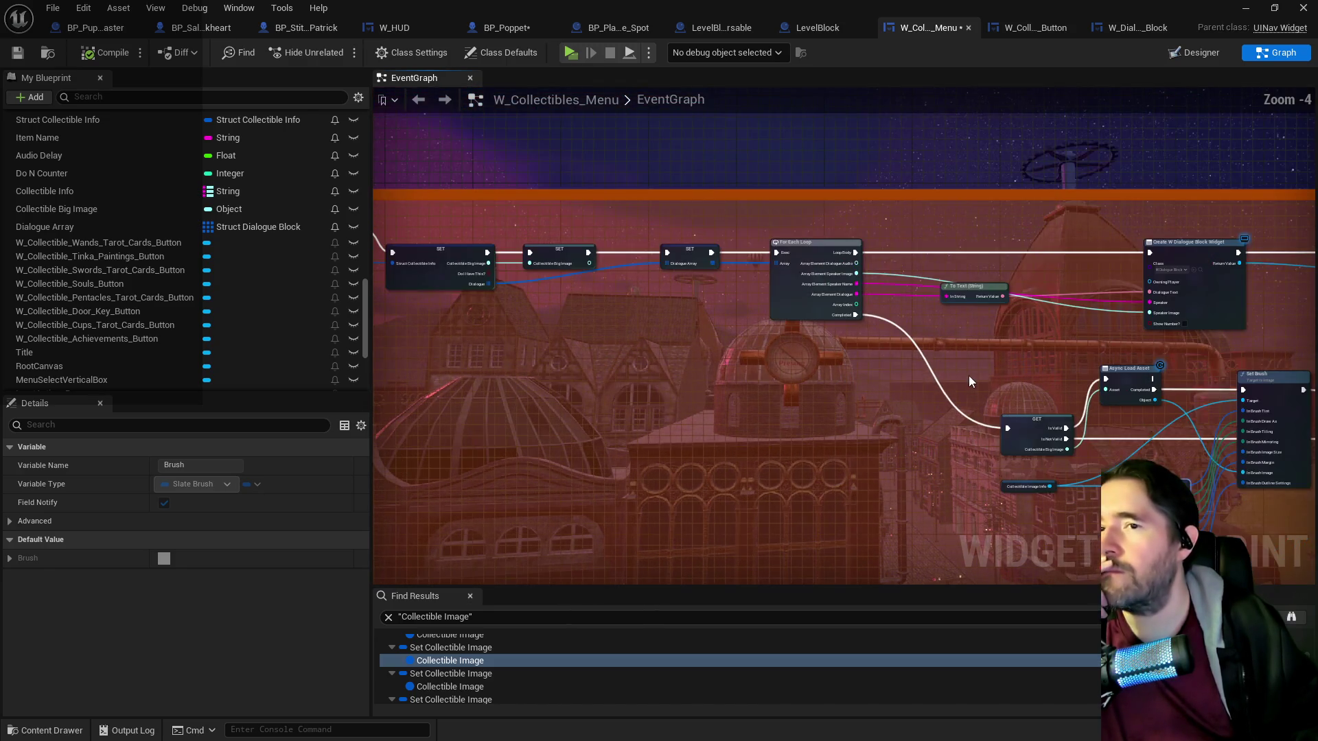
Add an Is Valid Soft Object Reference check on the loop's Array Element Speaker Image.
{"action": "scroll", "coordinate": [969, 376], "scroll_direction": "up", "scroll_amount": 3}
{"action": "mouse_move", "coordinate": [452, 356]}
{"action": "left_mouse_down"}
{"action": "mouse_move", "coordinate": [630, 348]}
{"action": "mouse_move", "coordinate": [750, 315]}
{"action": "mouse_move", "coordinate": [1006, 328]}
{"action": "left_mouse_up"}
{"action": "left_click_drag", "start_coordinate": [792, 337], "coordinate": [740, 336]}
{"action": "left_click_drag", "start_coordinate": [559, 241], "coordinate": [681, 240]}
{"action": "type", "text": "is valid"}
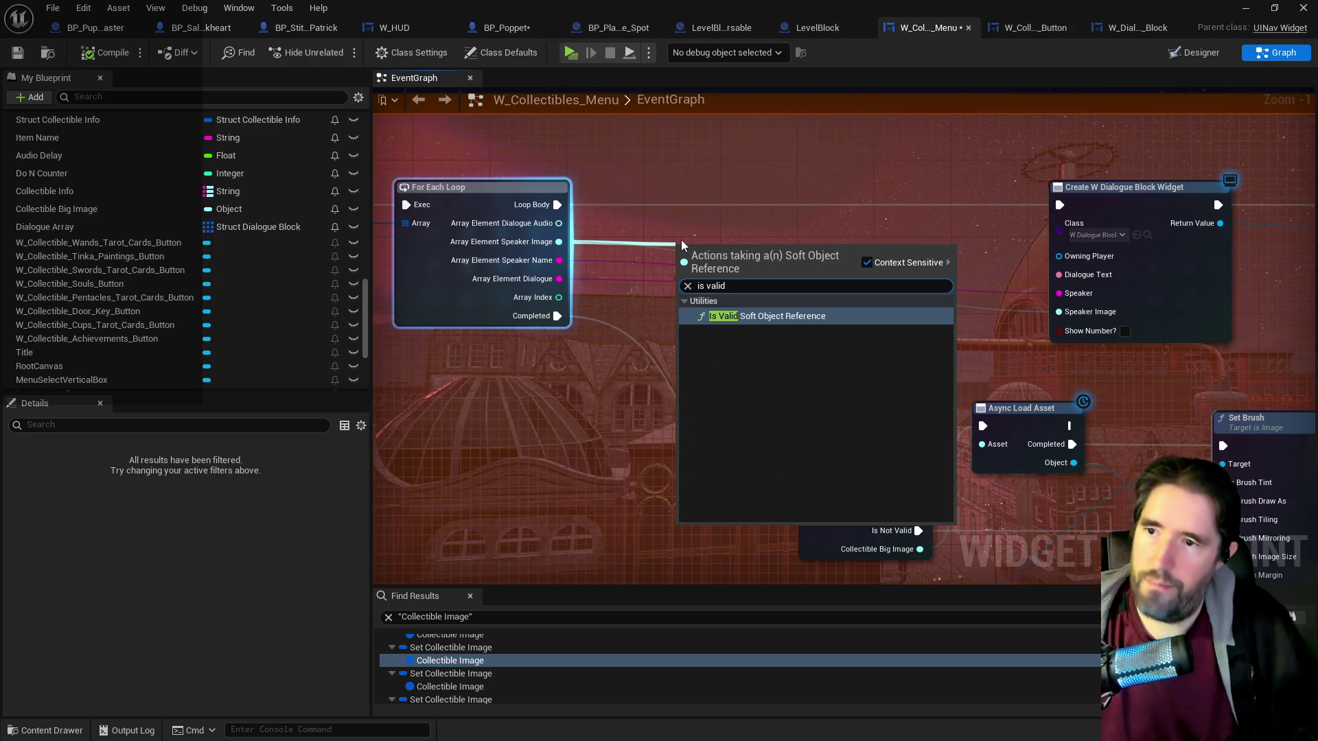
{"action": "left_click", "coordinate": [767, 315]}
{"action": "left_click_drag", "start_coordinate": [738, 289], "coordinate": [720, 357]}
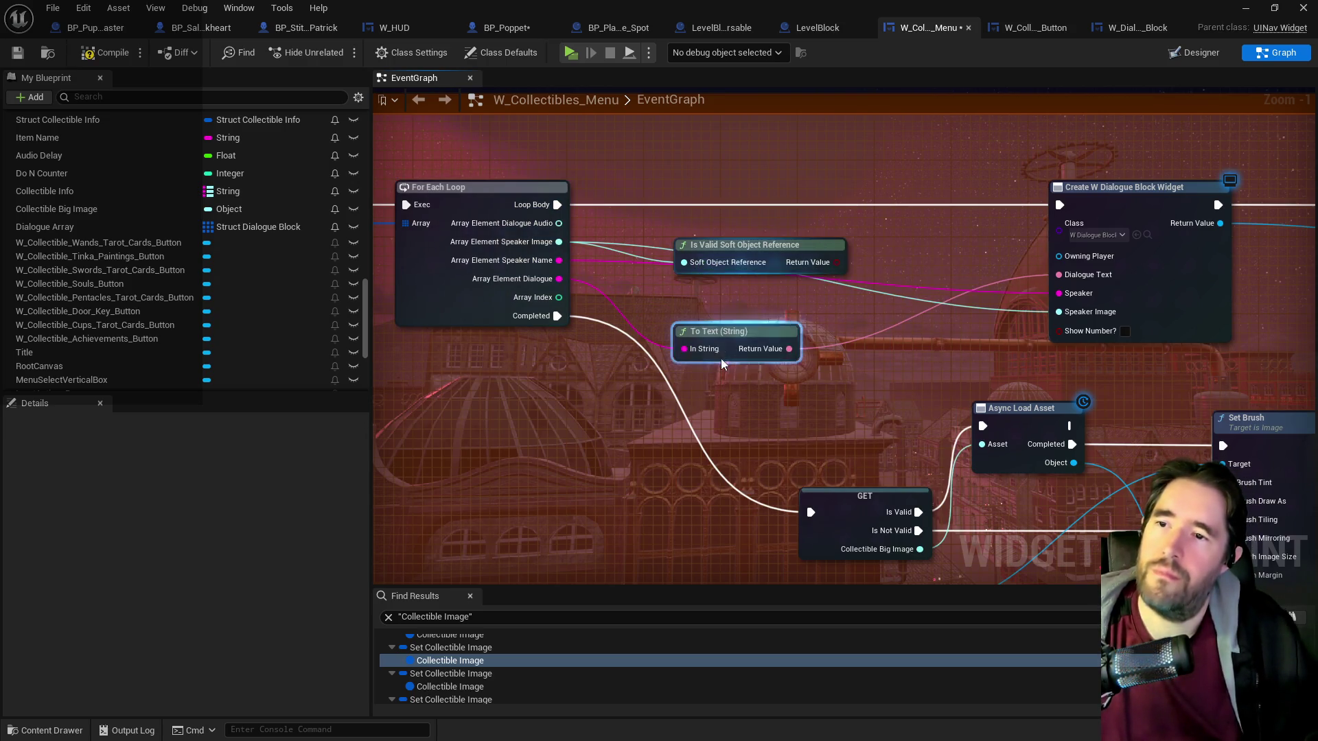
Drive a new Branch from the validity result and wire Loop Body into it.
{"action": "mouse_move", "coordinate": [837, 262]}
{"action": "left_mouse_down"}
{"action": "mouse_move", "coordinate": [861, 268]}
{"action": "mouse_move", "coordinate": [874, 187]}
{"action": "left_mouse_up"}
{"action": "type", "text": "branch"}
{"action": "left_click", "coordinate": [912, 269]}
{"action": "left_click_drag", "start_coordinate": [741, 245], "coordinate": [684, 225]}
{"action": "left_click_drag", "start_coordinate": [560, 203], "coordinate": [846, 203]}
{"action": "key", "text": "Escape"}
{"action": "left_click_drag", "start_coordinate": [546, 208], "coordinate": [846, 204]}
Shift the Create W Dialogue Block Widget and Add Child nodes to the right.
{"action": "scroll", "coordinate": [846, 206], "scroll_direction": "down", "scroll_amount": 2}
{"action": "left_click_drag", "start_coordinate": [594, 158], "coordinate": [1068, 256]}
{"action": "left_click_drag", "start_coordinate": [686, 201], "coordinate": [972, 213]}
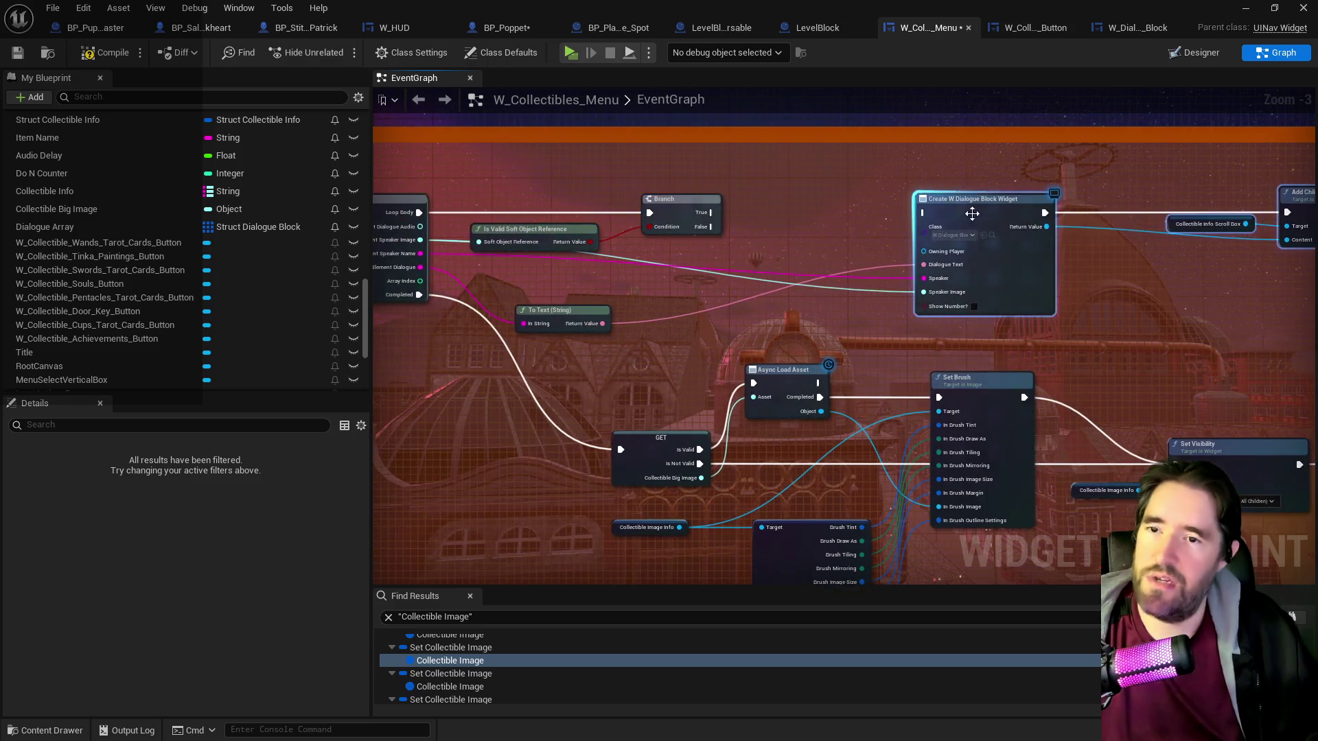
{"action": "scroll", "coordinate": [892, 250], "scroll_direction": "up", "scroll_amount": 1}
{"action": "scroll", "coordinate": [911, 257], "scroll_direction": "up", "scroll_amount": 1}
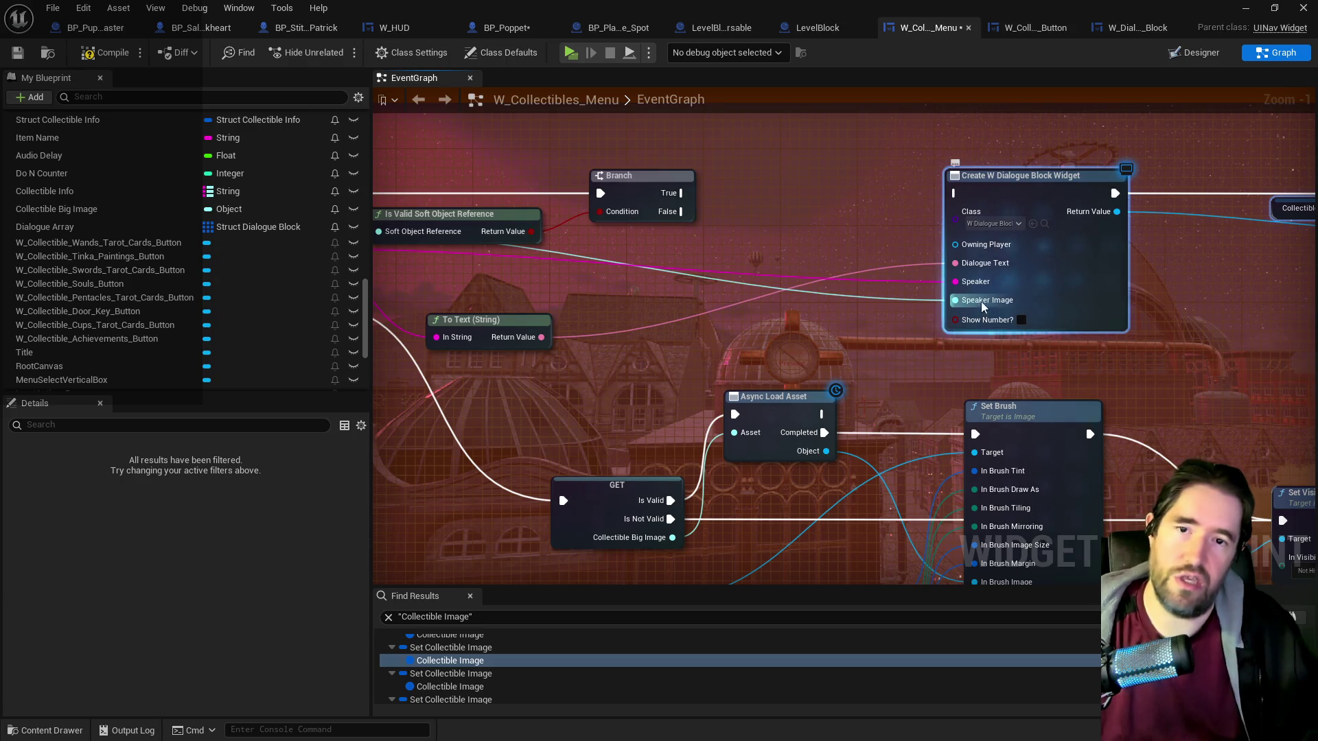
{"action": "mouse_move", "coordinate": [710, 312]}
{"action": "left_mouse_down"}
{"action": "mouse_move", "coordinate": [882, 382]}
{"action": "mouse_move", "coordinate": [810, 405]}
{"action": "mouse_move", "coordinate": [1246, 420]}
{"action": "mouse_move", "coordinate": [1290, 398]}
{"action": "mouse_move", "coordinate": [780, 382]}
{"action": "left_mouse_up"}
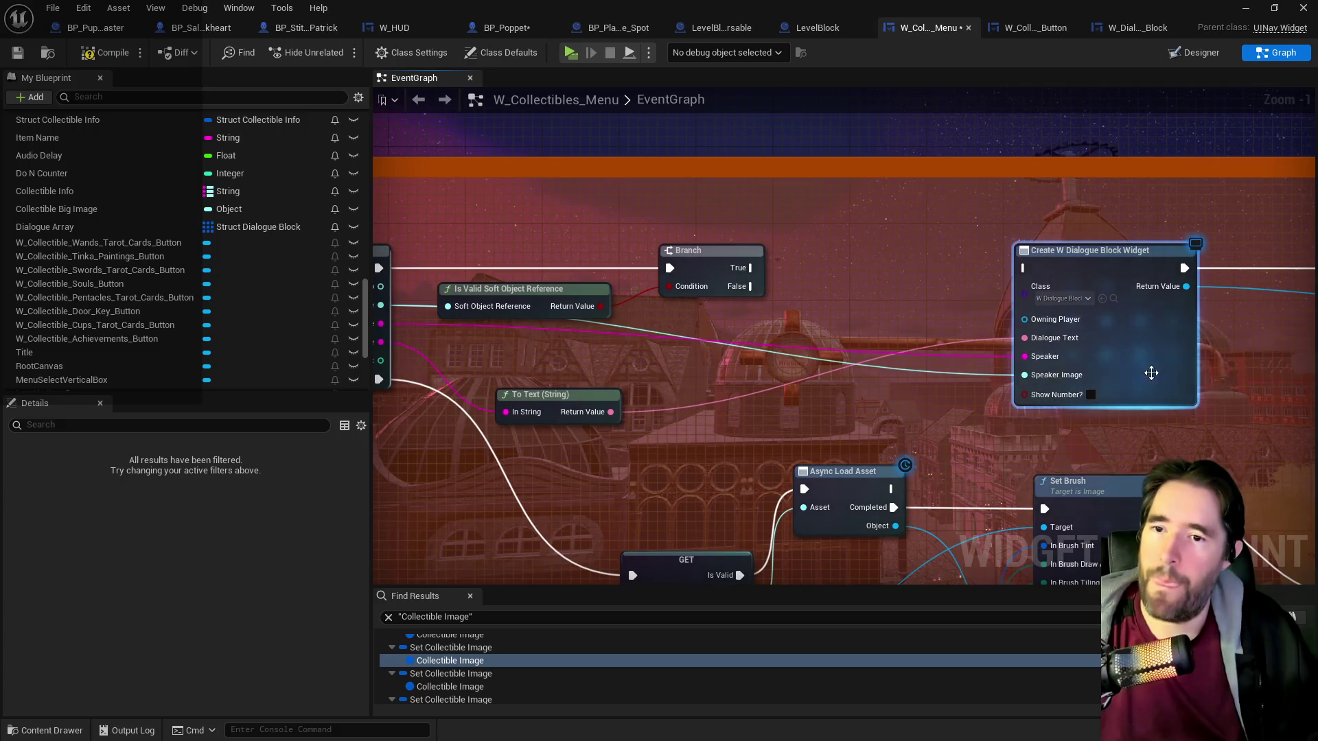
{"action": "scroll", "coordinate": [641, 348], "scroll_direction": "down", "scroll_amount": 3}
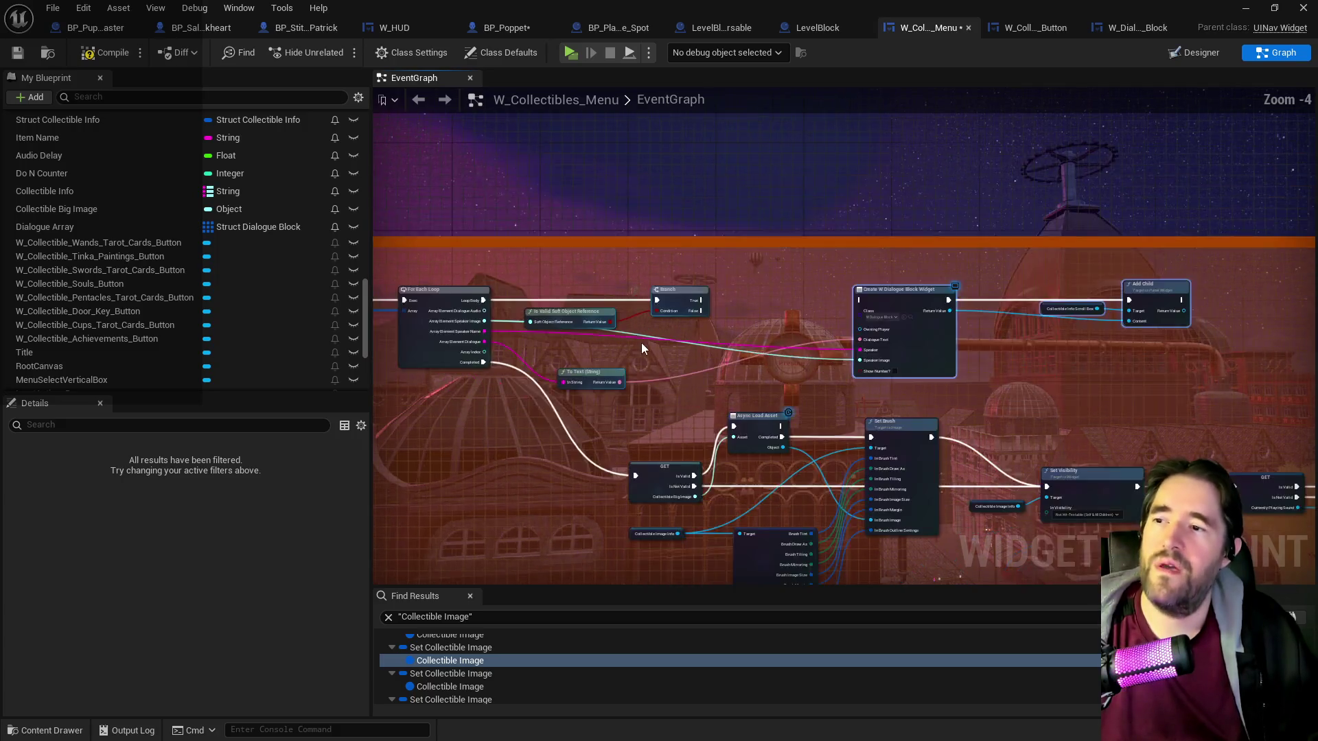
{"action": "scroll", "coordinate": [641, 343], "scroll_direction": "down", "scroll_amount": 2}
{"action": "mouse_move", "coordinate": [954, 391]}
{"action": "left_mouse_down"}
{"action": "mouse_move", "coordinate": [1225, 360]}
{"action": "mouse_move", "coordinate": [865, 373]}
{"action": "mouse_move", "coordinate": [834, 411]}
{"action": "mouse_move", "coordinate": [838, 391]}
{"action": "mouse_move", "coordinate": [1063, 186]}
{"action": "left_mouse_up"}
{"action": "mouse_move", "coordinate": [932, 409]}
{"action": "left_mouse_down"}
{"action": "mouse_move", "coordinate": [877, 235]}
{"action": "mouse_move", "coordinate": [920, 310]}
{"action": "mouse_move", "coordinate": [873, 250]}
{"action": "left_mouse_up"}
{"action": "left_click_drag", "start_coordinate": [838, 340], "coordinate": [440, 587]}
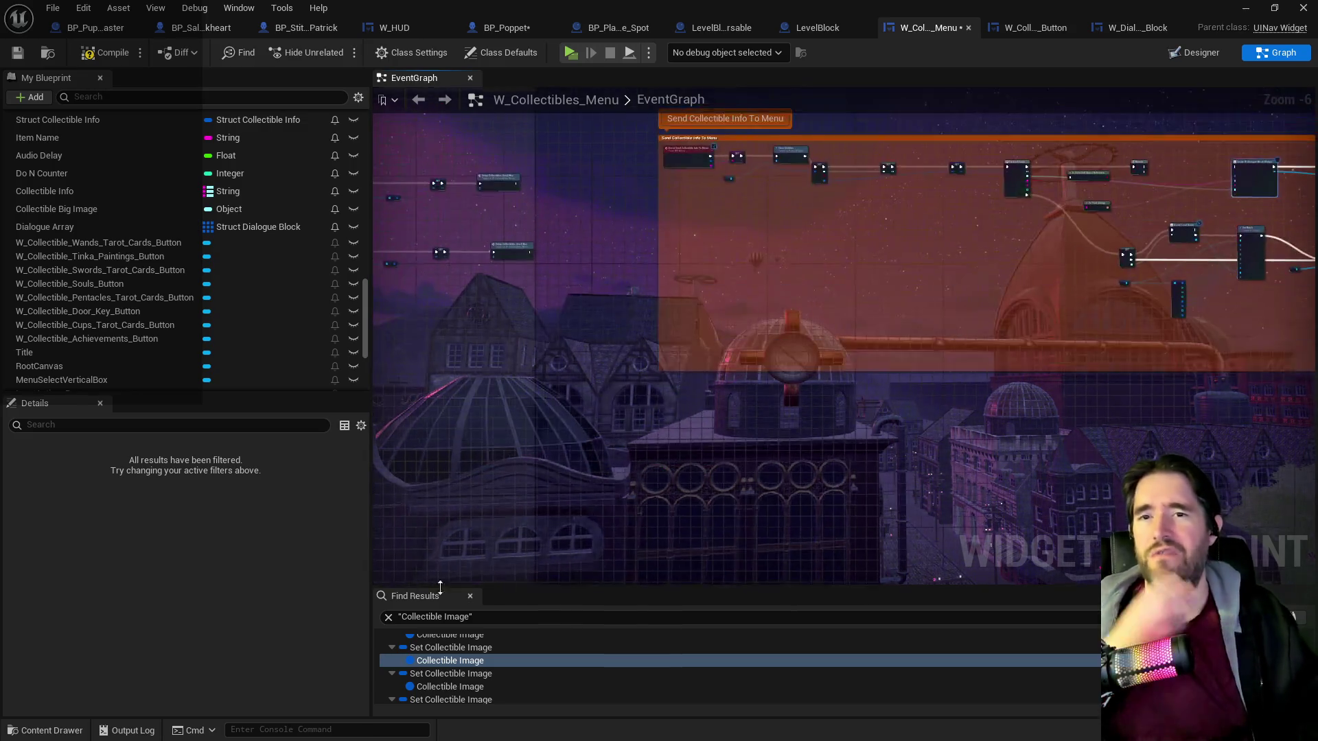
{"action": "scroll", "coordinate": [759, 309], "scroll_direction": "up", "scroll_amount": 5}
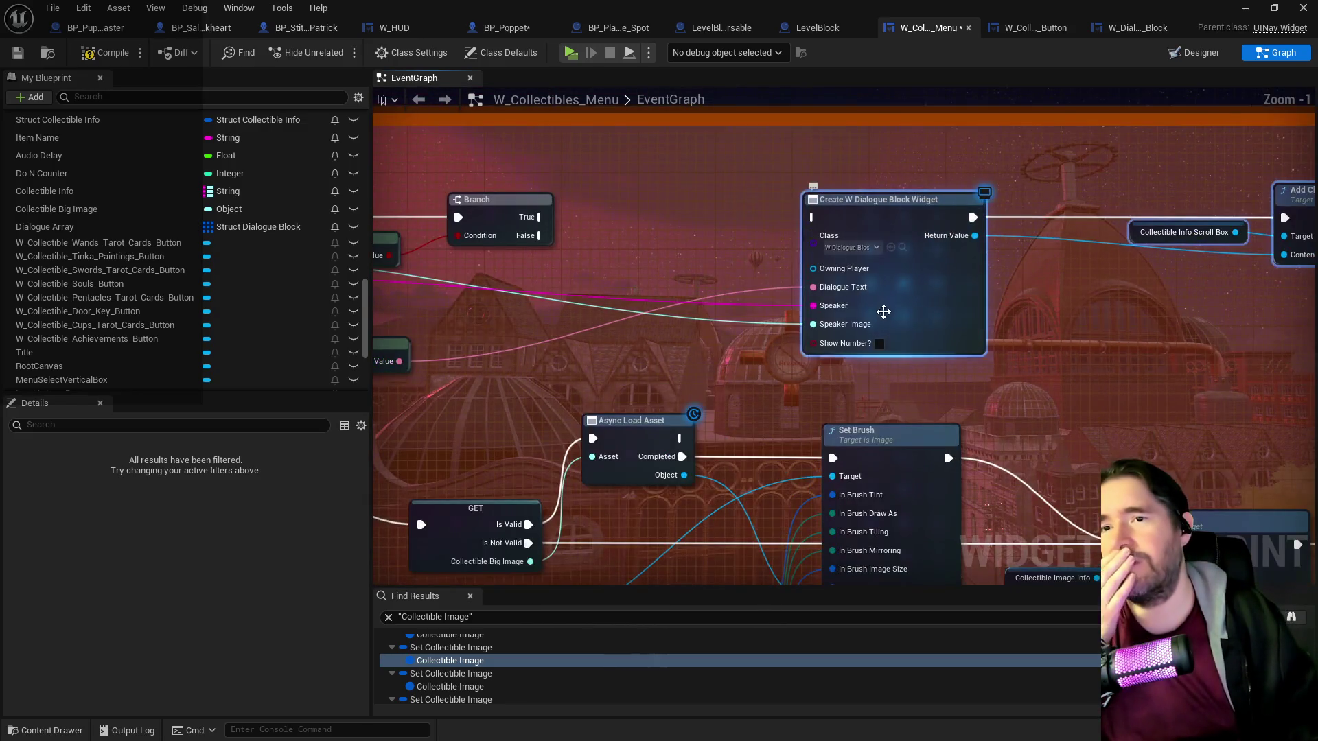
{"action": "scroll", "coordinate": [883, 311], "scroll_direction": "down", "scroll_amount": 3}
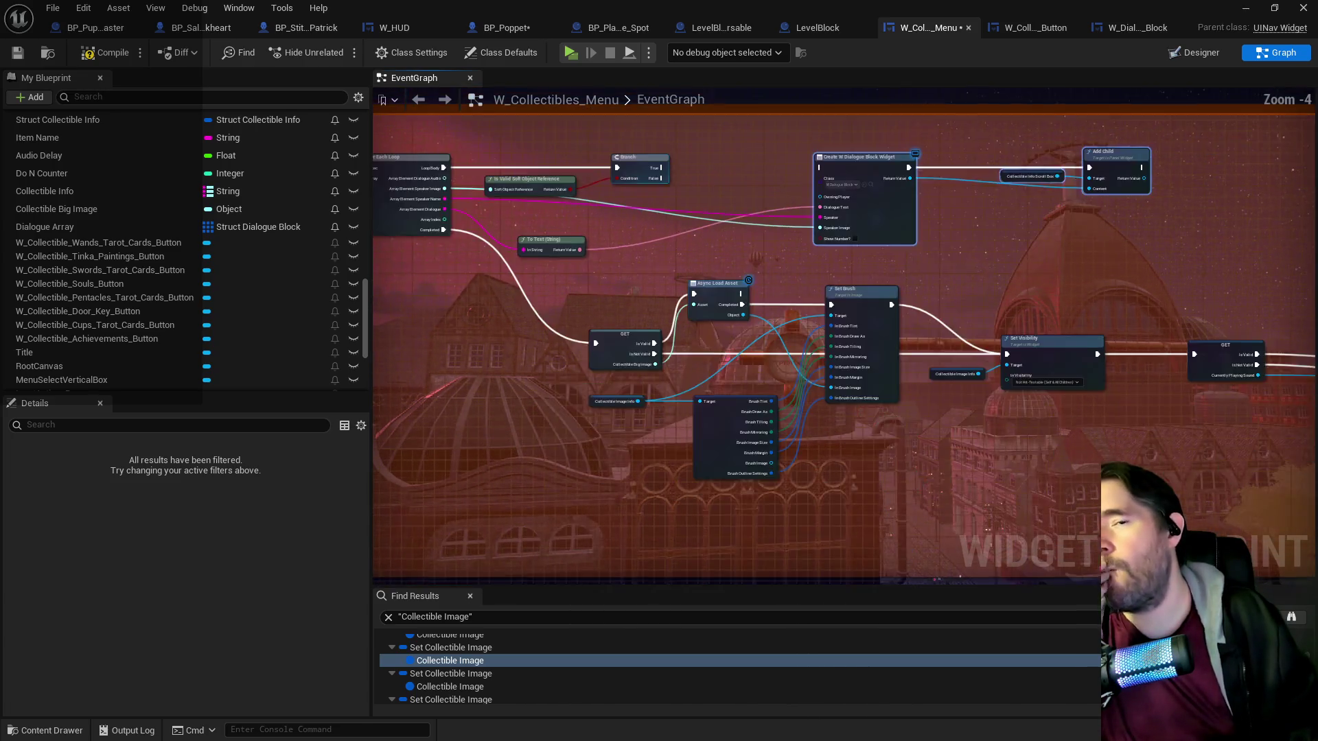
{"action": "scroll", "coordinate": [1141, 177], "scroll_direction": "down", "scroll_amount": 3}
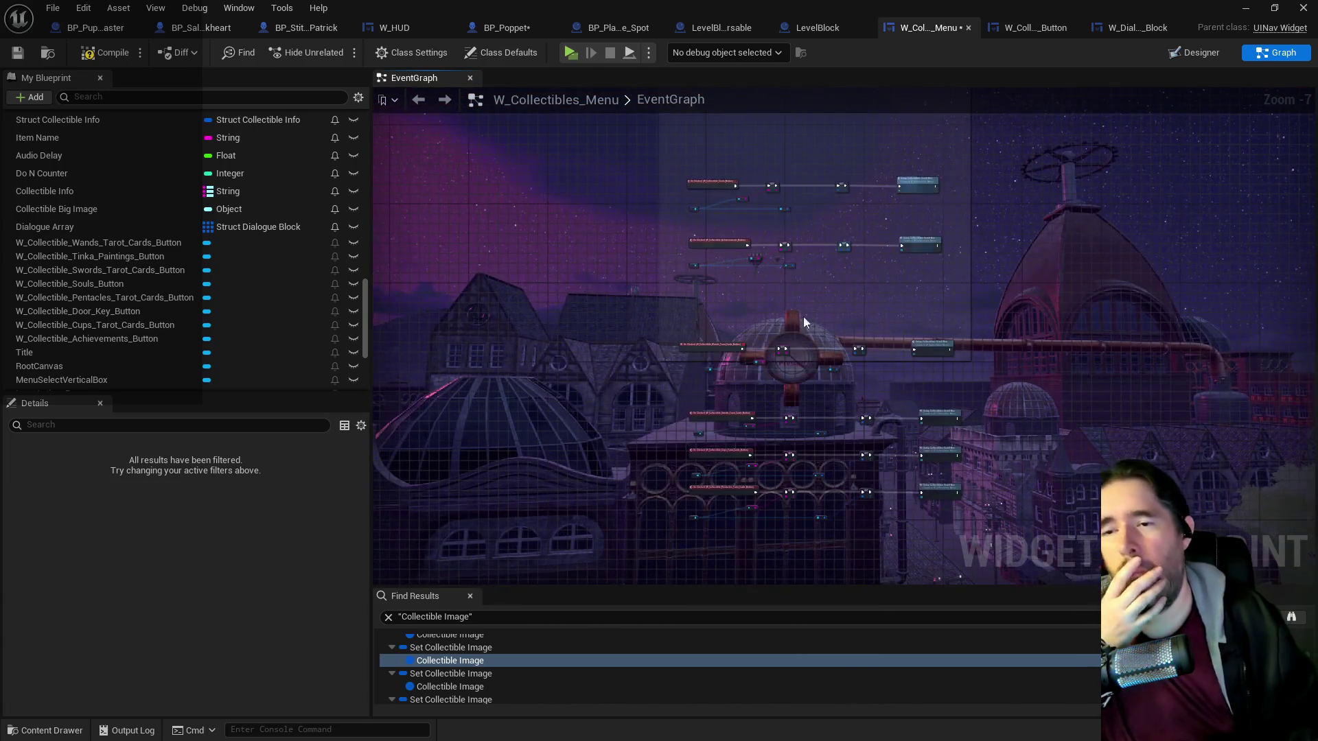
{"action": "scroll", "coordinate": [805, 259], "scroll_direction": "up", "scroll_amount": 5}
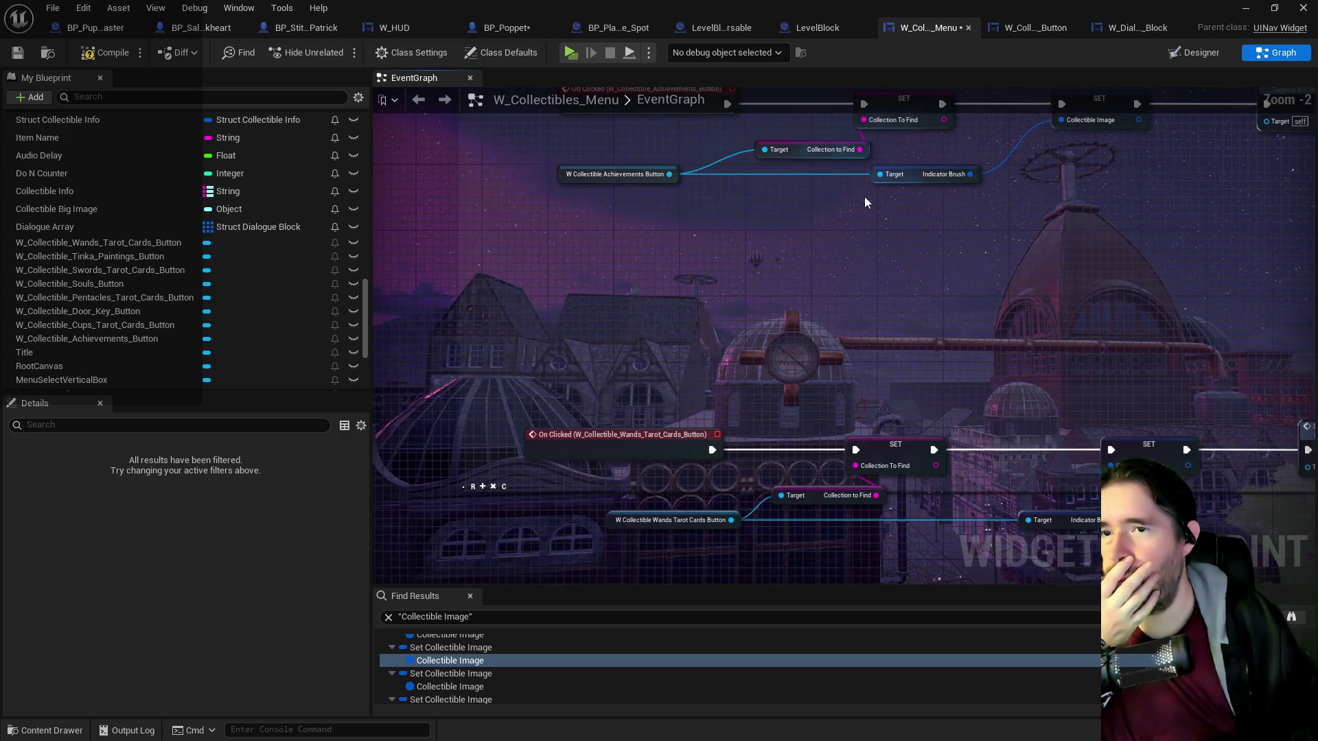
{"action": "left_click_drag", "start_coordinate": [863, 196], "coordinate": [800, 388]}
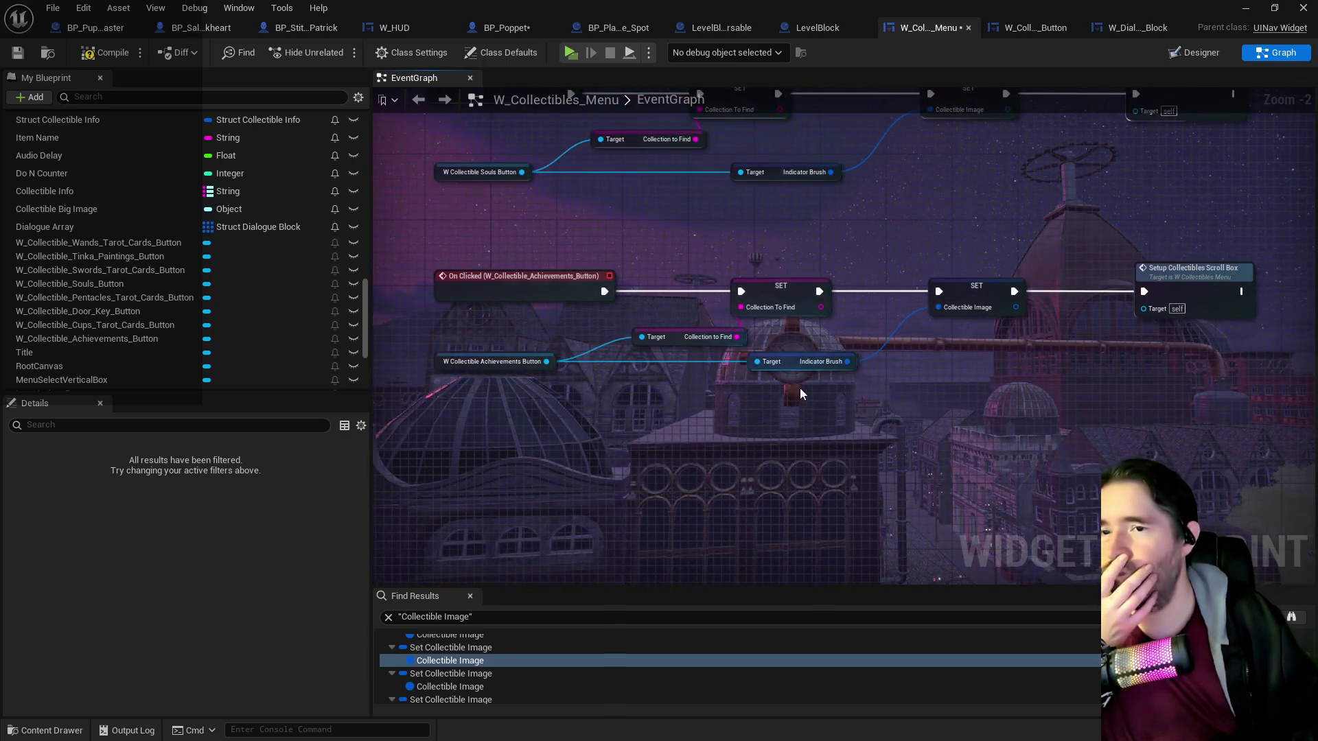
{"action": "scroll", "coordinate": [790, 361], "scroll_direction": "down", "scroll_amount": 7}
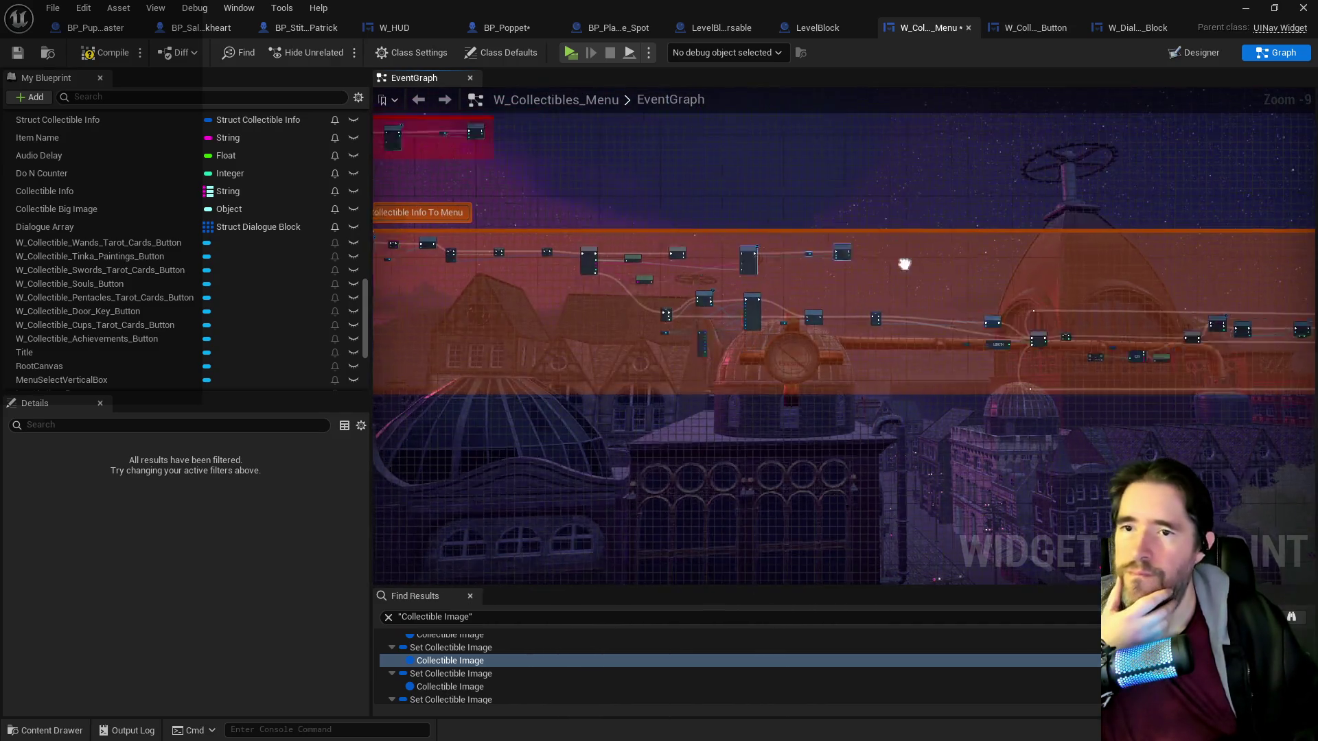
Promote the dialogue widget's Speaker Image input to a Speaker Image variable.
{"action": "scroll", "coordinate": [749, 232], "scroll_direction": "up", "scroll_amount": 6}
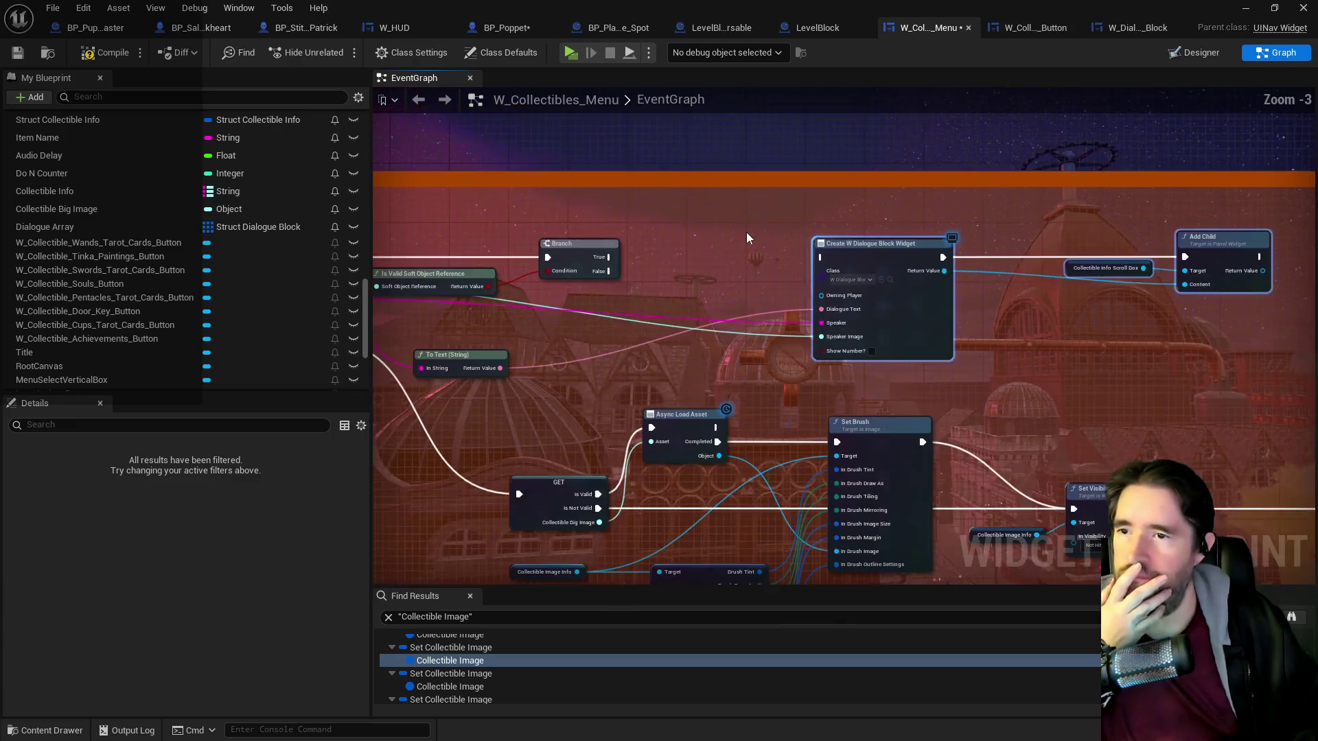
{"action": "left_click_drag", "start_coordinate": [1070, 316], "coordinate": [960, 269]}
{"action": "left_click", "coordinate": [989, 328]}
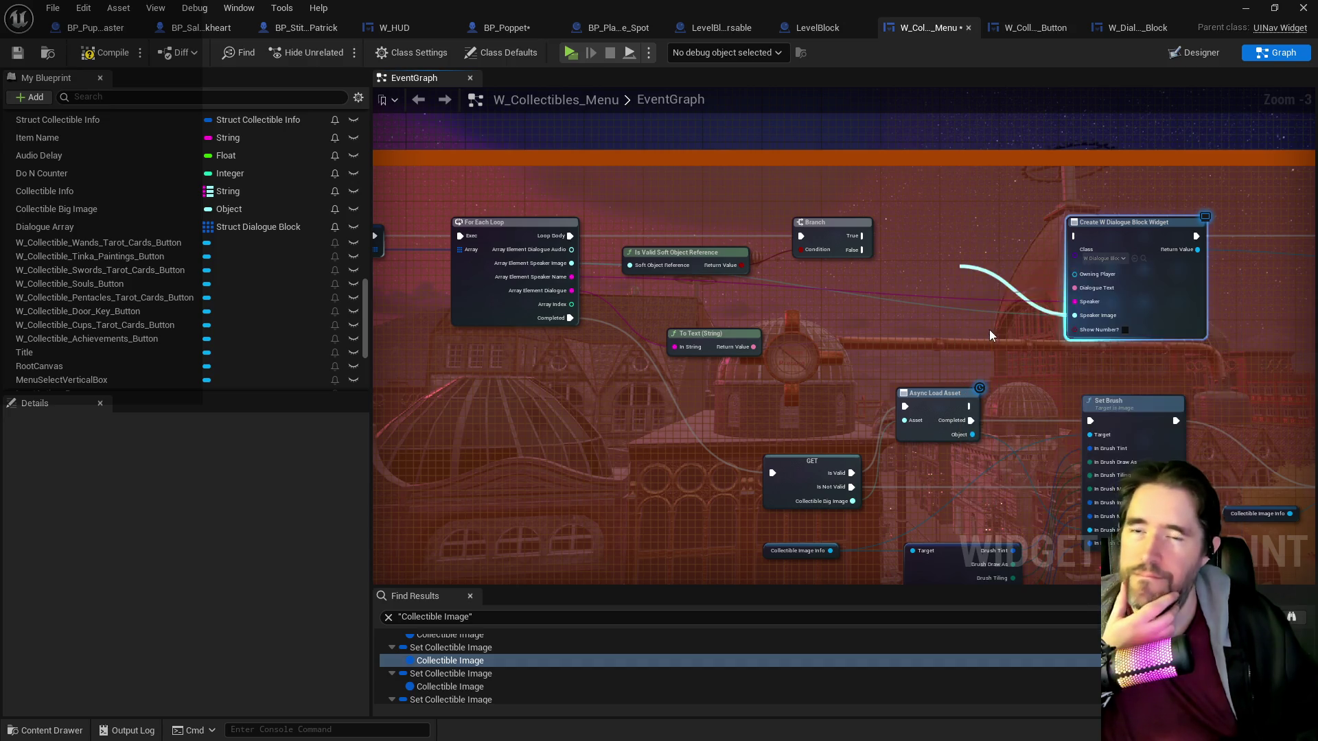
{"action": "scroll", "coordinate": [948, 284], "scroll_direction": "up", "scroll_amount": 3}
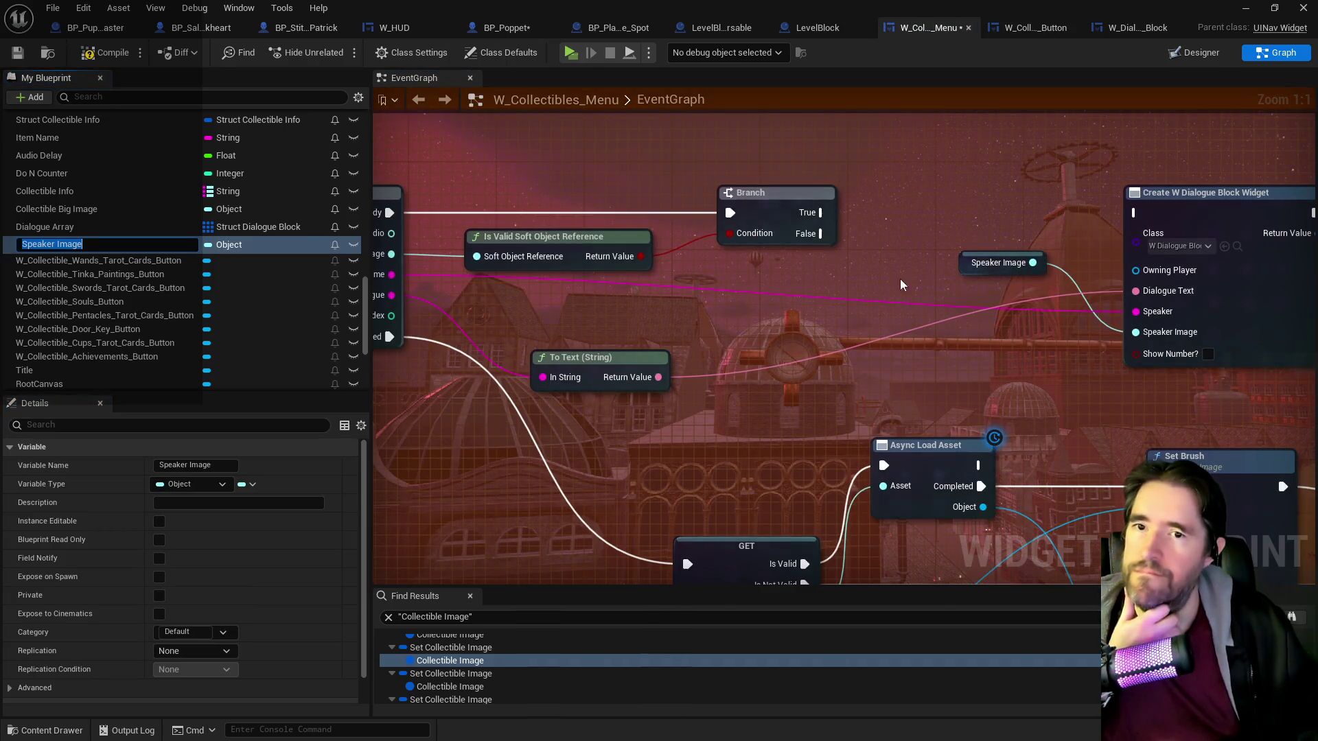
{"action": "mouse_move", "coordinate": [982, 264]}
{"action": "left_mouse_down"}
{"action": "mouse_move", "coordinate": [1002, 295]}
{"action": "mouse_move", "coordinate": [1014, 374]}
{"action": "left_mouse_up"}
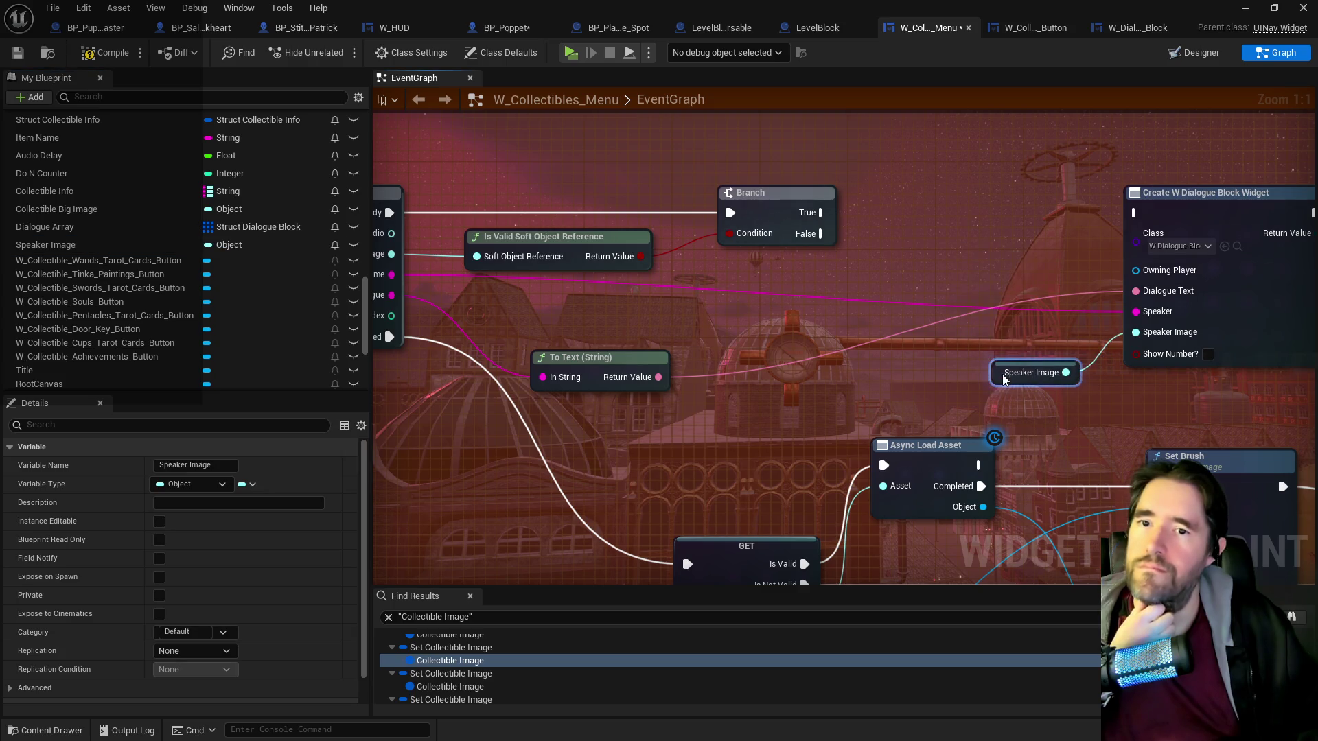
{"action": "left_click_drag", "start_coordinate": [894, 290], "coordinate": [1022, 302]}
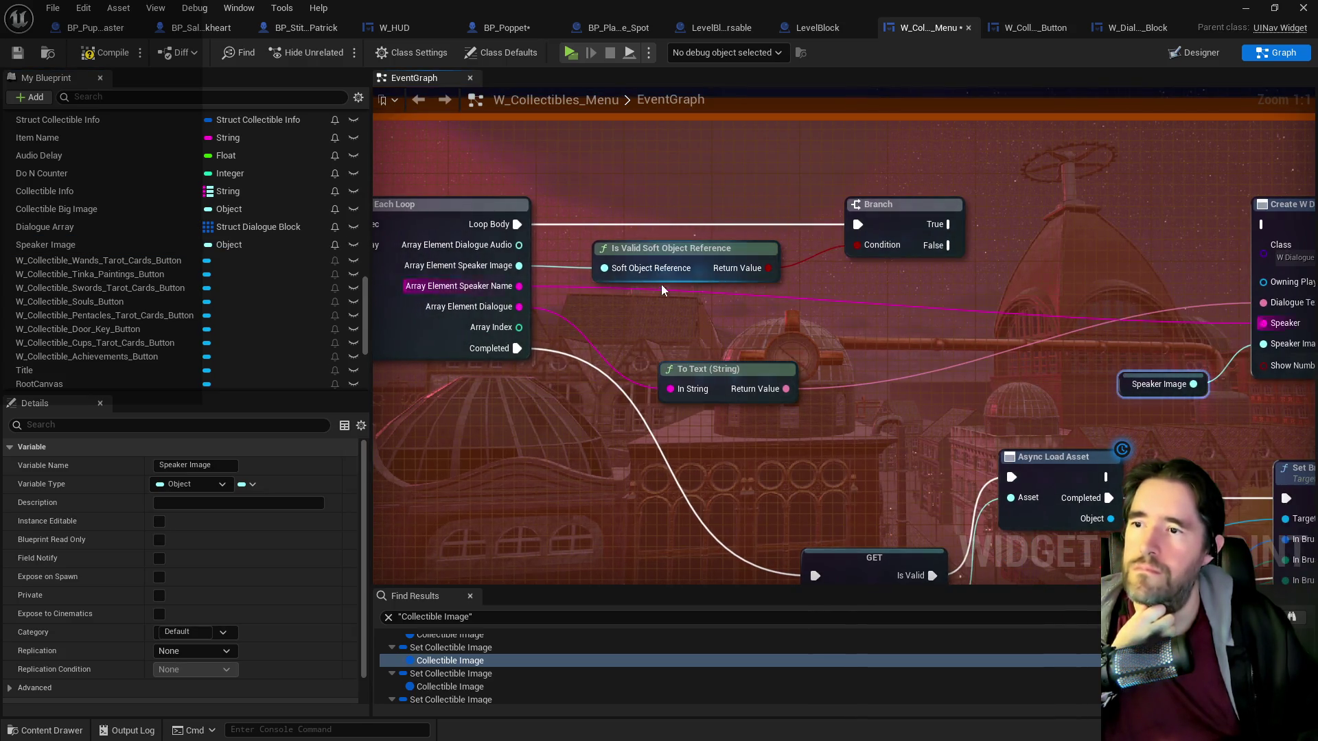
Set Speaker Image from the loop's speaker image, running it from the Branch's True output.
{"action": "mouse_move", "coordinate": [513, 266]}
{"action": "left_mouse_down"}
{"action": "mouse_move", "coordinate": [1050, 302]}
{"action": "mouse_move", "coordinate": [1068, 286]}
{"action": "left_mouse_up"}
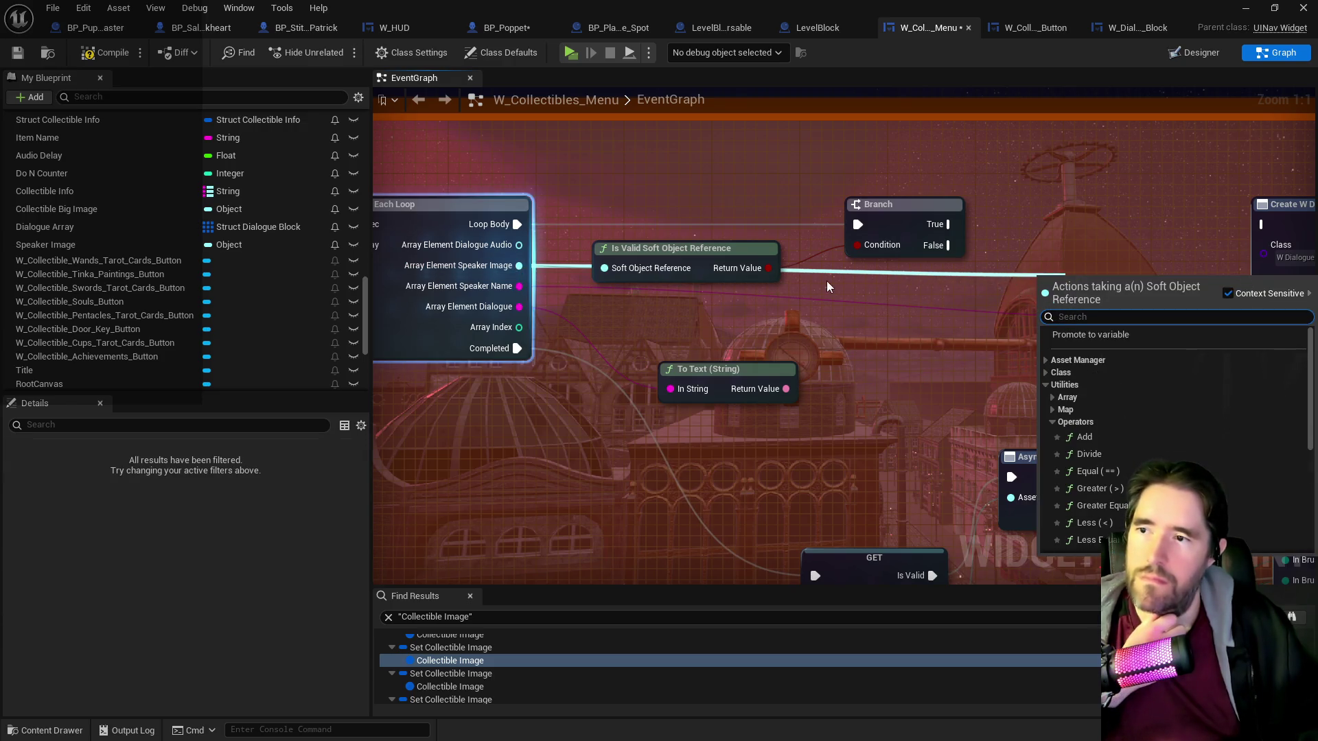
{"action": "type", "text": "set speaker image"}
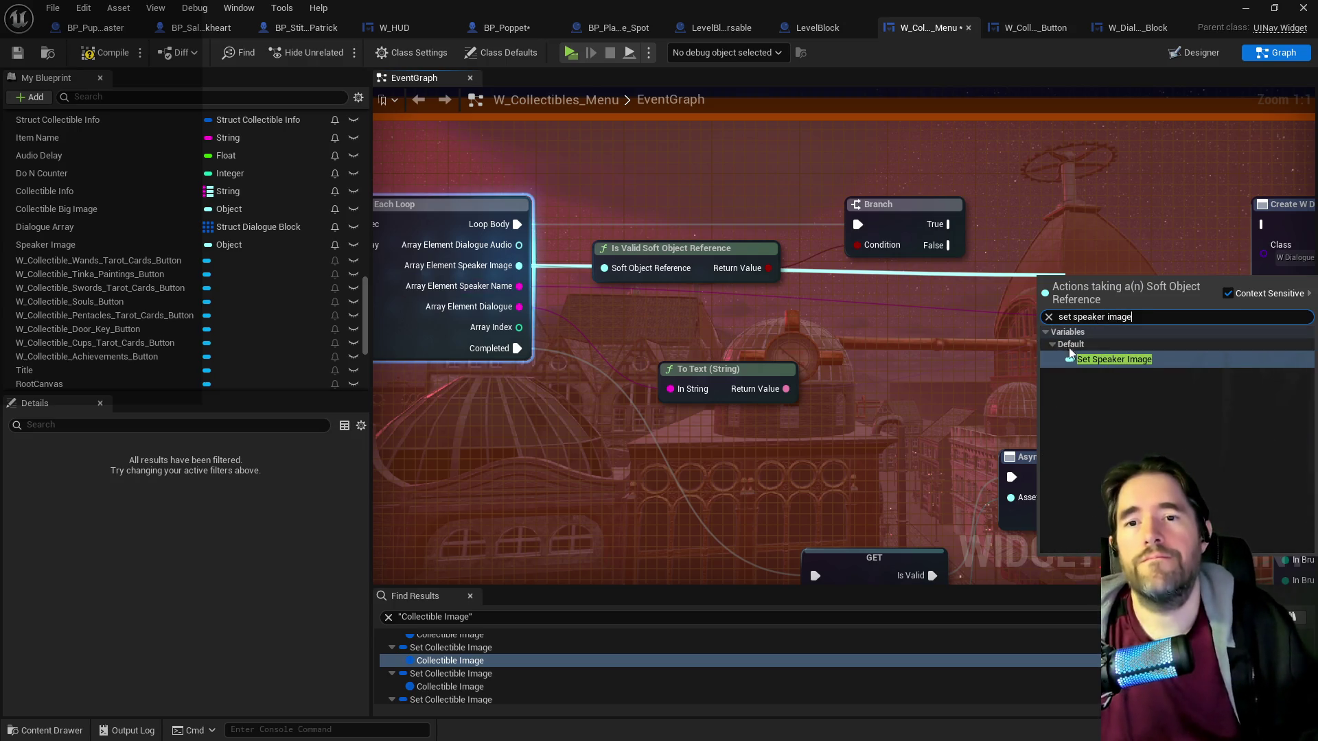
{"action": "left_click", "coordinate": [1114, 359]}
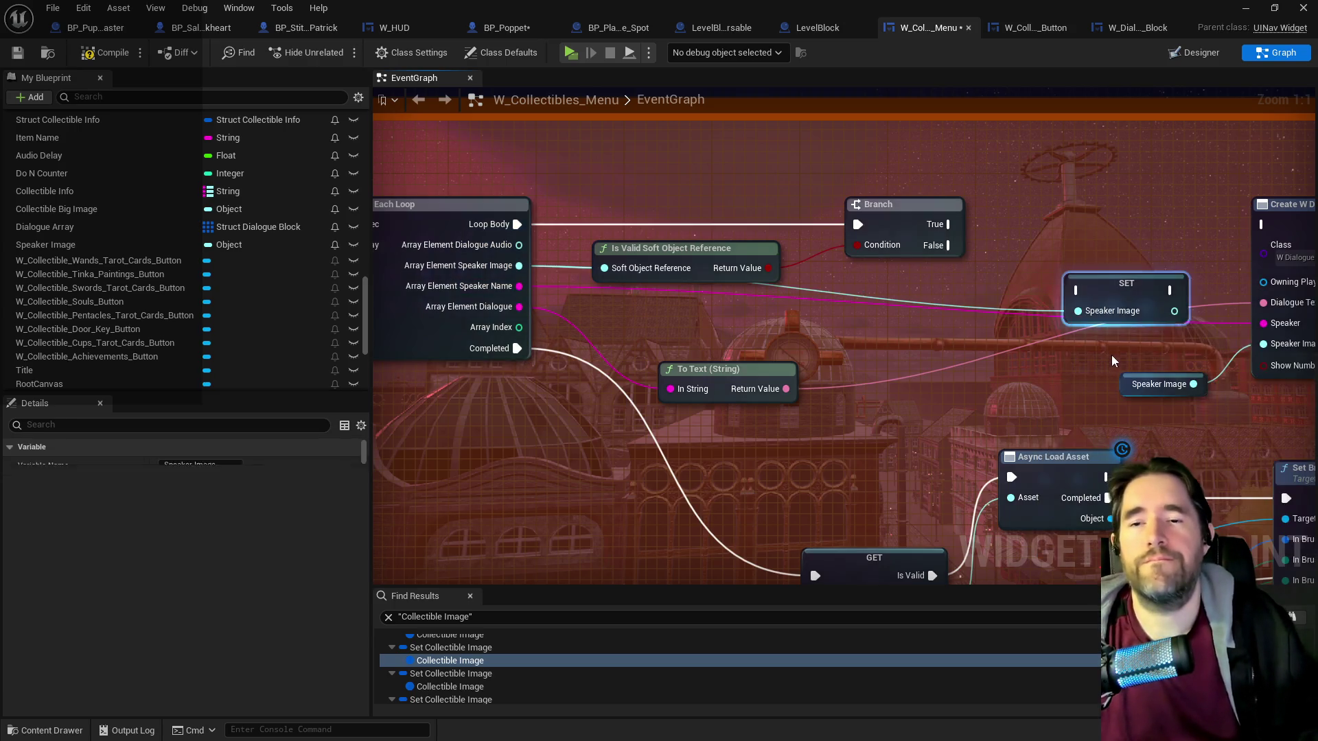
{"action": "mouse_move", "coordinate": [1098, 272]}
{"action": "left_mouse_down"}
{"action": "mouse_move", "coordinate": [1065, 252]}
{"action": "mouse_move", "coordinate": [1101, 231]}
{"action": "left_mouse_up"}
{"action": "left_click_drag", "start_coordinate": [947, 224], "coordinate": [1067, 224]}
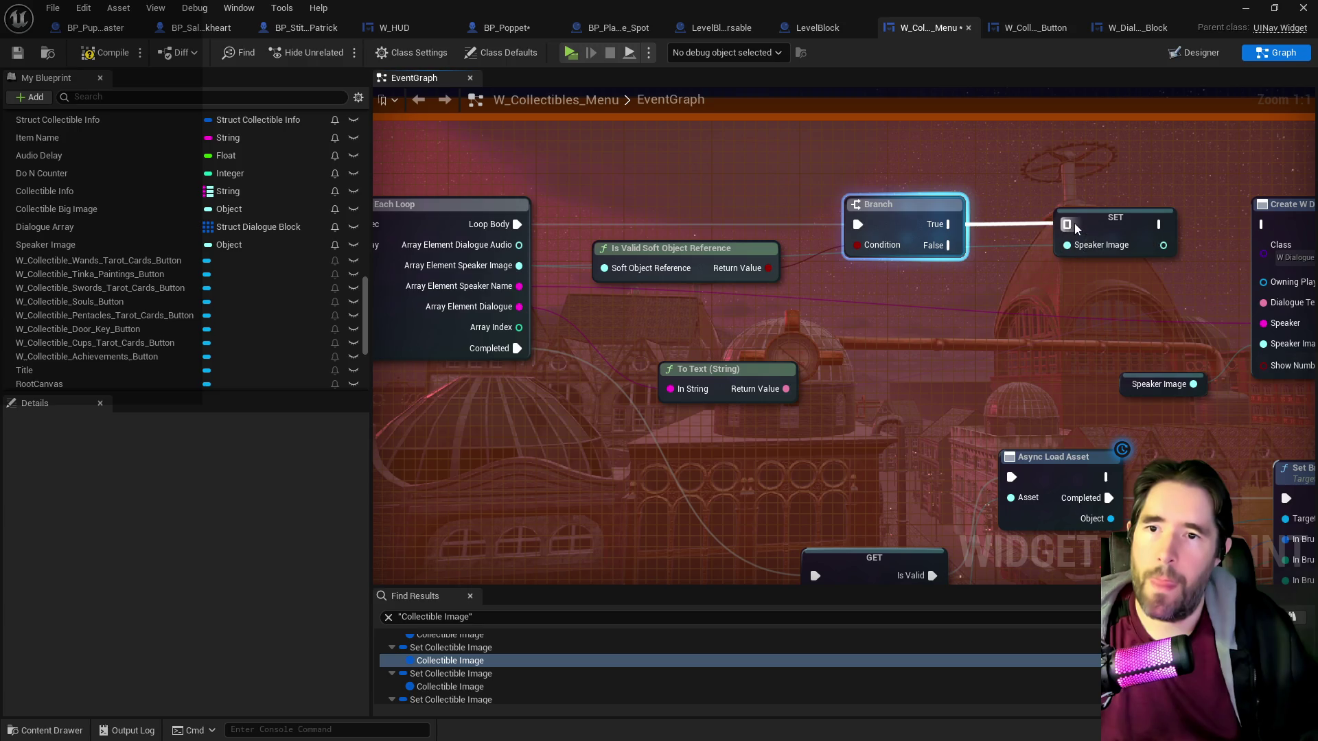
{"action": "left_click", "coordinate": [1106, 220]}
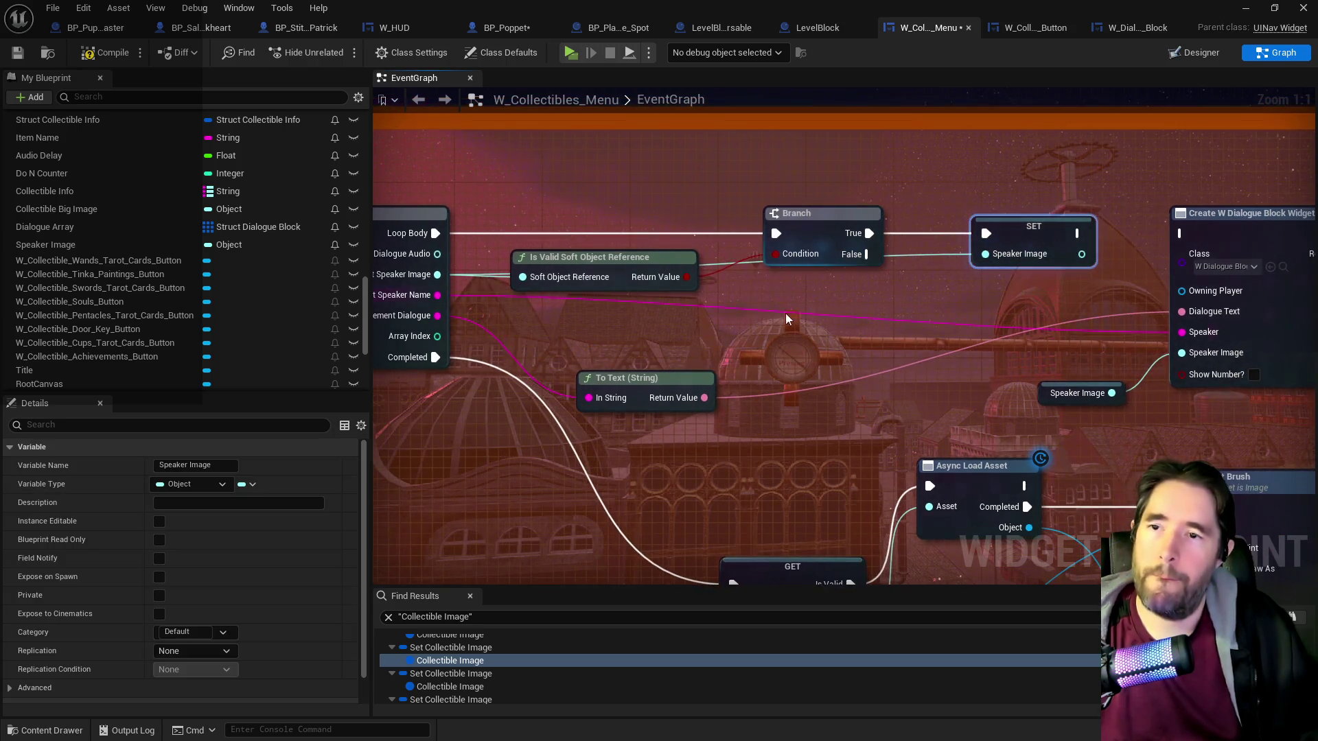
Add a Get Collectible Image node and drag a wire from its output pin.
{"action": "right_click", "coordinate": [796, 293]}
{"action": "type", "text": "get "}
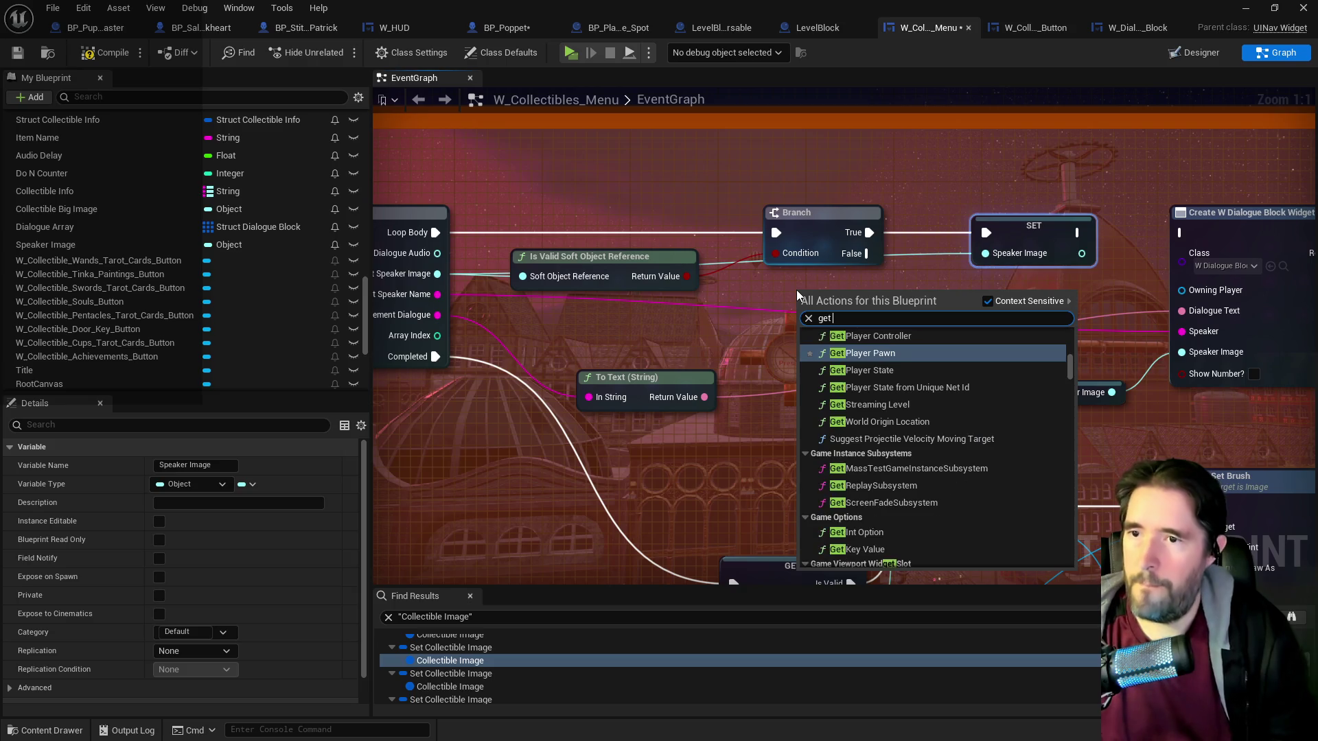
{"action": "type", "text": "collectible image"}
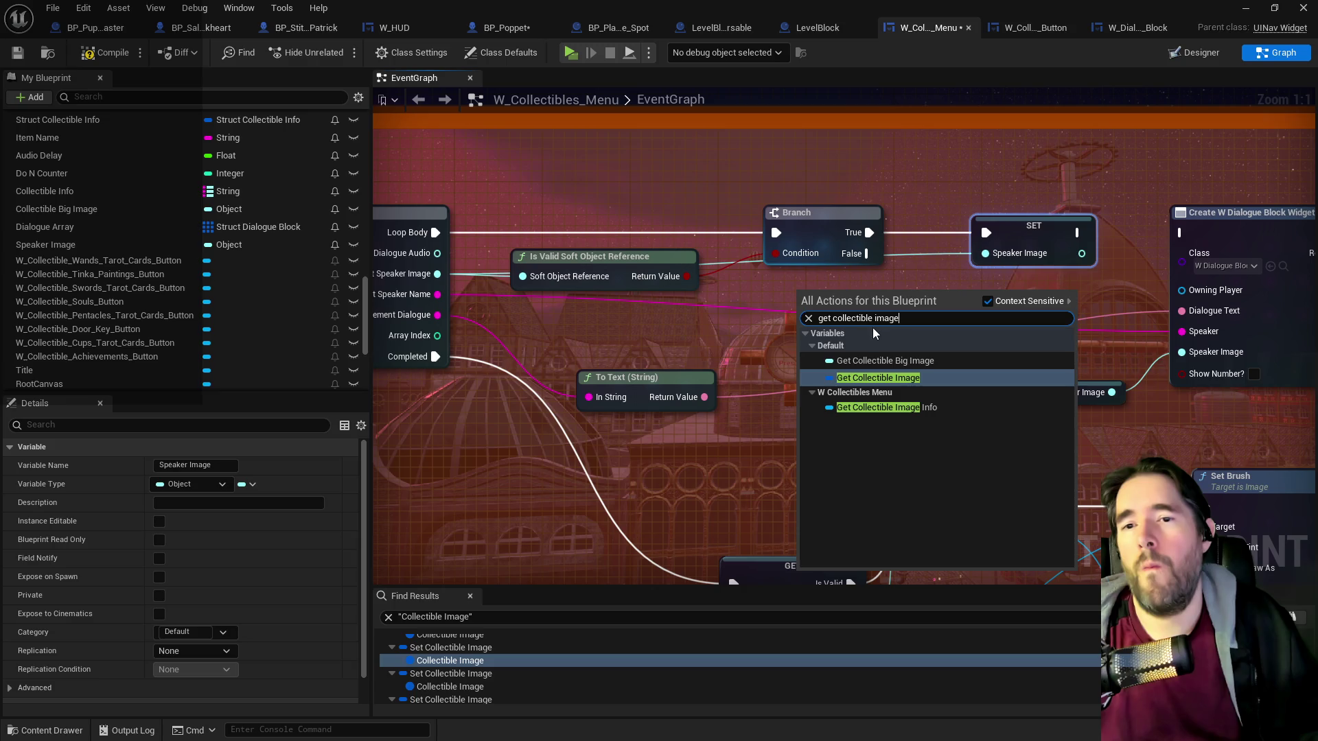
{"action": "left_click", "coordinate": [909, 379]}
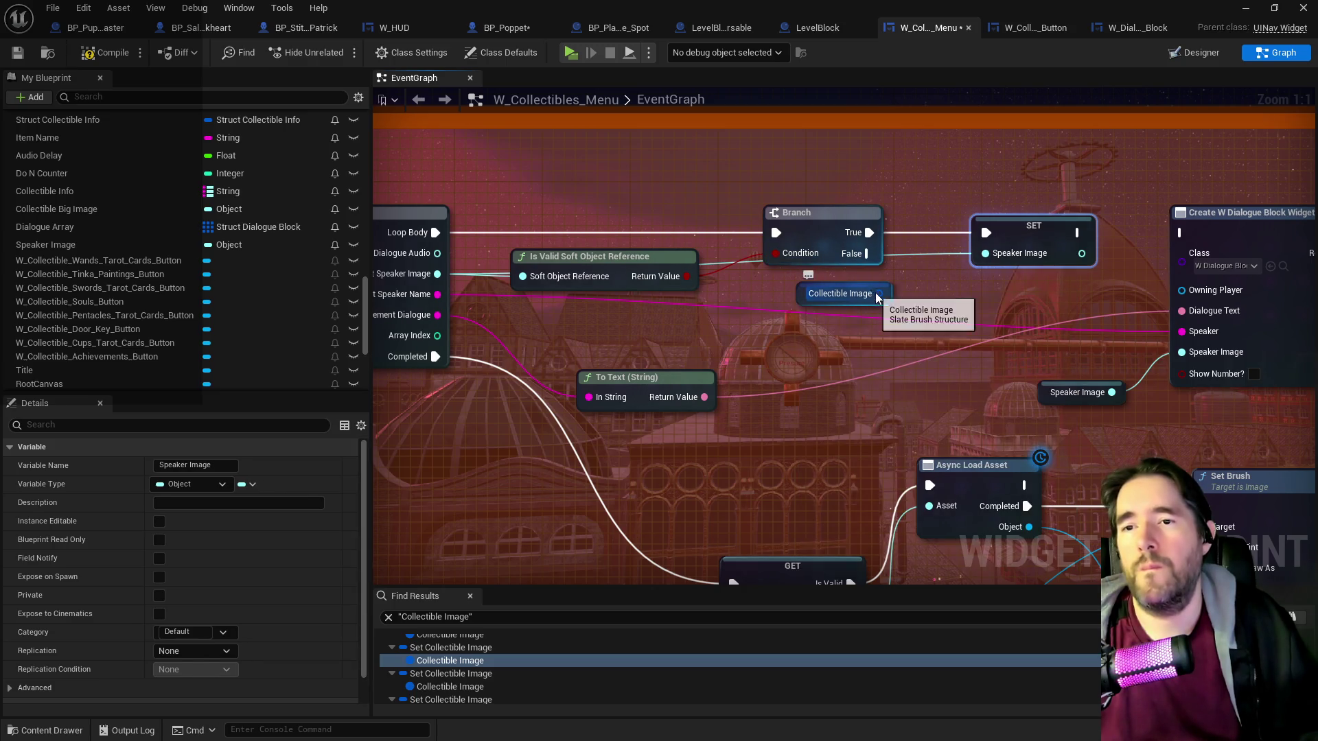
{"action": "left_click_drag", "start_coordinate": [876, 295], "coordinate": [884, 299]}
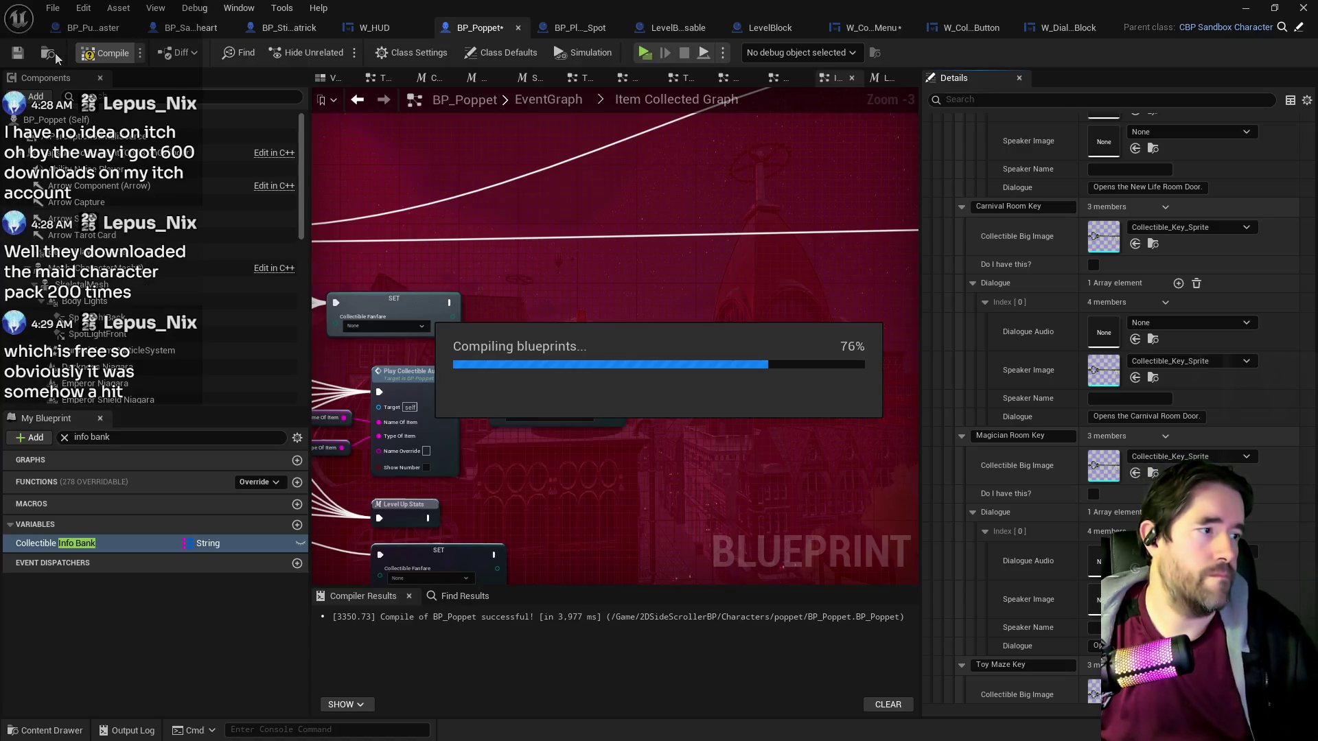
Save the blueprint edits and turn the level viewport camera toward the room's wall and floor.
{"action": "left_click", "coordinate": [17, 55]}
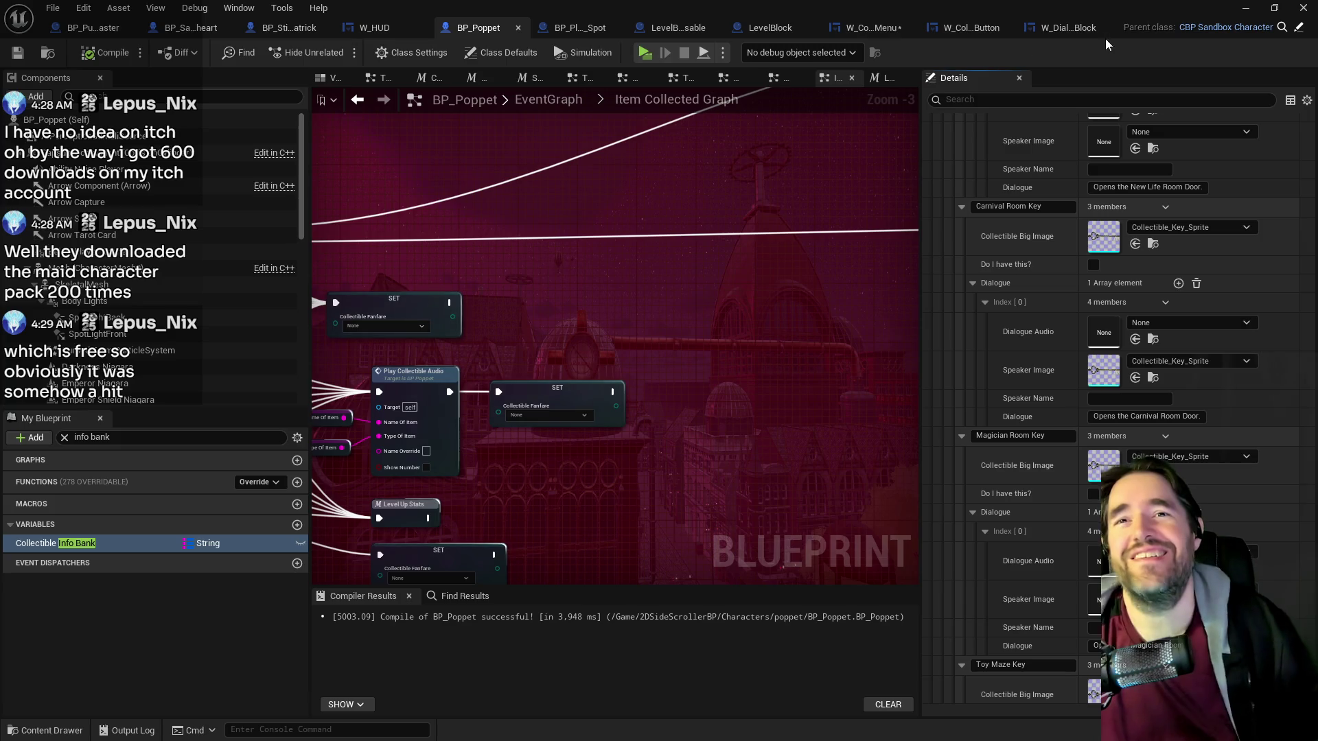
{"action": "left_click", "coordinate": [1243, 8]}
{"action": "mouse_move", "coordinate": [299, 125]}
{"action": "left_mouse_down"}
{"action": "mouse_move", "coordinate": [267, 130]}
{"action": "mouse_move", "coordinate": [300, 126]}
{"action": "left_mouse_up"}
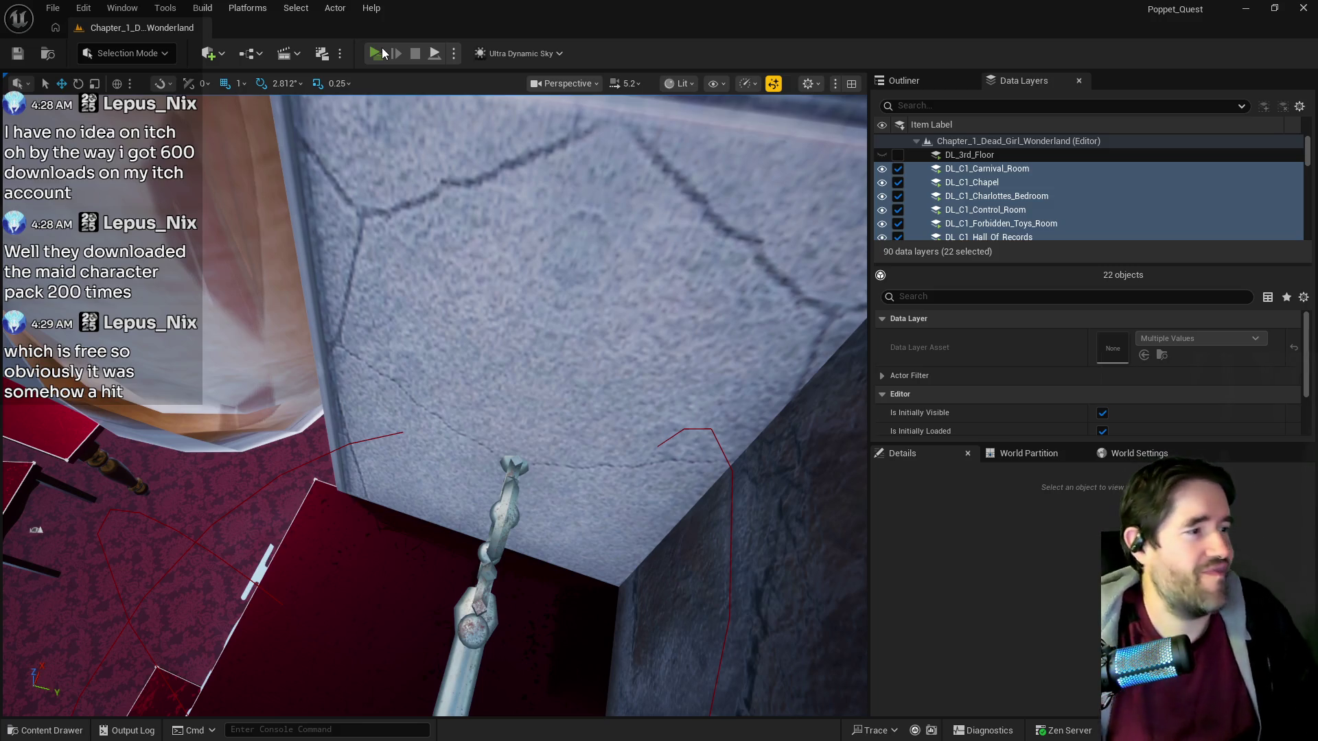
Playtest and check the Magician Room Key image under Collectibles > Door Keys, then return to the editor.
{"action": "left_click", "coordinate": [383, 51]}
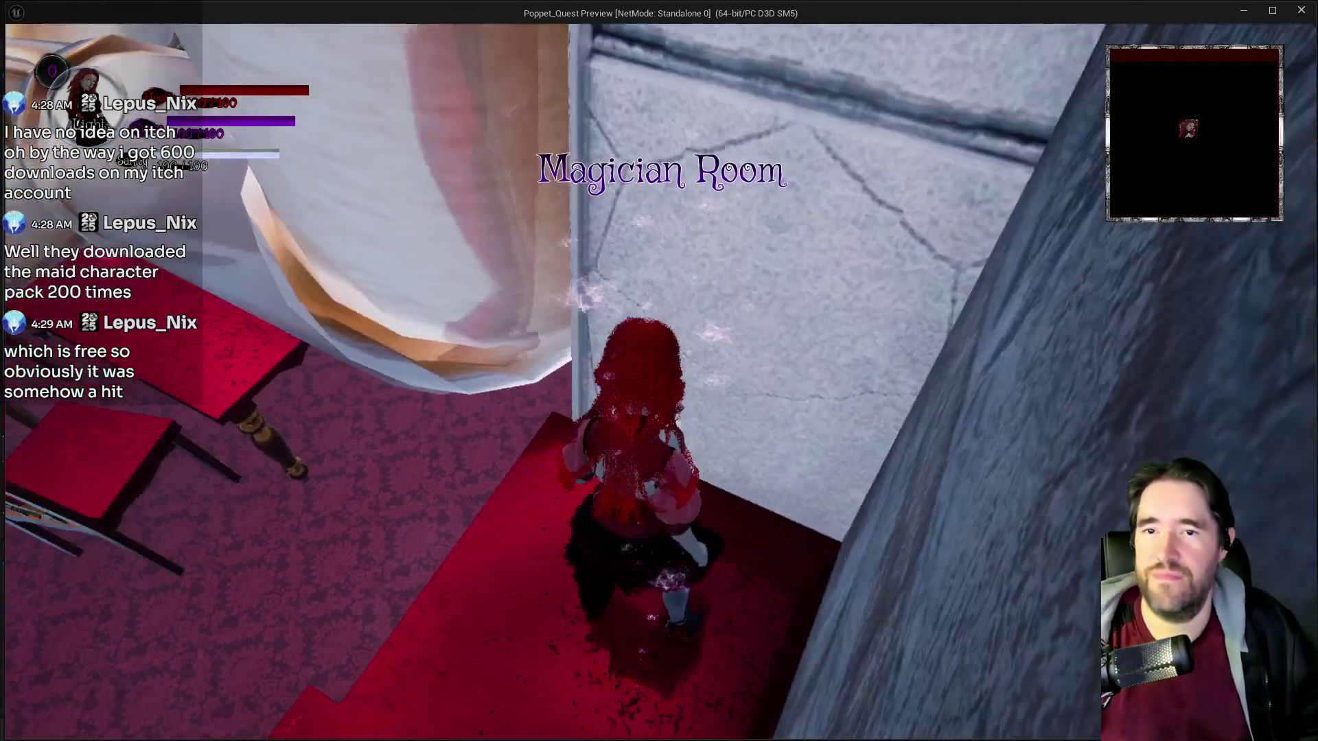
{"action": "key", "text": "Tab"}
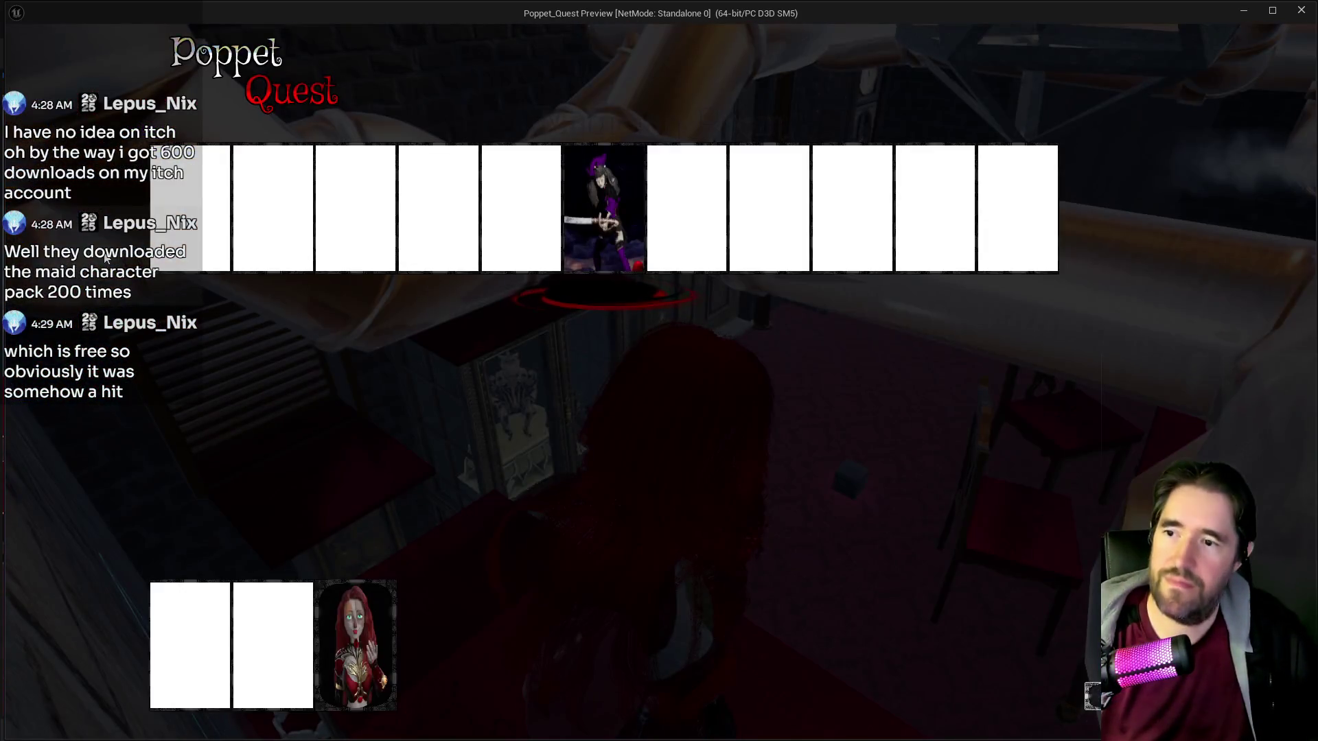
{"action": "key", "text": "Tab"}
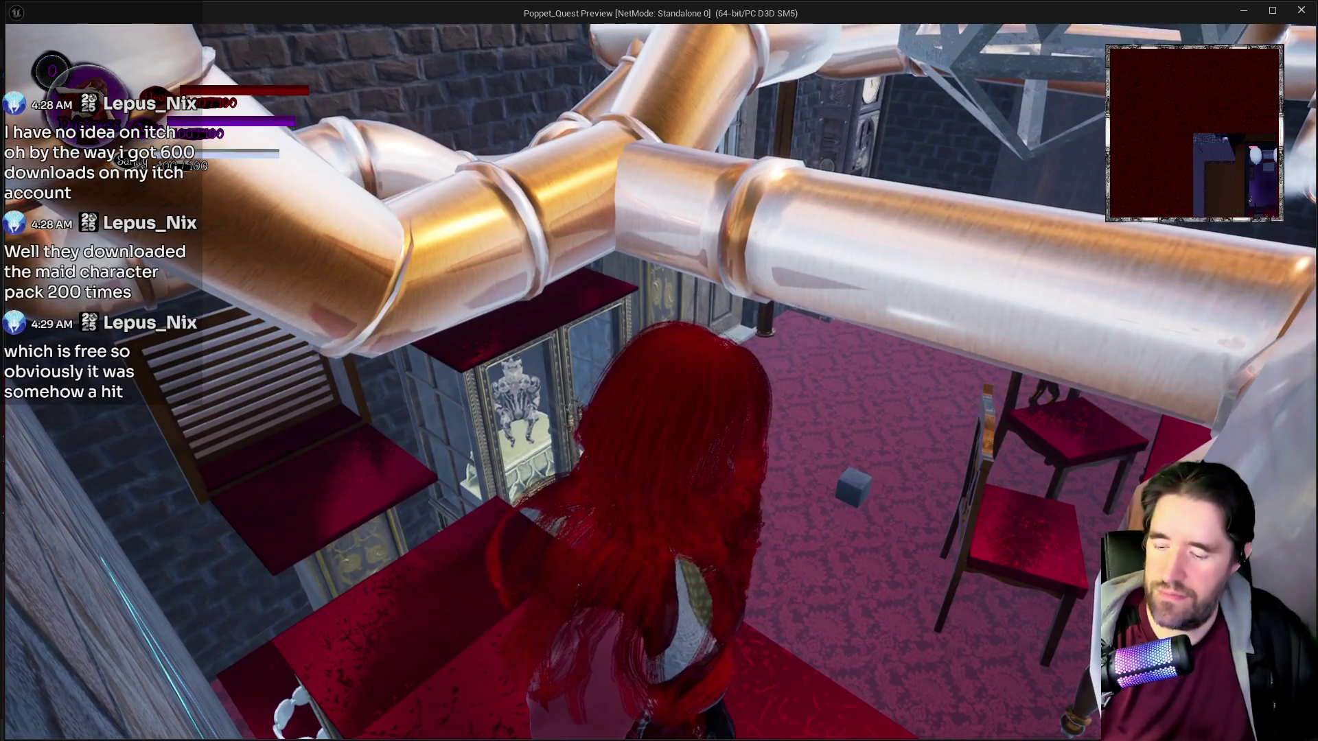
{"action": "key", "text": "Escape"}
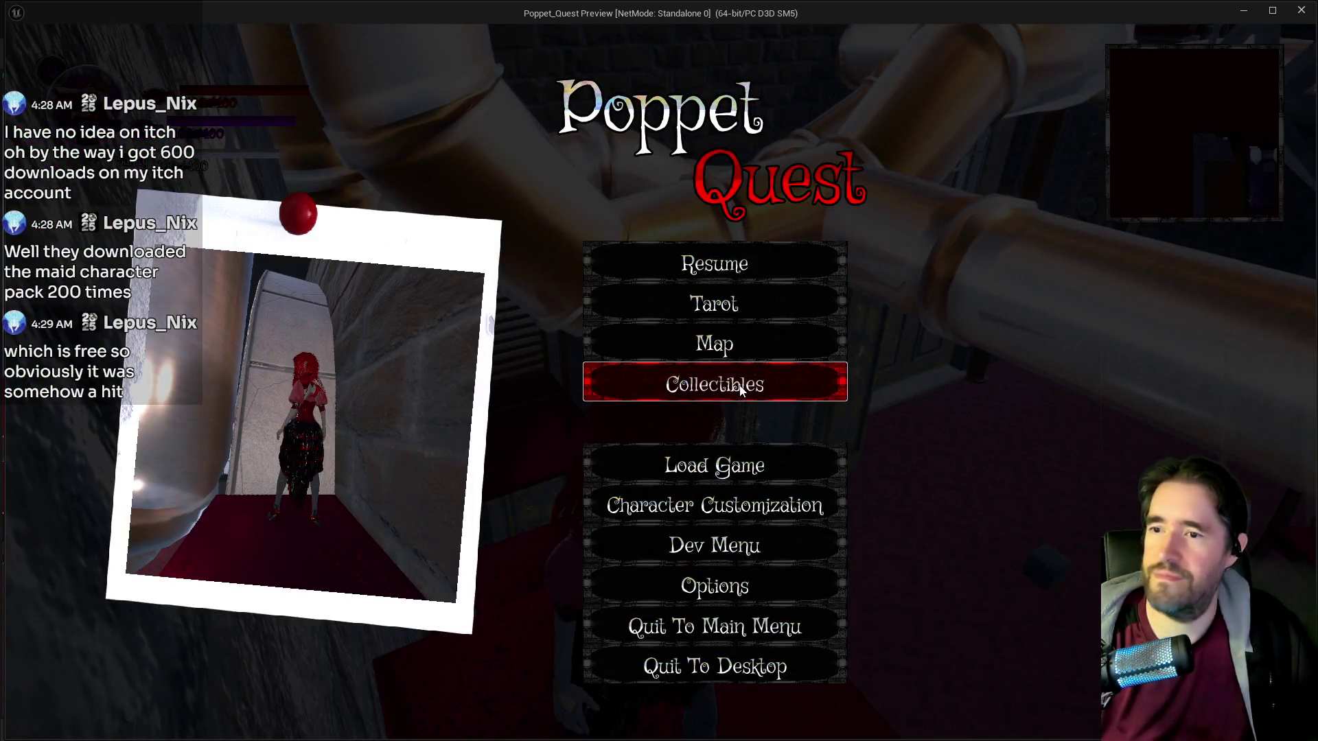
{"action": "left_click", "coordinate": [739, 390]}
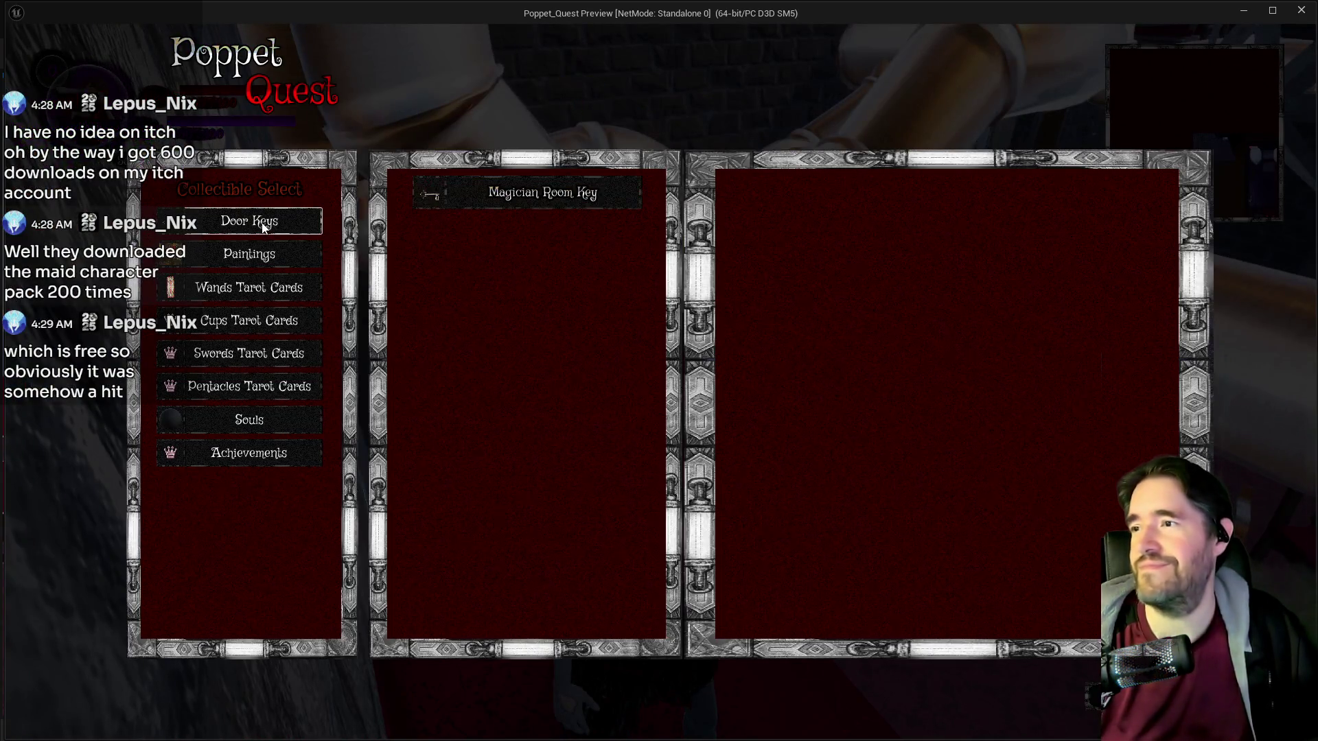
{"action": "left_click", "coordinate": [479, 192]}
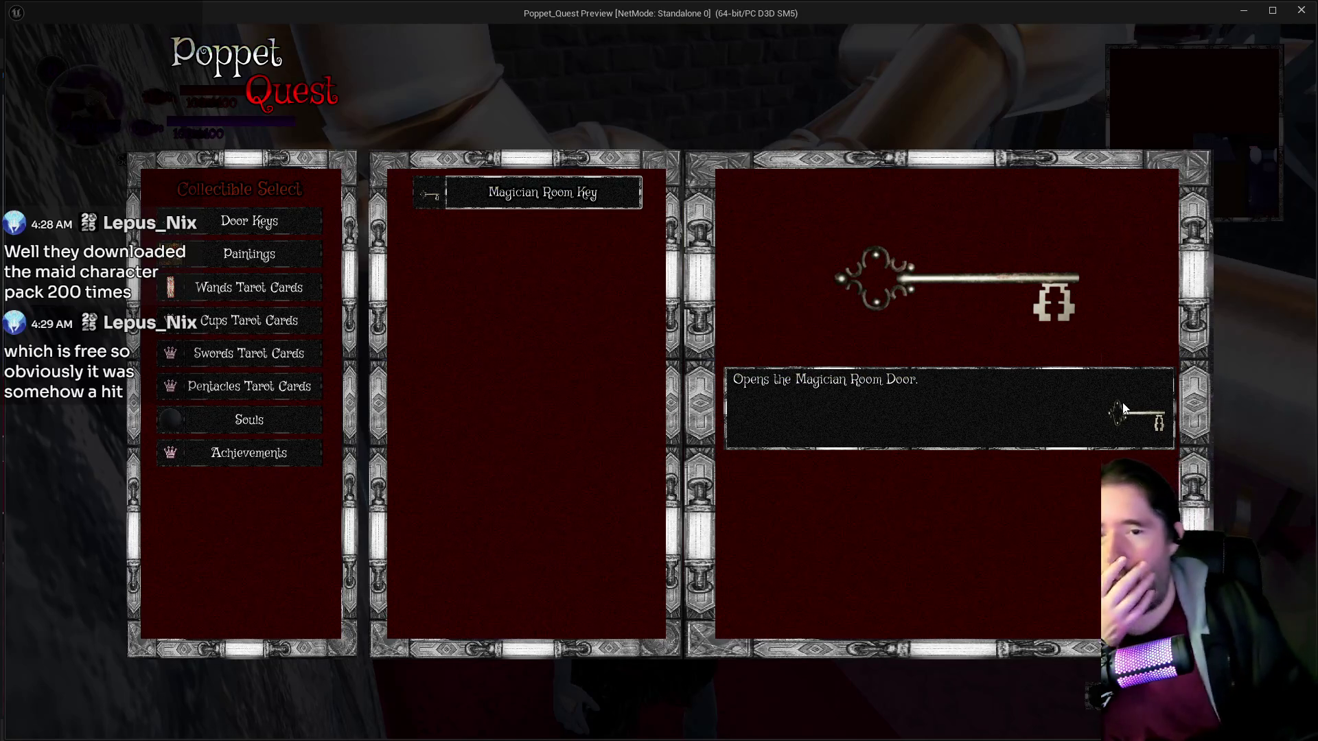
{"action": "key", "text": "Escape"}
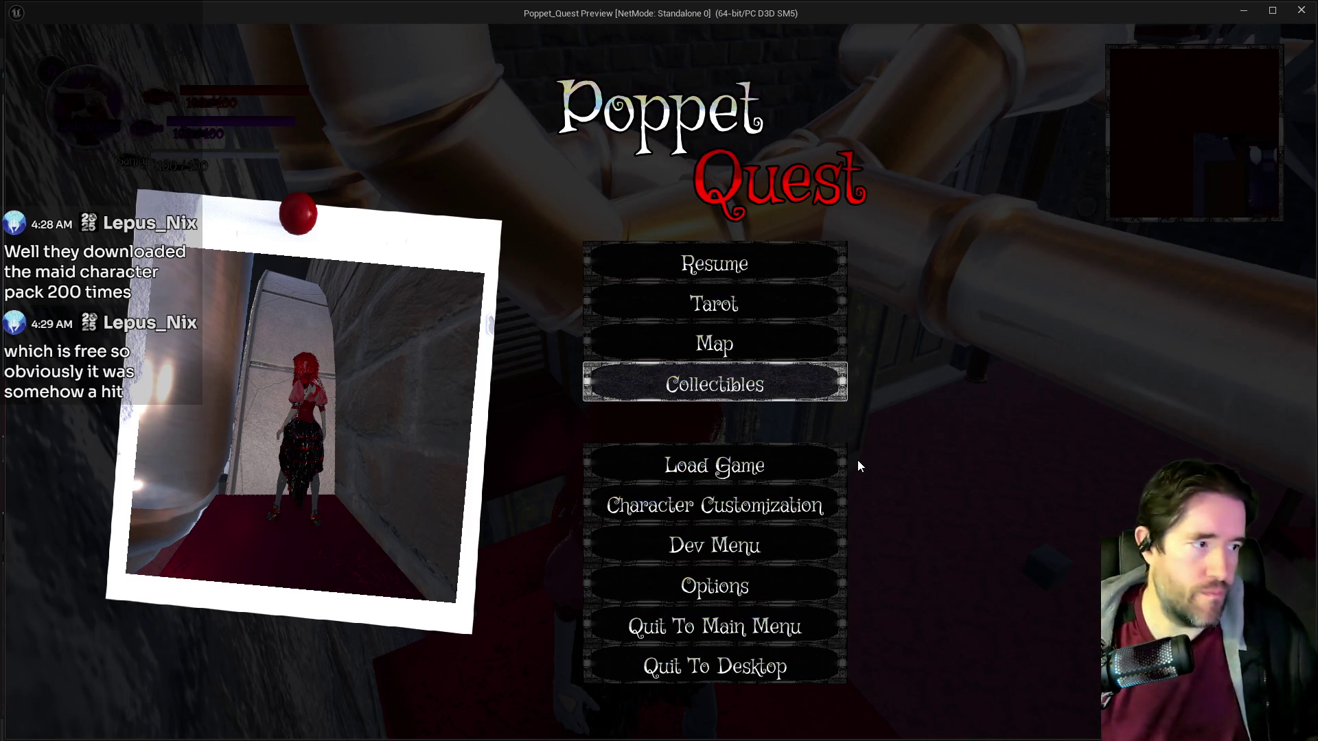
{"action": "key", "text": "Escape"}
{"action": "key", "text": "alt+Tab"}
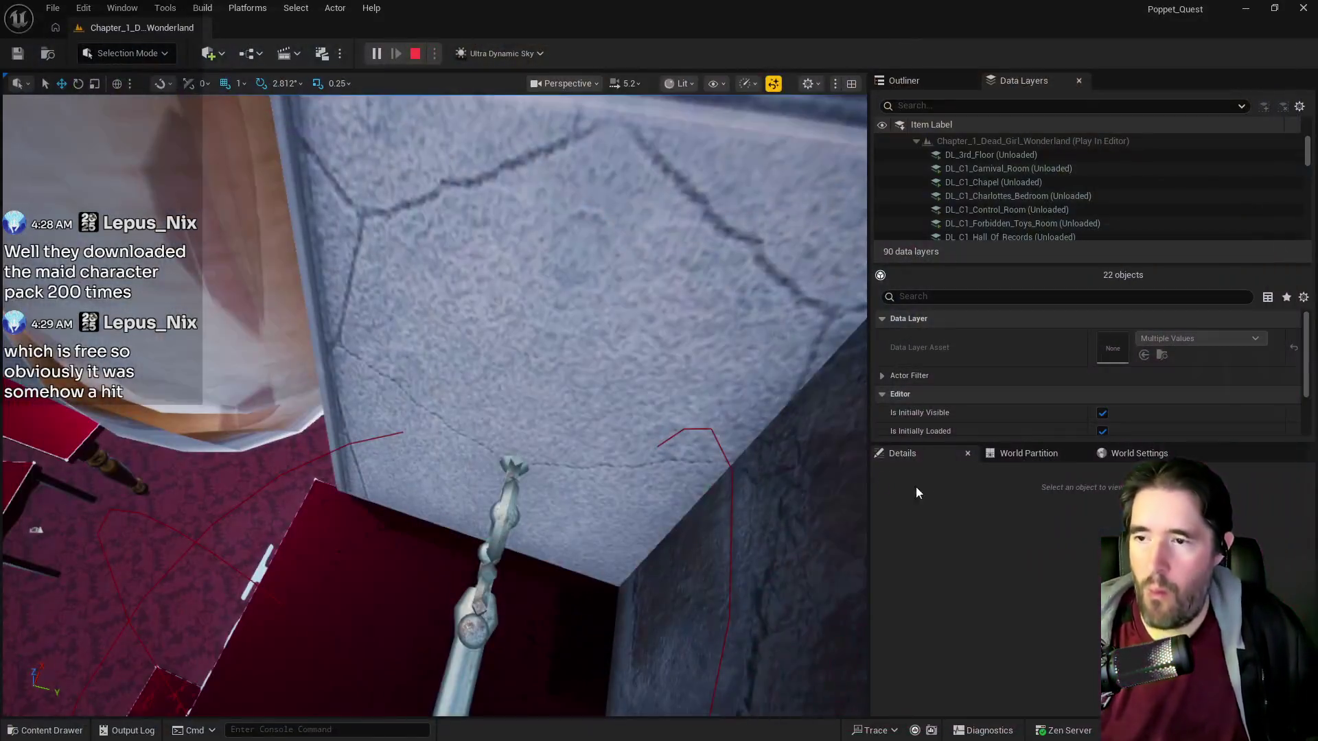
Stop the playtest and bring W_Collectibles_Menu's Update Selector Size graph into view.
{"action": "key", "text": "Escape"}
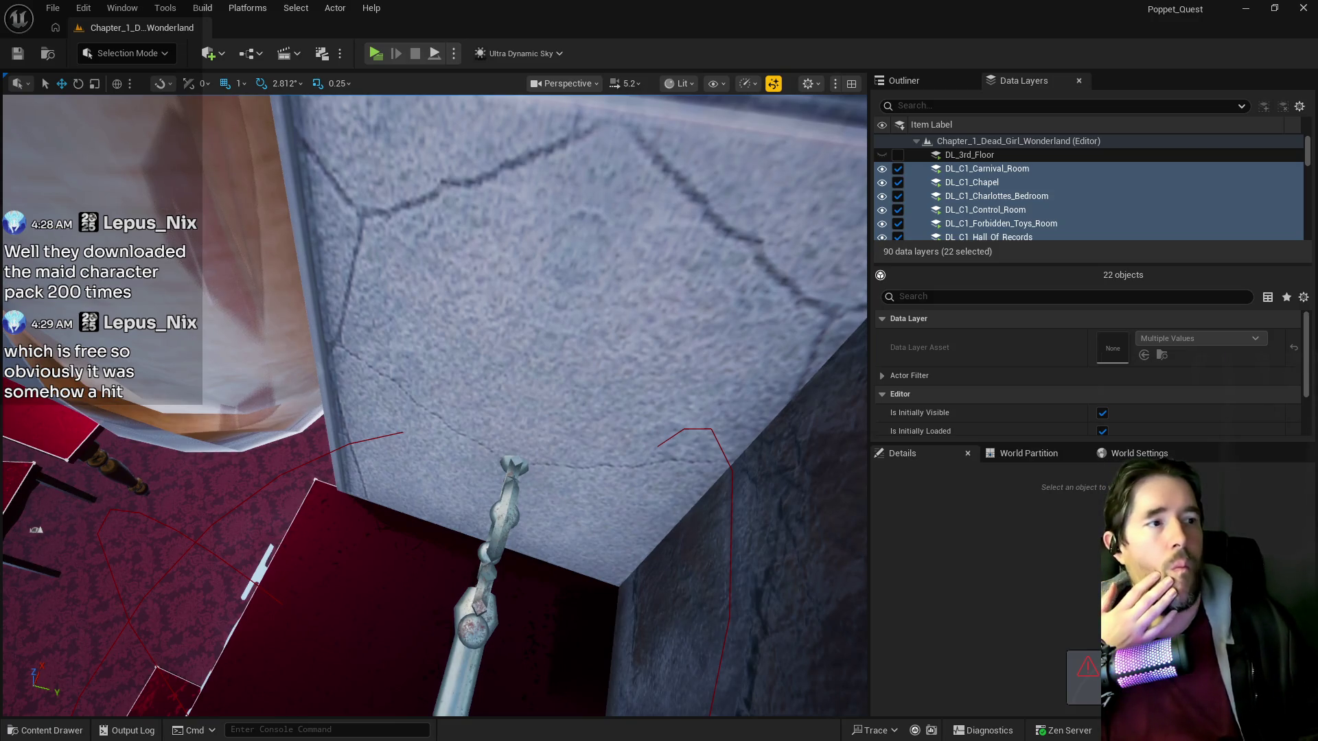
{"action": "key", "text": "alt+Tab"}
{"action": "mouse_move", "coordinate": [1003, 176]}
{"action": "left_mouse_down"}
{"action": "mouse_move", "coordinate": [694, 306]}
{"action": "mouse_move", "coordinate": [961, 265]}
{"action": "mouse_move", "coordinate": [1004, 364]}
{"action": "left_mouse_up"}
{"action": "scroll", "coordinate": [1004, 369], "scroll_direction": "down", "scroll_amount": 3}
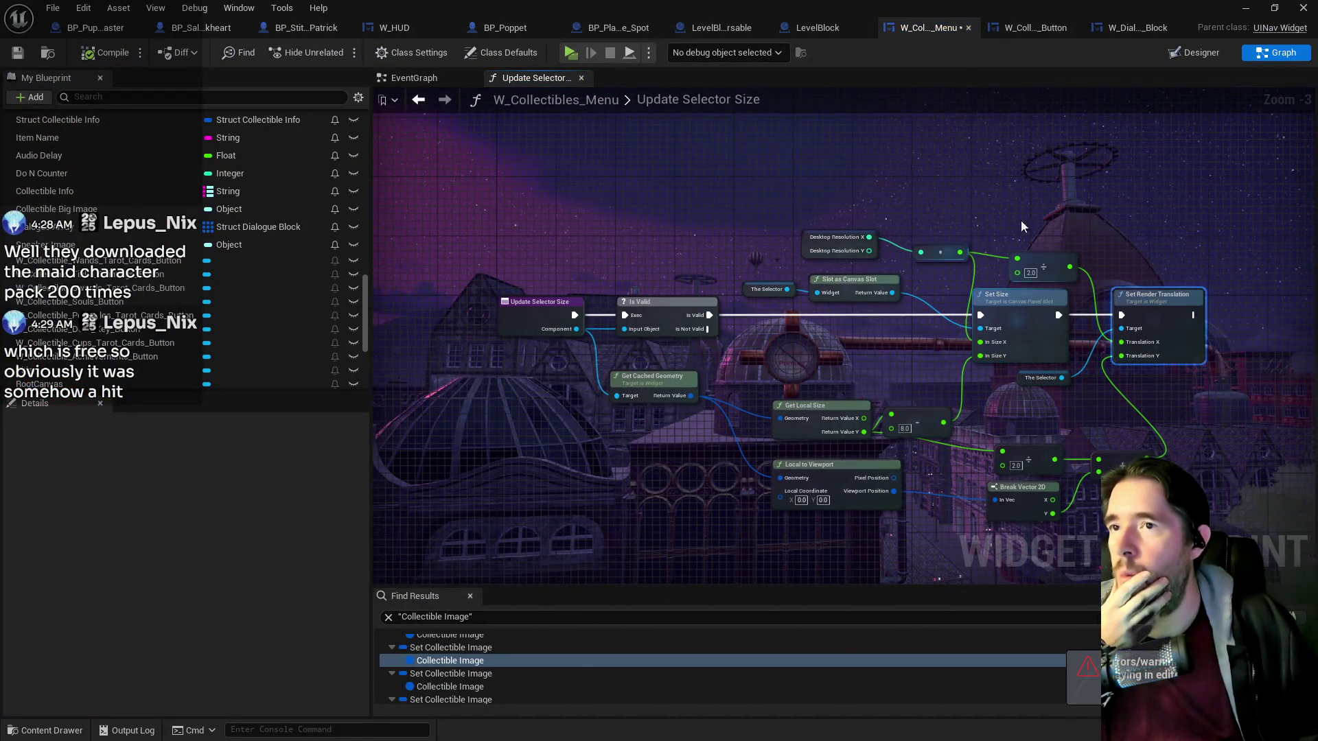
{"action": "scroll", "coordinate": [249, 191], "scroll_direction": "up", "scroll_amount": 10}
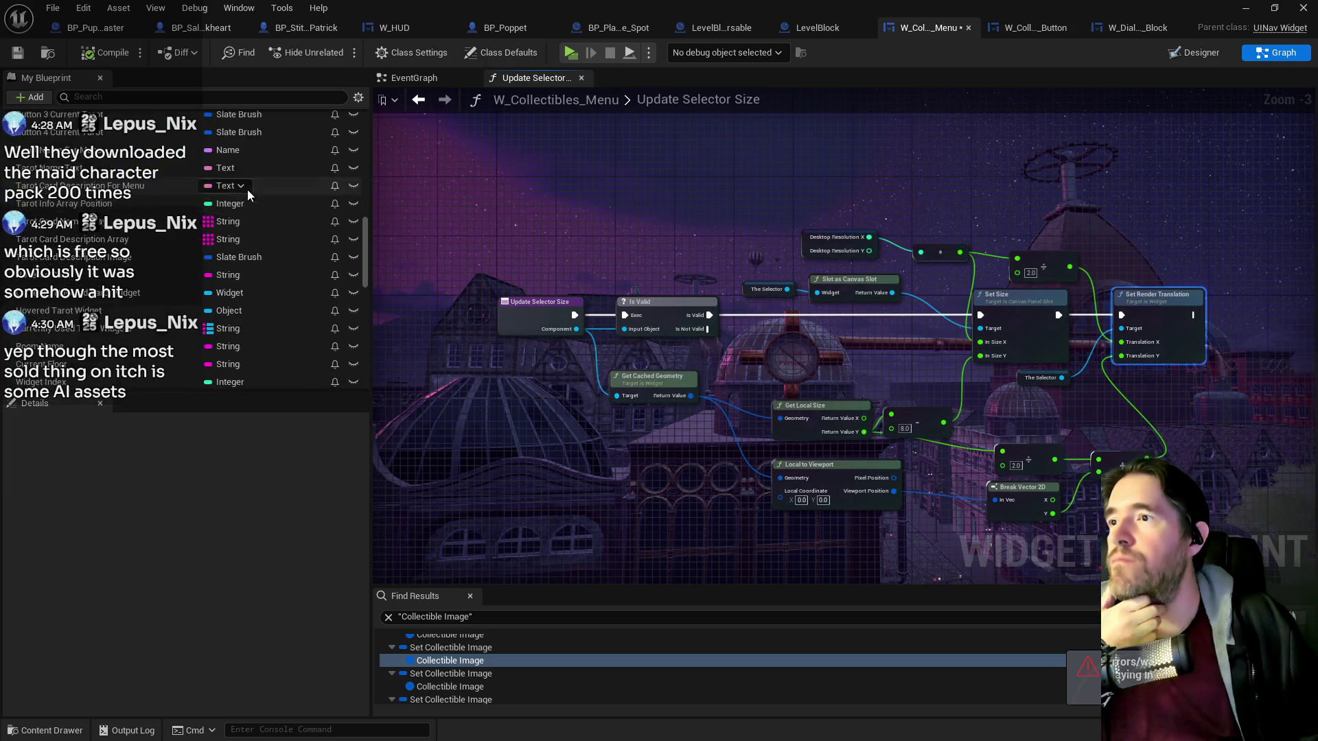
{"action": "scroll", "coordinate": [356, 220], "scroll_direction": "up", "scroll_amount": 10}
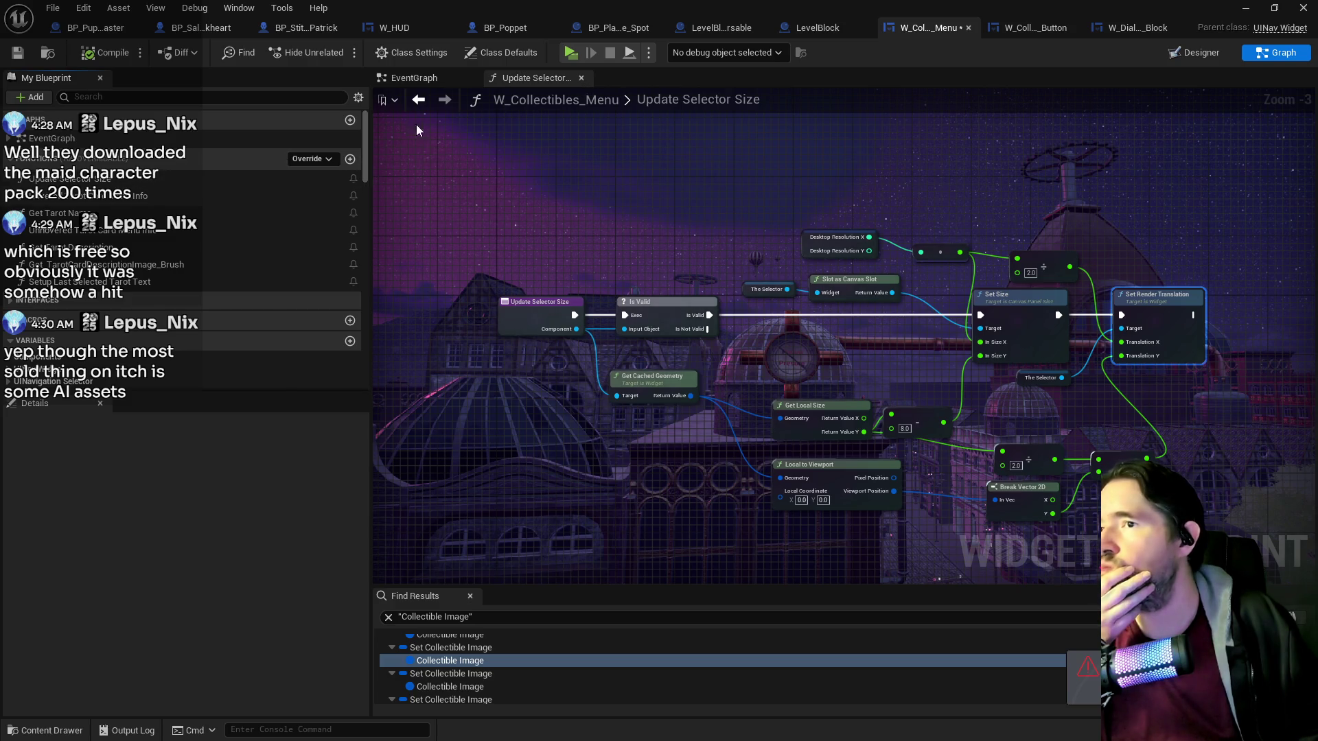
Find the references to the in-use Update Selector Size function and remove its EventGraph call.
{"action": "right_click", "coordinate": [69, 179]}
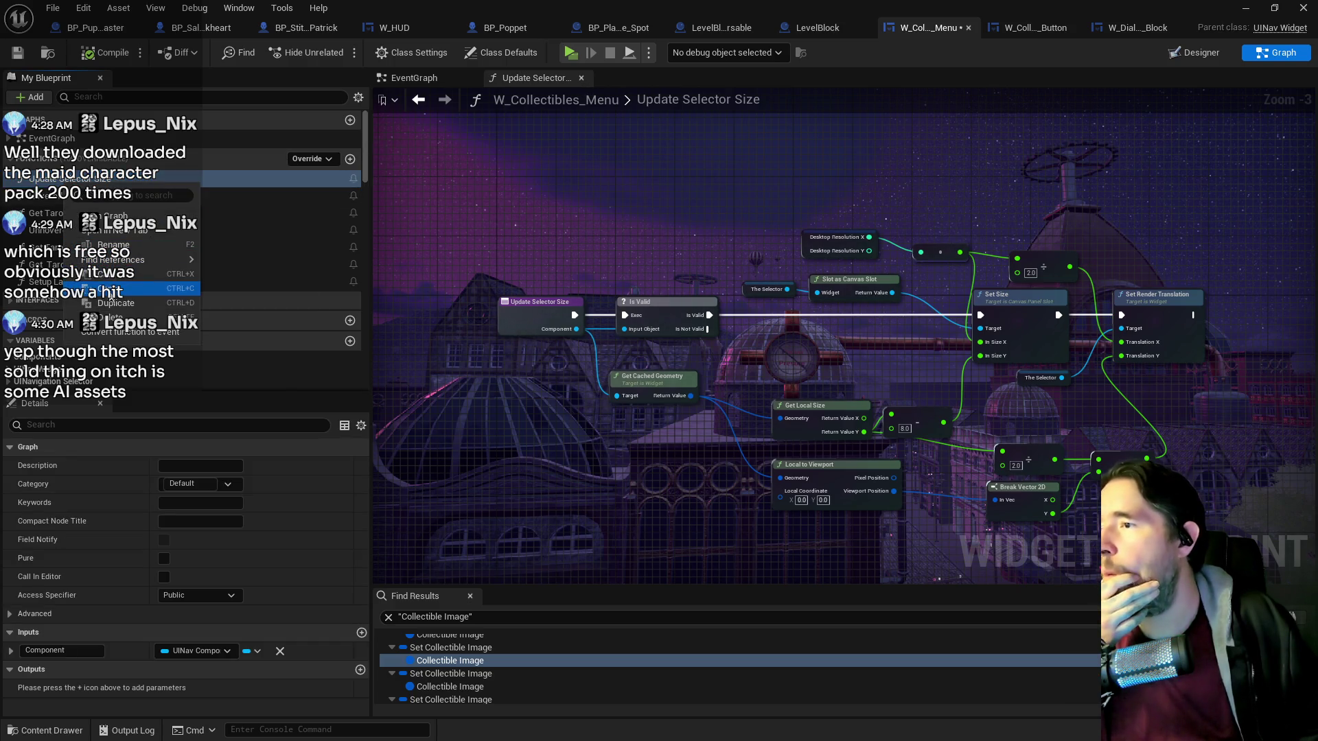
{"action": "left_click", "coordinate": [109, 317]}
{"action": "left_click", "coordinate": [794, 404]}
{"action": "right_click", "coordinate": [187, 181]}
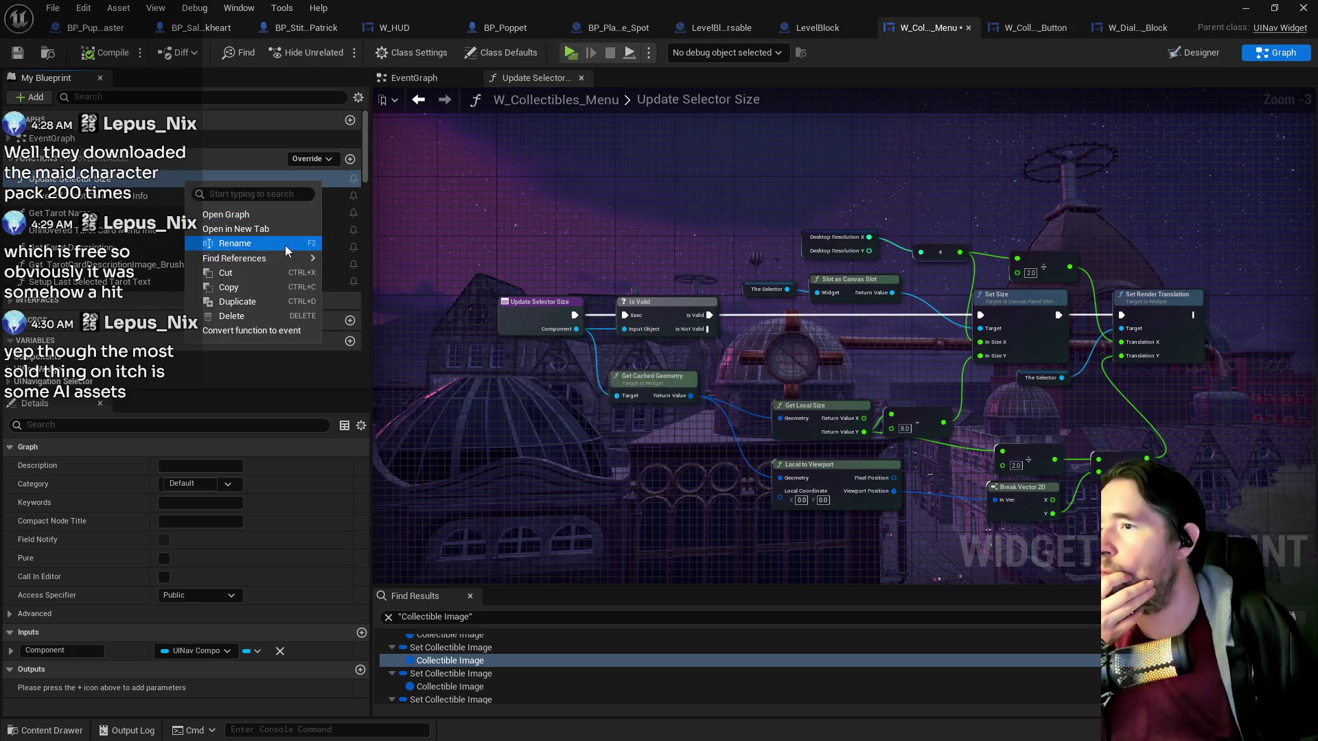
{"action": "left_click", "coordinate": [331, 264]}
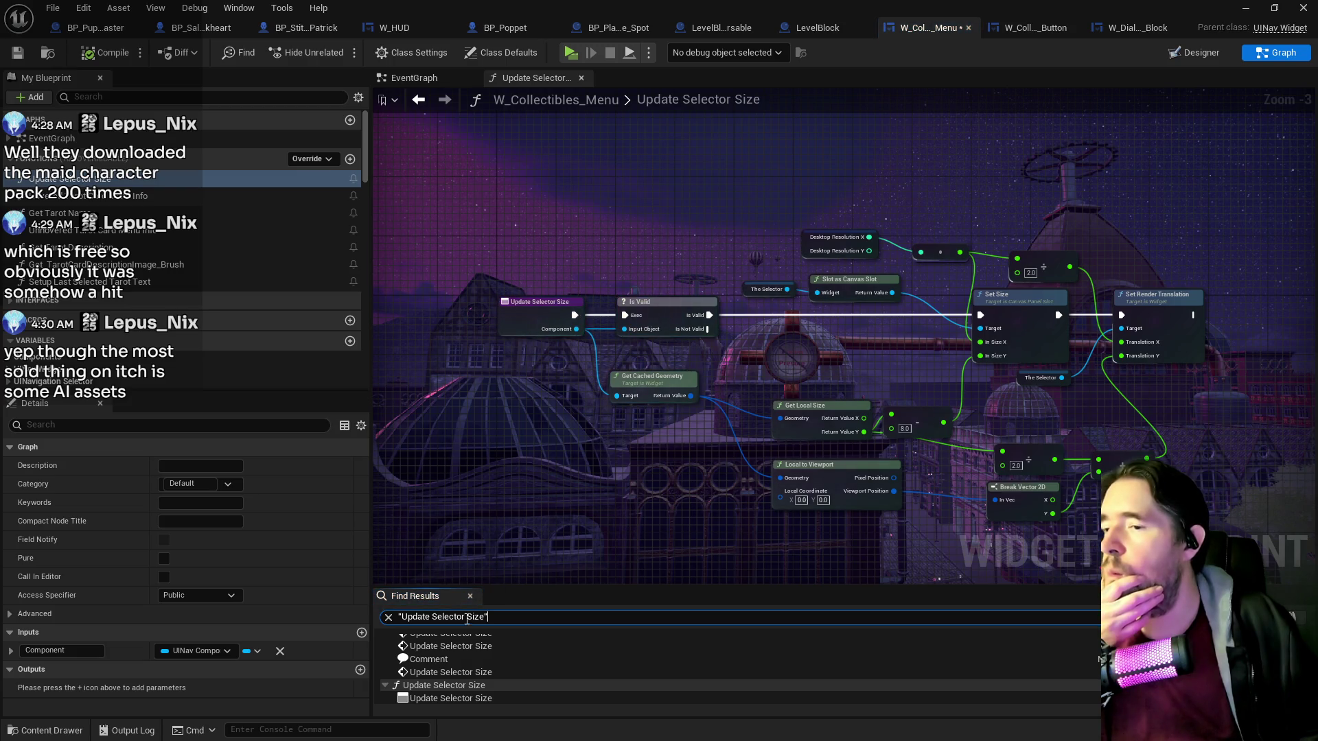
{"action": "left_click", "coordinate": [442, 667]}
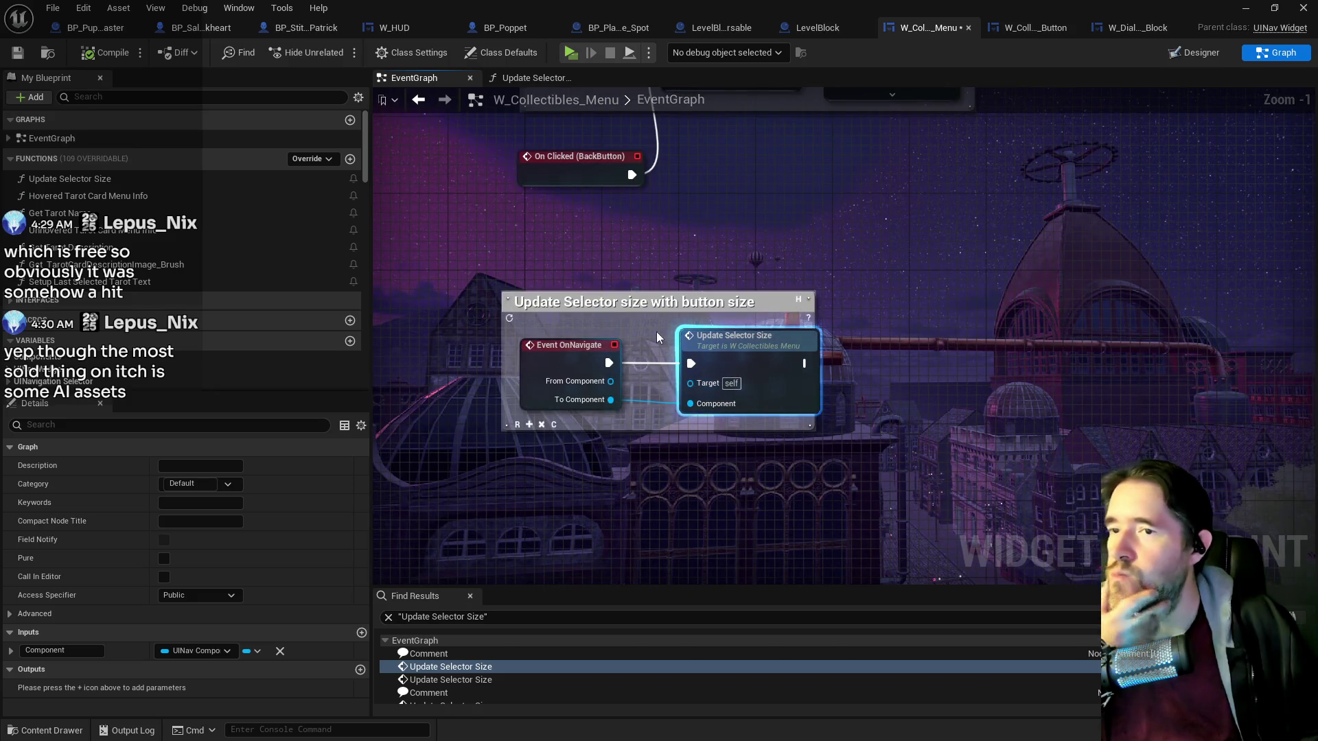
{"action": "key", "text": "ctrl+z"}
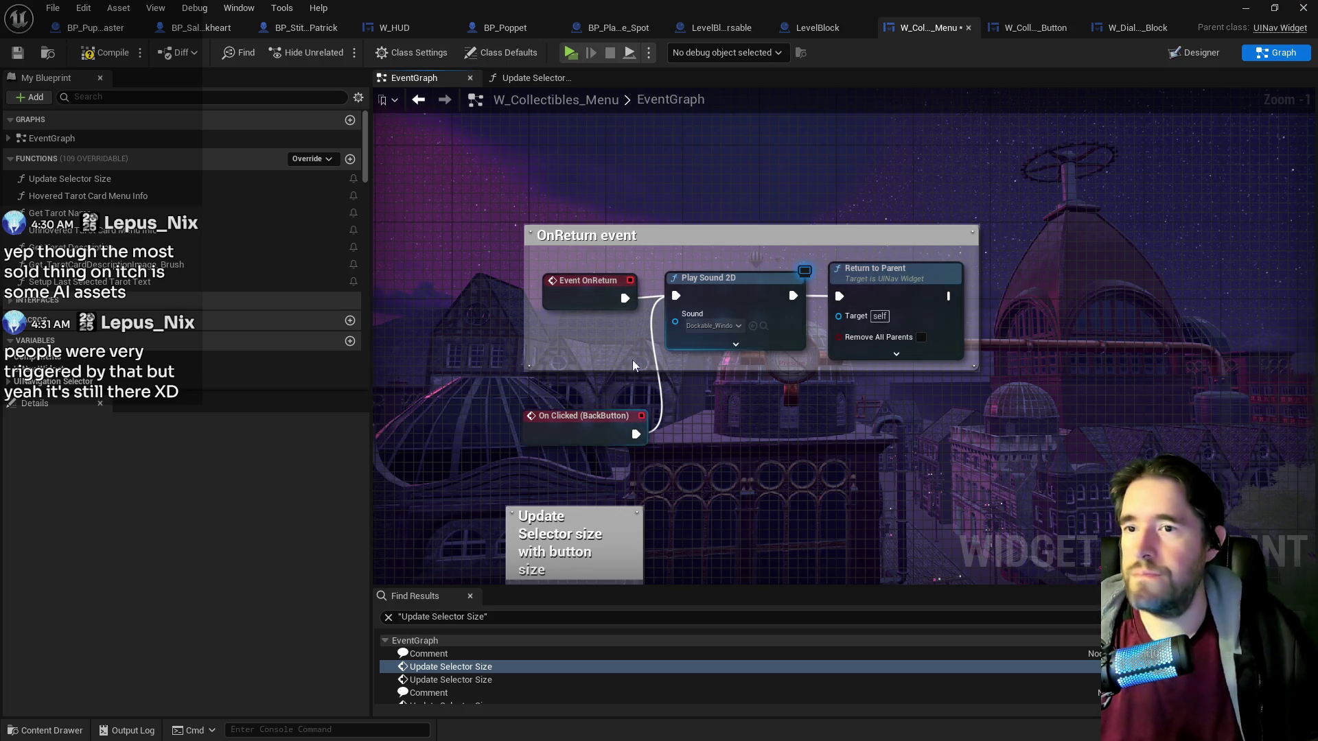
Delete one Update Selector Size call and wire the Delay directly to the player character SET.
{"action": "left_click", "coordinate": [70, 179]}
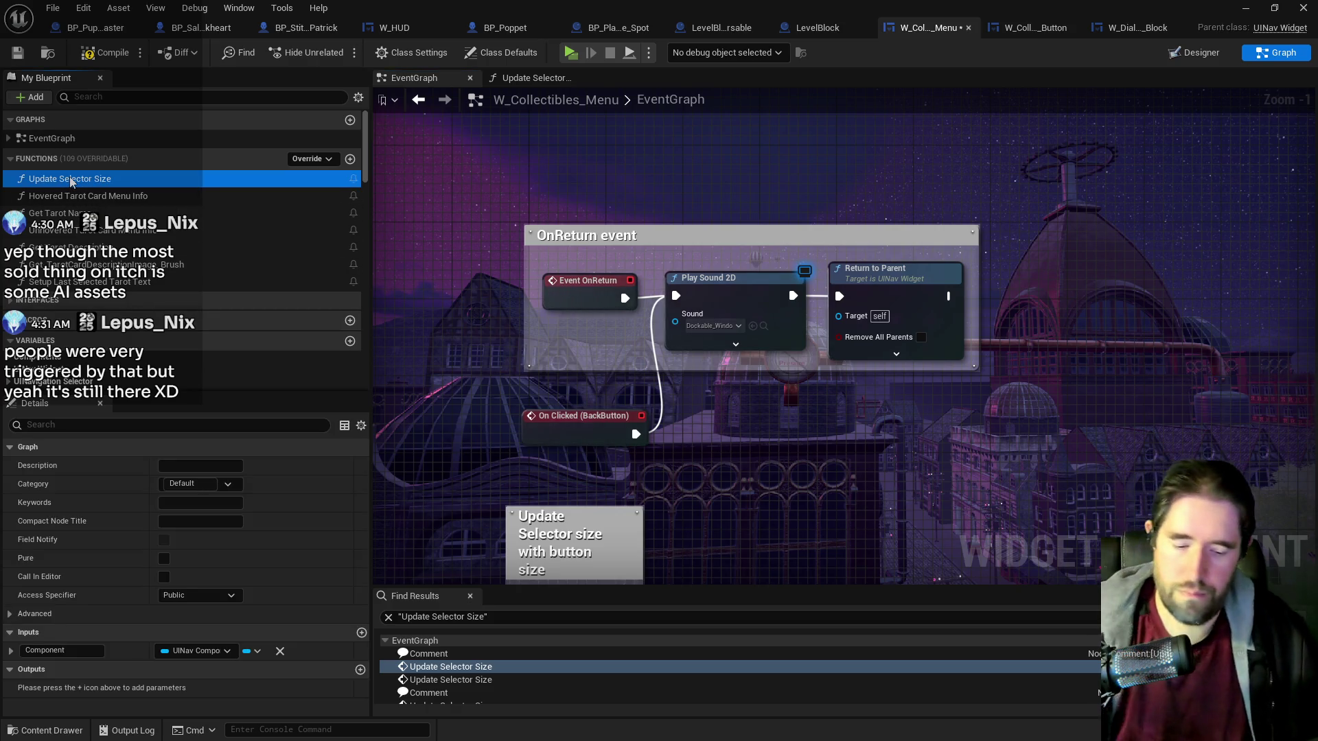
{"action": "key", "text": "Delete"}
{"action": "left_click", "coordinate": [798, 404]}
{"action": "left_click", "coordinate": [450, 679]}
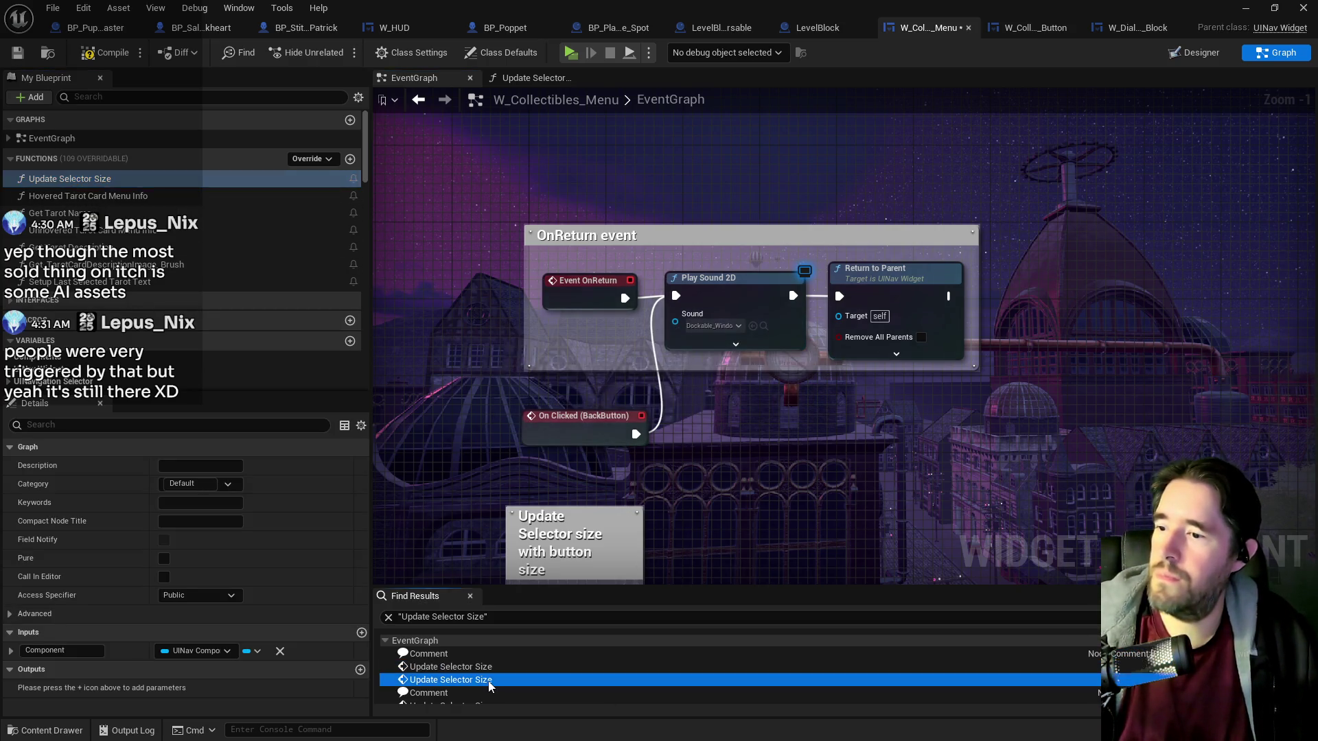
{"action": "left_click", "coordinate": [652, 388]}
{"action": "scroll", "coordinate": [527, 431], "scroll_direction": "down", "scroll_amount": 3}
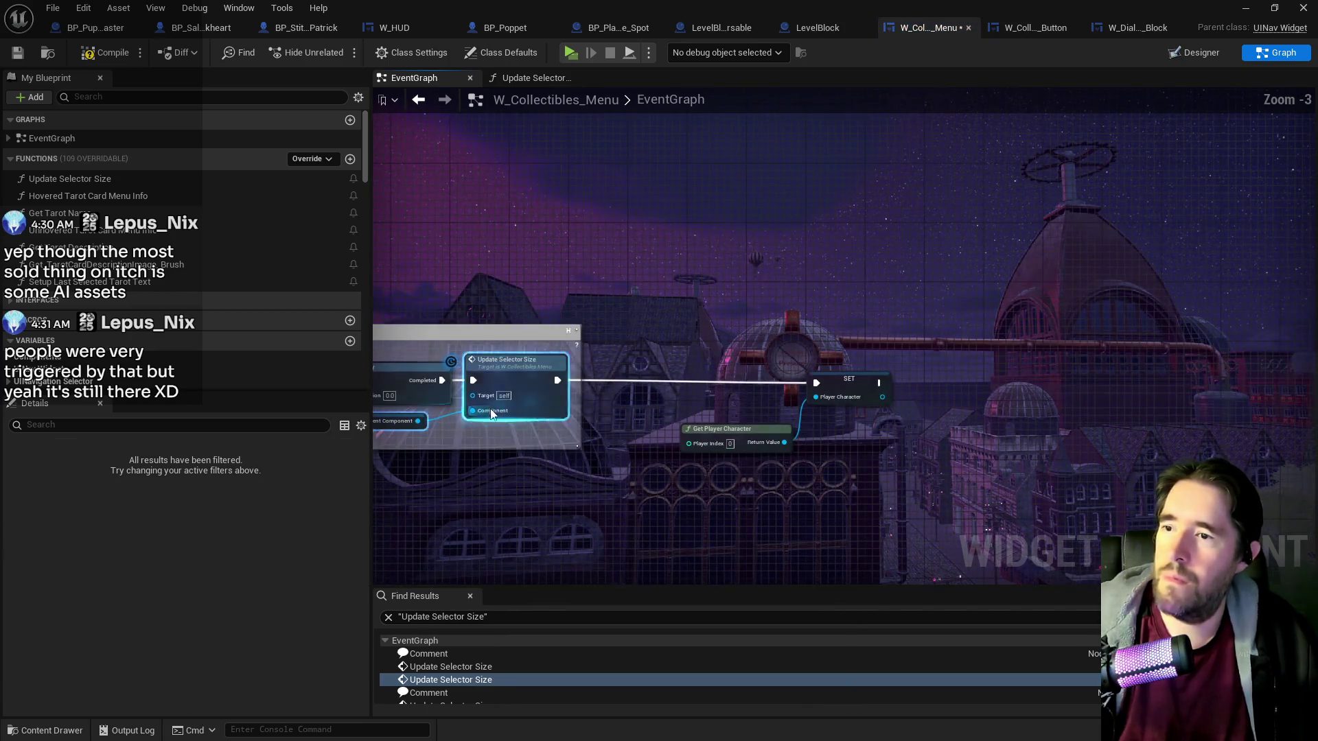
{"action": "key", "text": "Delete"}
{"action": "left_click_drag", "start_coordinate": [446, 380], "coordinate": [814, 382]}
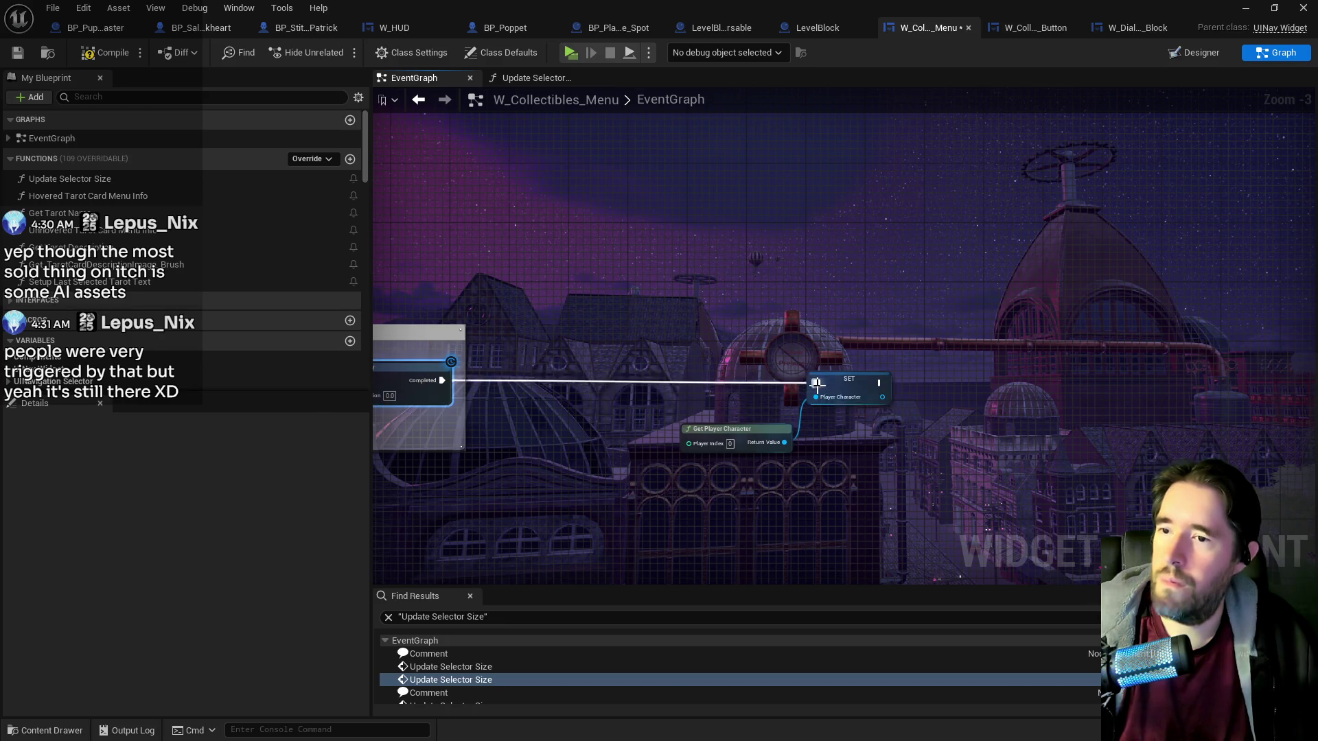
{"action": "left_click_drag", "start_coordinate": [496, 423], "coordinate": [701, 398]}
{"action": "scroll", "coordinate": [700, 398], "scroll_direction": "down", "scroll_amount": 4}
Rewire SET Desktop Resolution straight into the Delay and delete the remaining Update Selector Size call.
{"action": "mouse_move", "coordinate": [628, 340]}
{"action": "left_mouse_down"}
{"action": "mouse_move", "coordinate": [835, 408]}
{"action": "mouse_move", "coordinate": [783, 418]}
{"action": "left_mouse_up"}
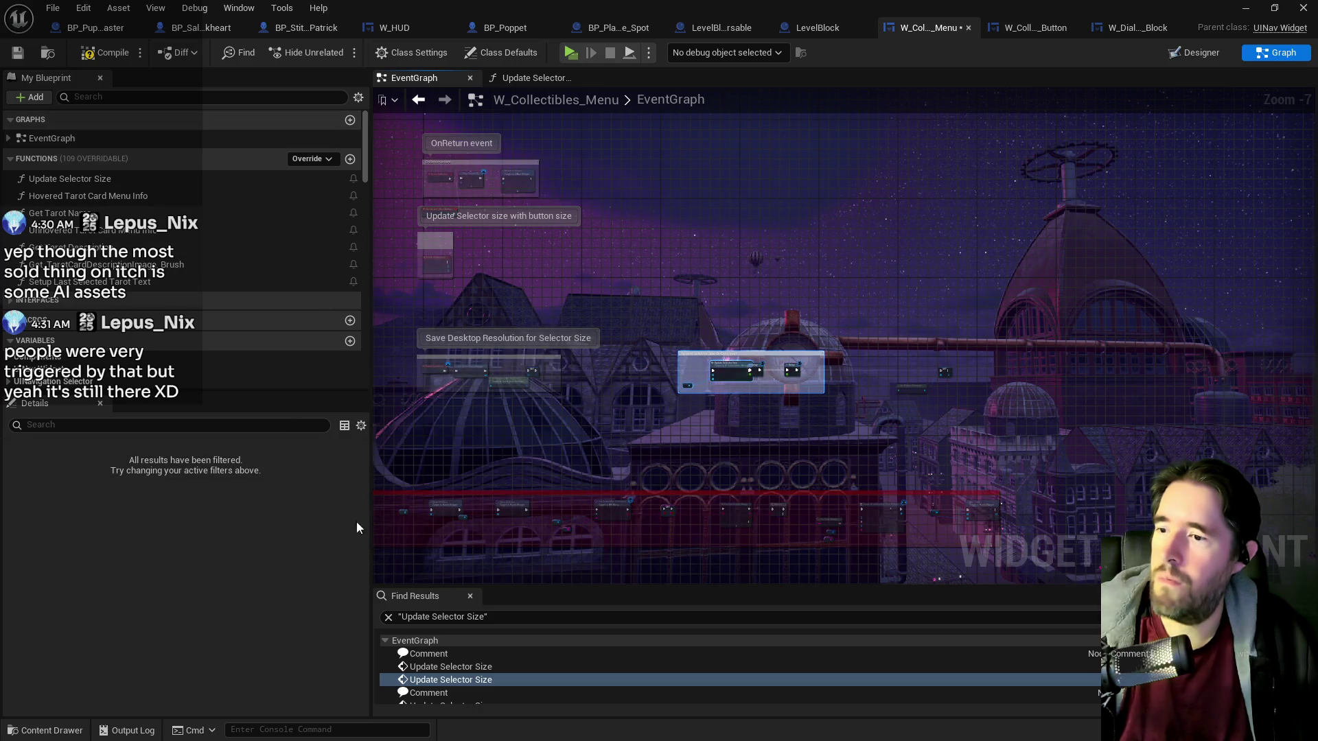
{"action": "scroll", "coordinate": [444, 676], "scroll_direction": "down", "scroll_amount": 2}
{"action": "left_click", "coordinate": [444, 673]}
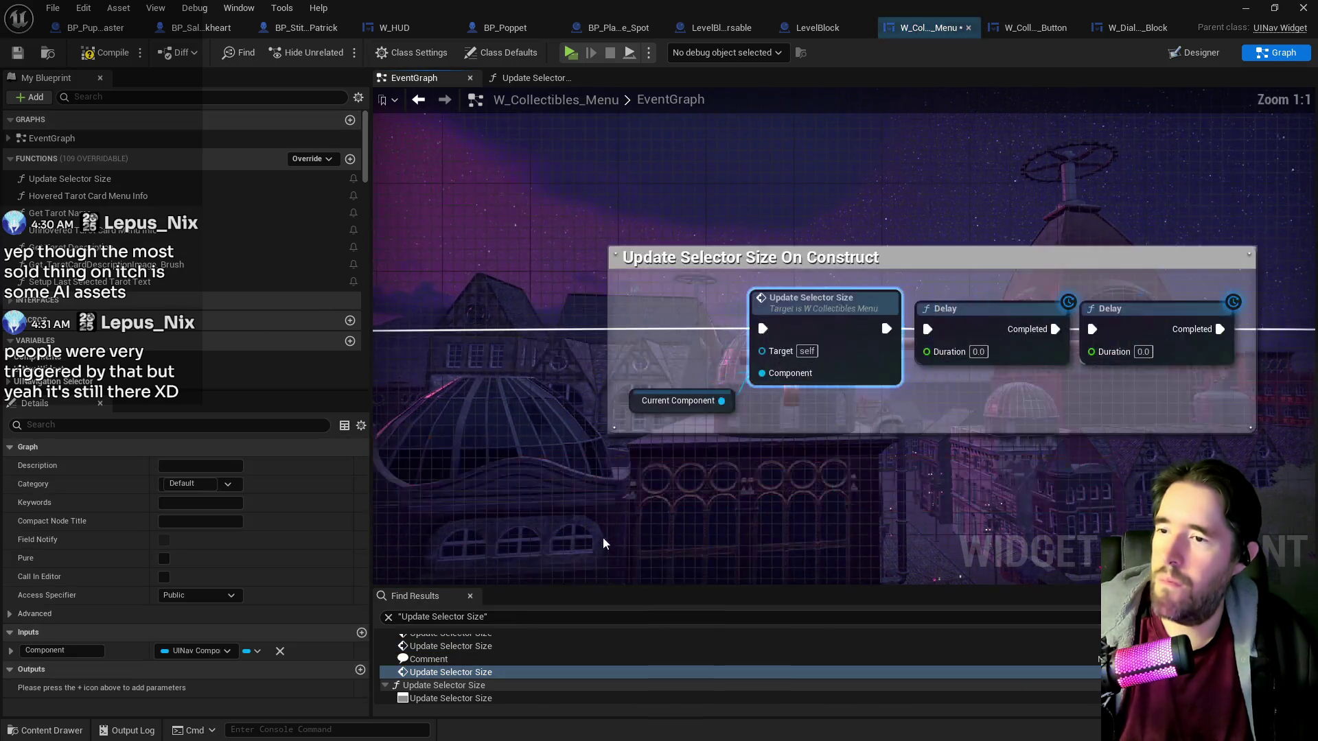
{"action": "double_click", "coordinate": [728, 337]}
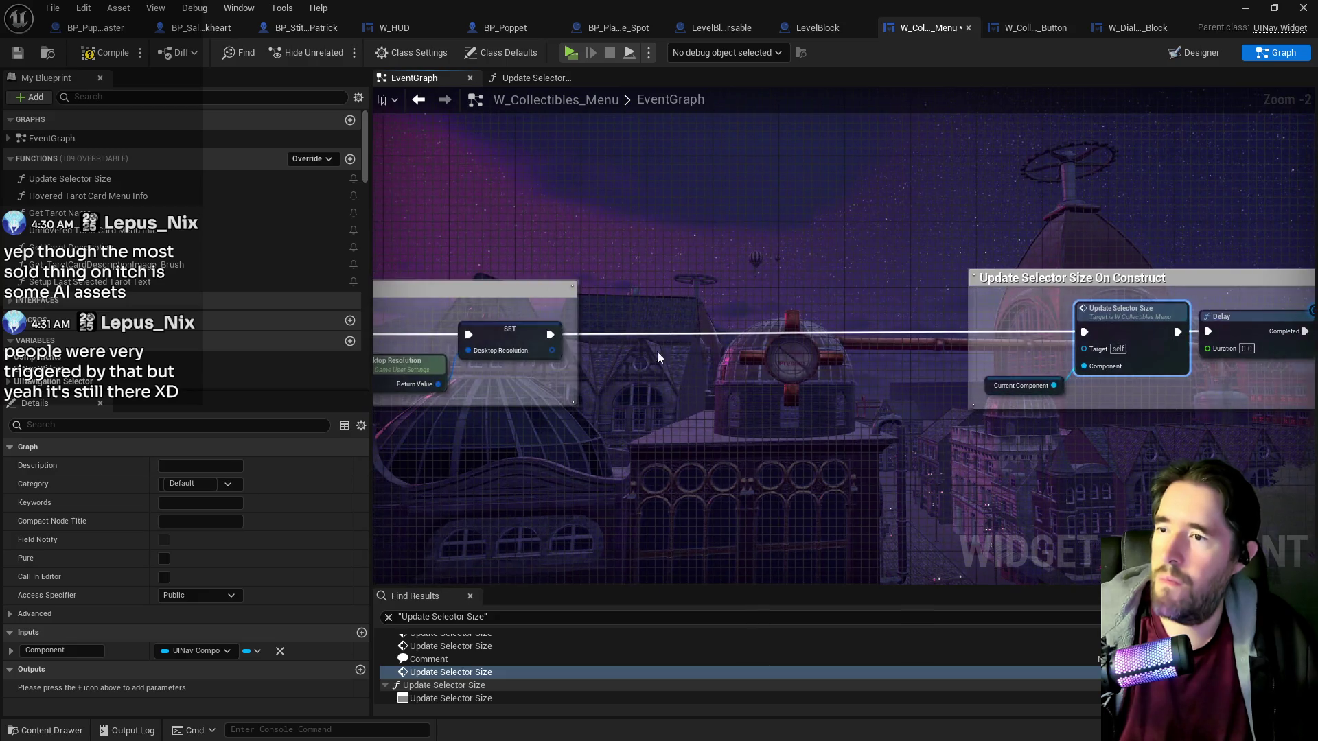
{"action": "left_click_drag", "start_coordinate": [1135, 338], "coordinate": [1208, 332]}
{"action": "left_click_drag", "start_coordinate": [978, 299], "coordinate": [1195, 407]}
{"action": "key", "text": "Delete"}
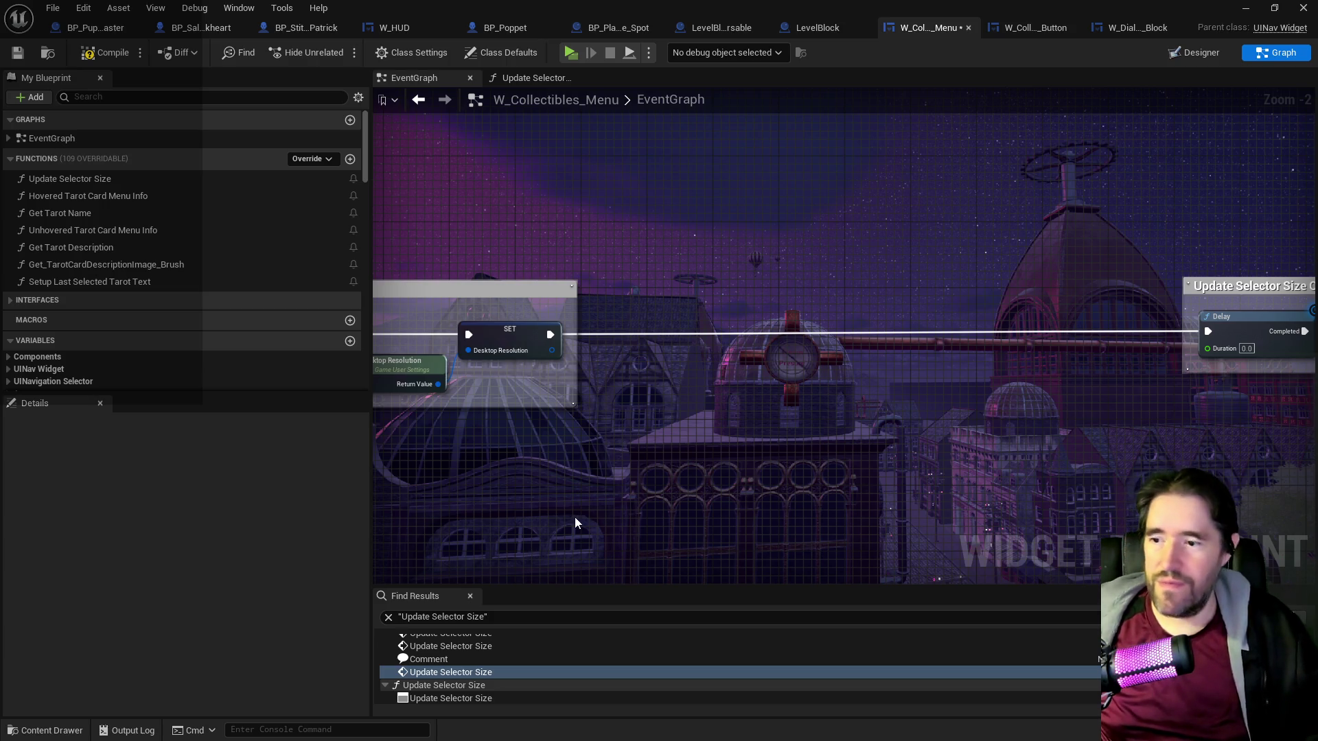
{"action": "left_click", "coordinate": [496, 674]}
{"action": "left_click", "coordinate": [471, 699]}
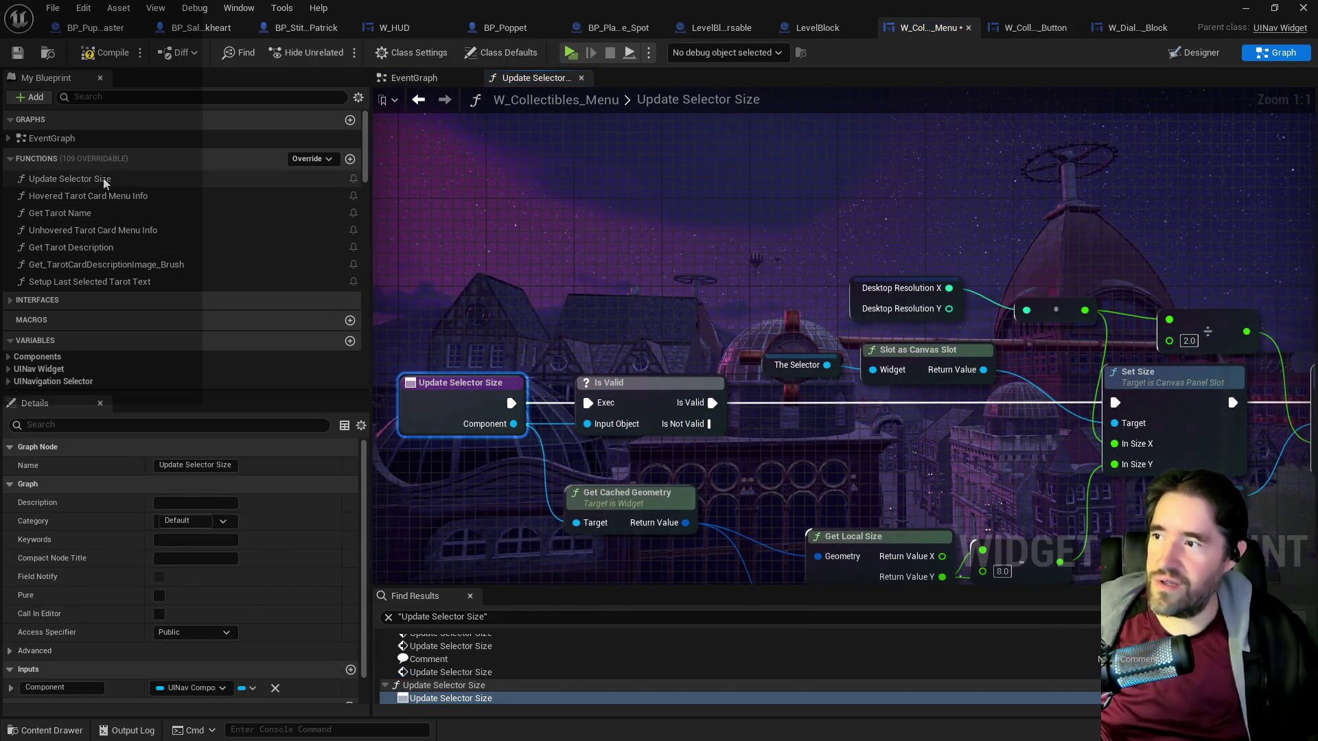
Delete the unused Update Selector Size function, then compile and save W_Collectibles_Menu.
{"action": "right_click", "coordinate": [68, 178]}
{"action": "left_click", "coordinate": [147, 313]}
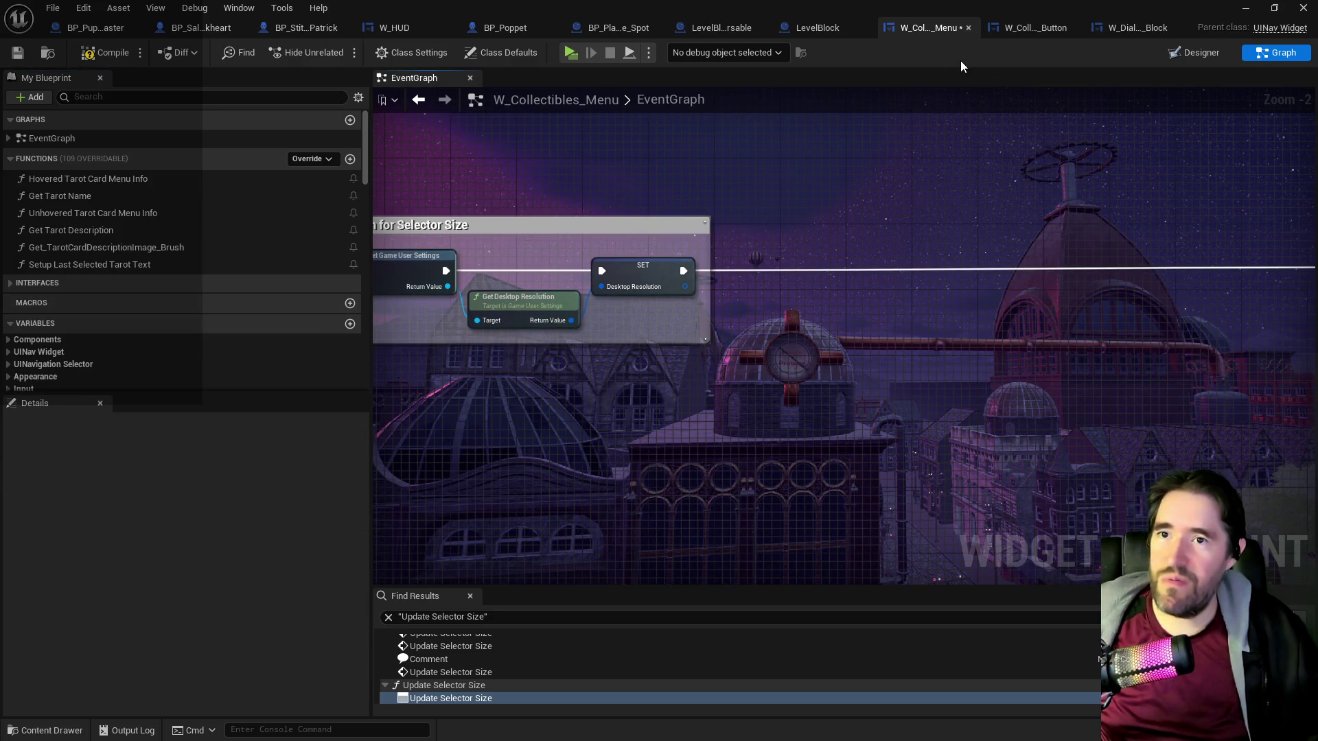
{"action": "left_click", "coordinate": [94, 60]}
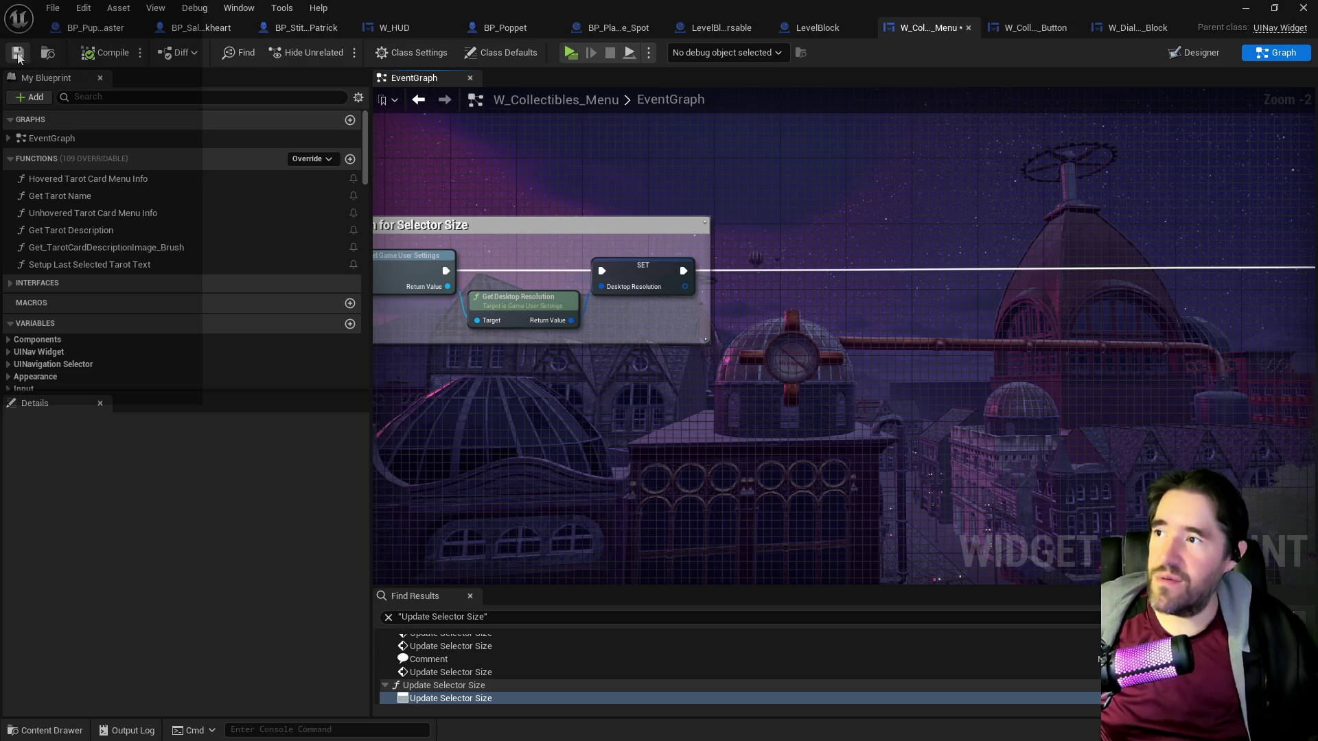
{"action": "left_click", "coordinate": [17, 55]}
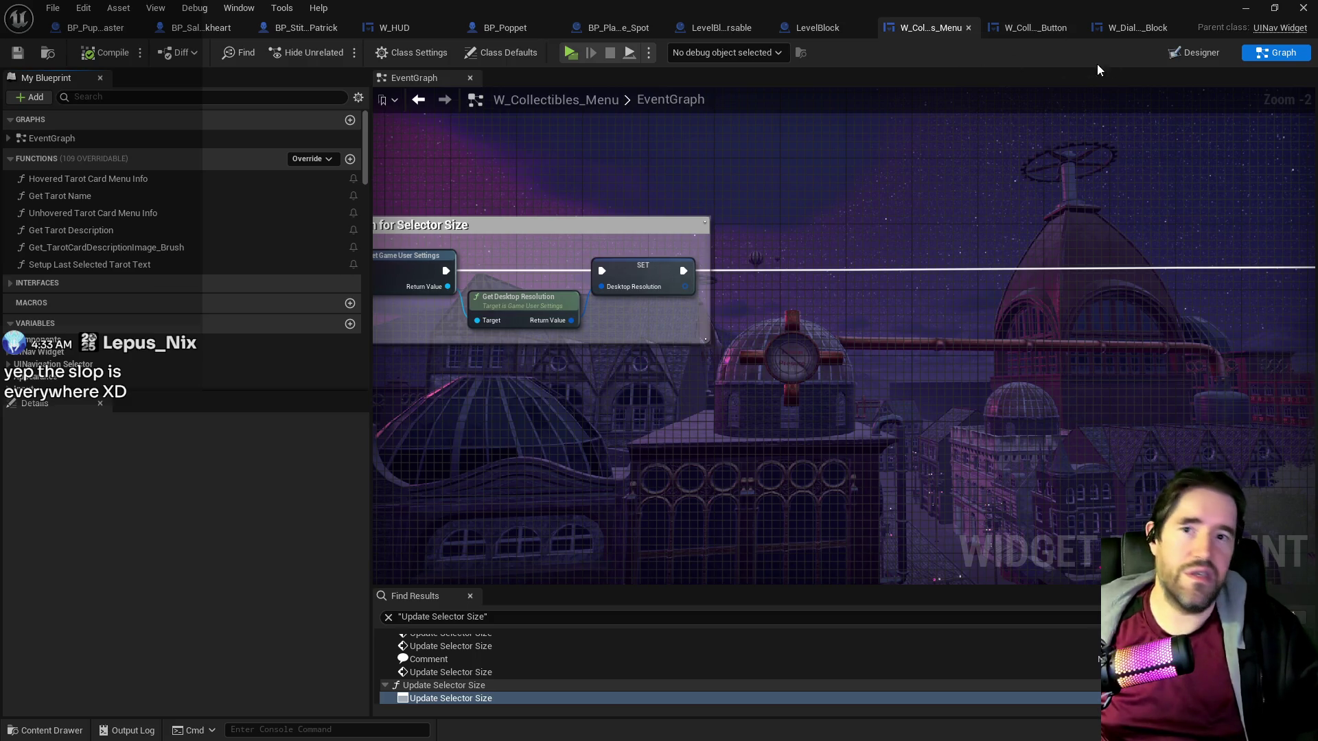
Switch W_Collectibles_Menu to its Designer layout view.
{"action": "left_click", "coordinate": [1180, 52]}
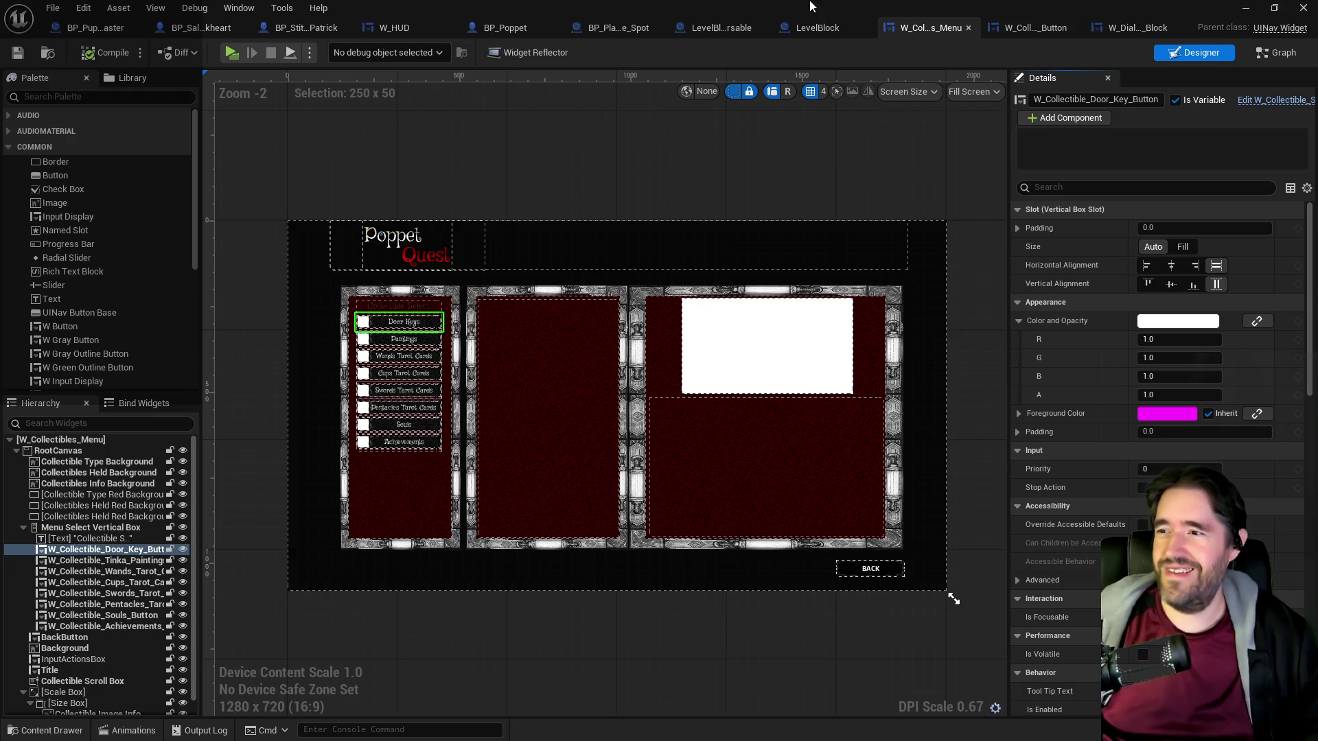
{"action": "scroll", "coordinate": [715, 354], "scroll_direction": "up", "scroll_amount": 2}
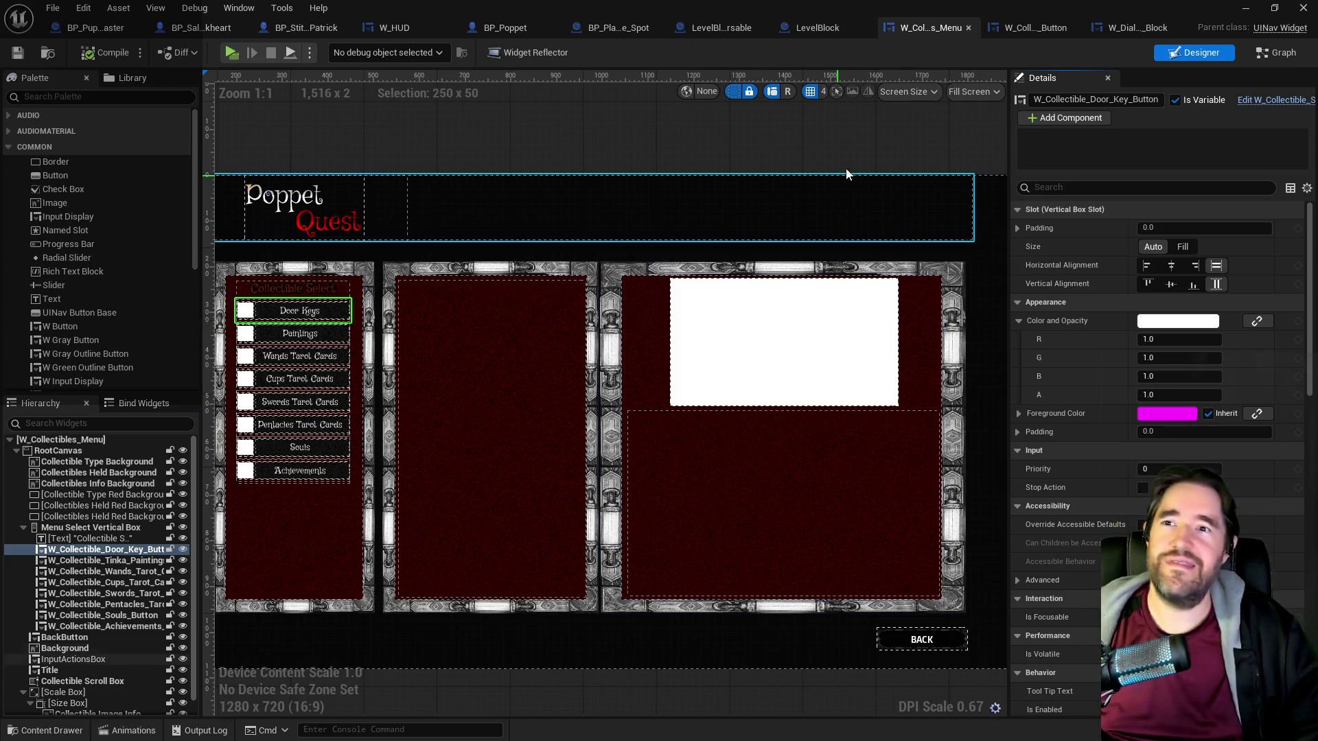
{"action": "mouse_move", "coordinate": [746, 8]}
{"action": "left_mouse_down"}
{"action": "mouse_move", "coordinate": [880, 152]}
{"action": "mouse_move", "coordinate": [542, 186]}
{"action": "left_mouse_up"}
{"action": "double_click", "coordinate": [542, 187]}
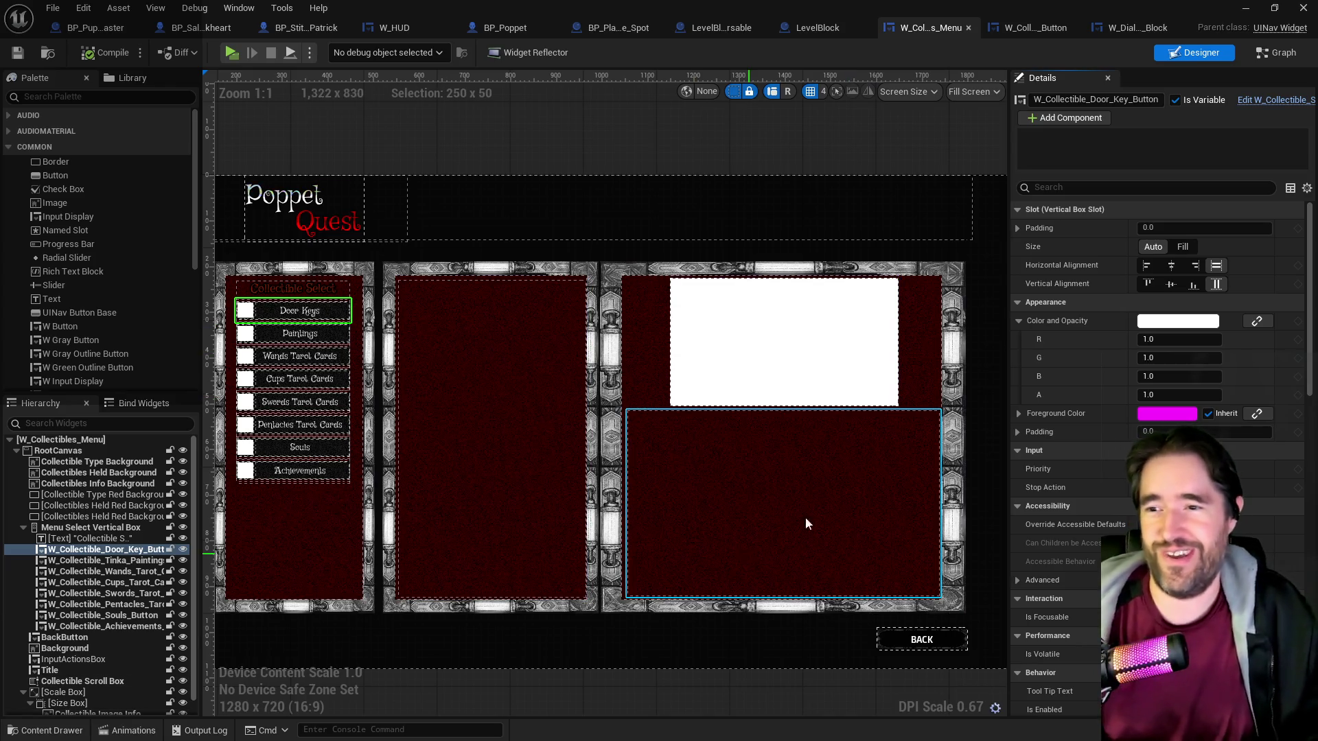
{"action": "left_click", "coordinate": [709, 386]}
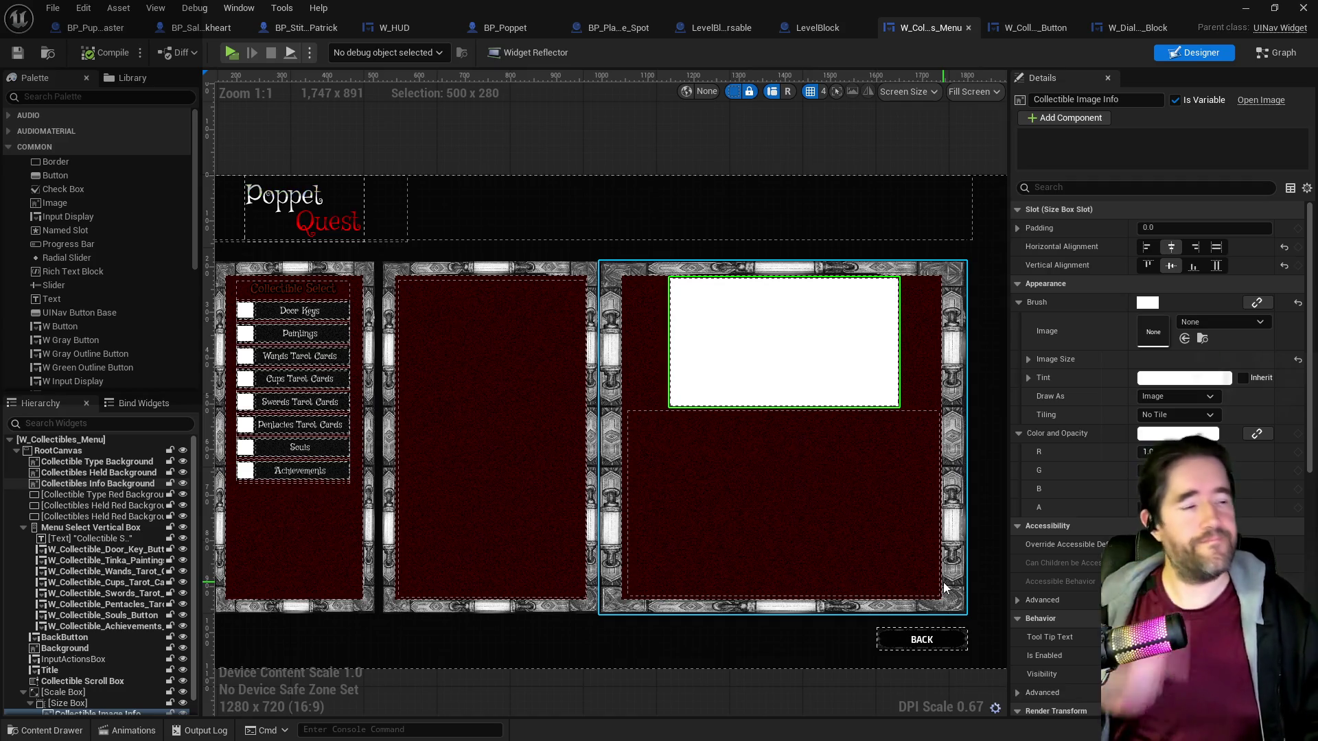
Move to the W_Dialogue_Block widget and select its Dialogue Image.
{"action": "left_click", "coordinate": [663, 446]}
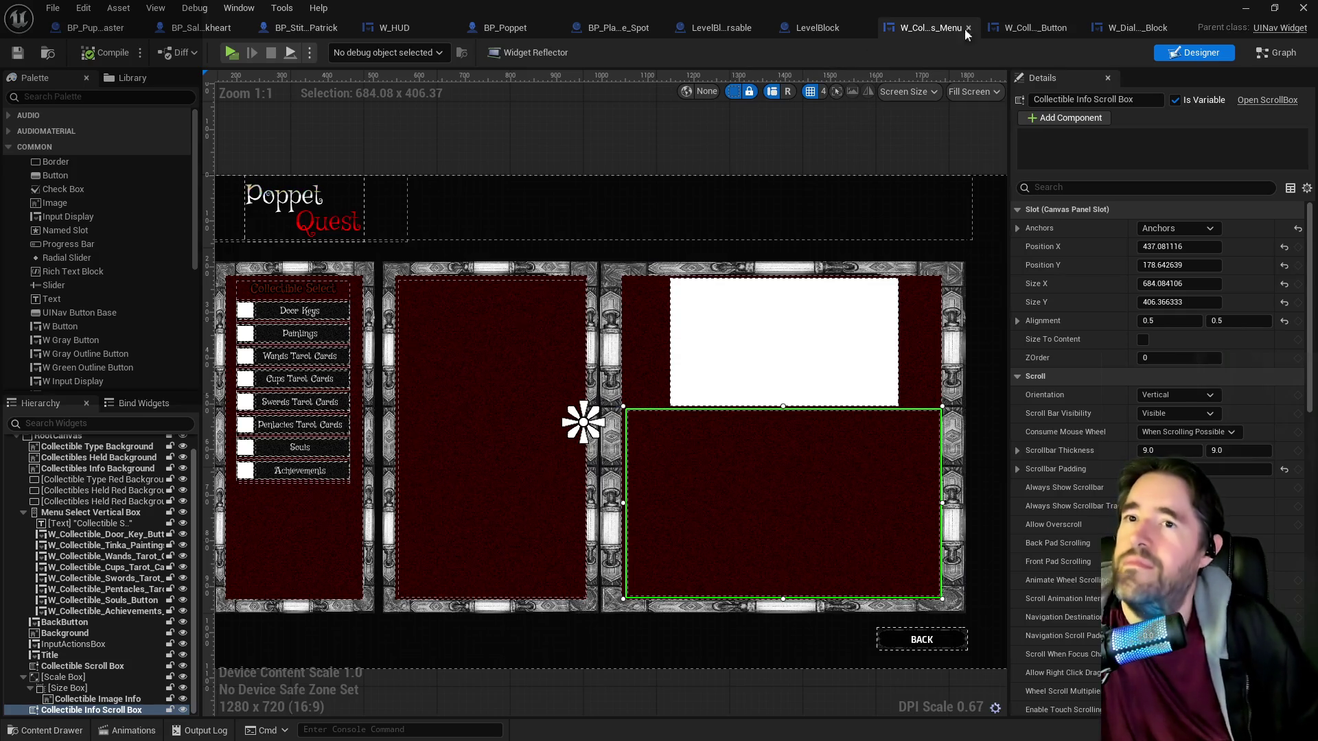
{"action": "left_click", "coordinate": [1002, 27]}
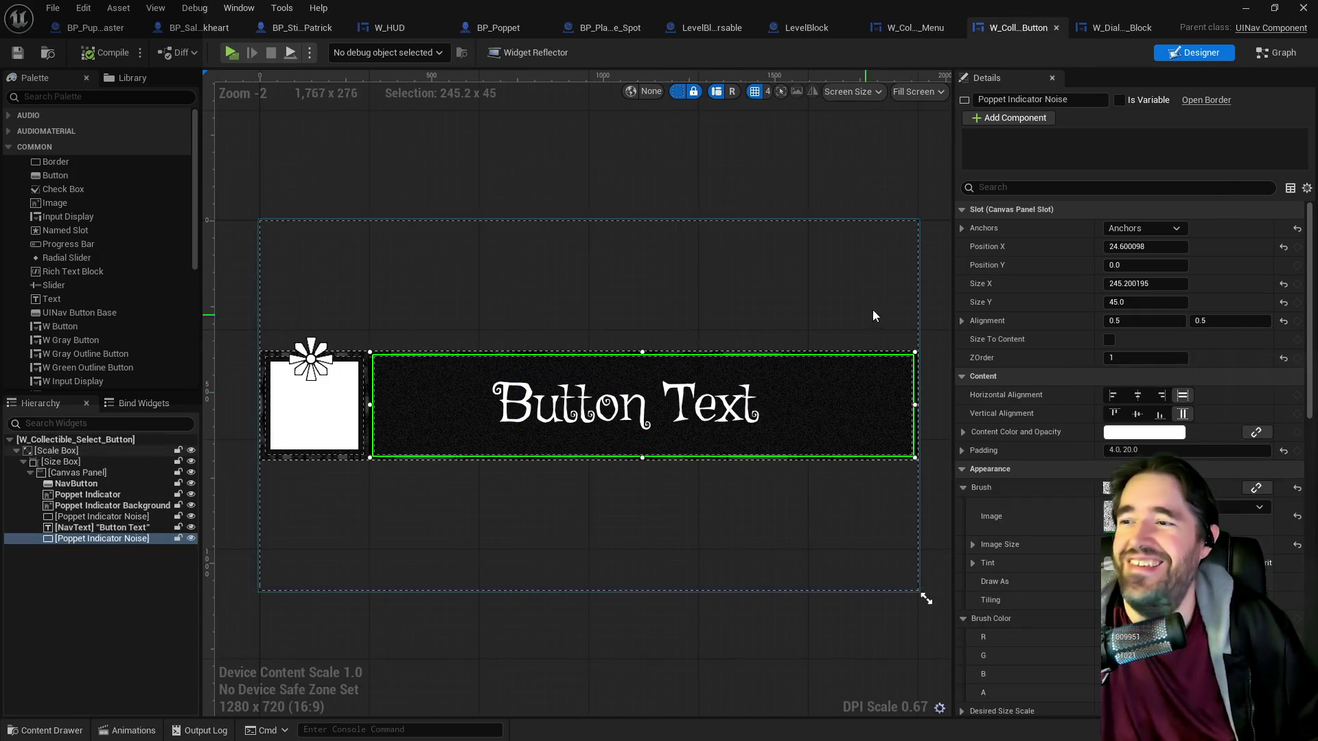
{"action": "left_click", "coordinate": [1116, 29]}
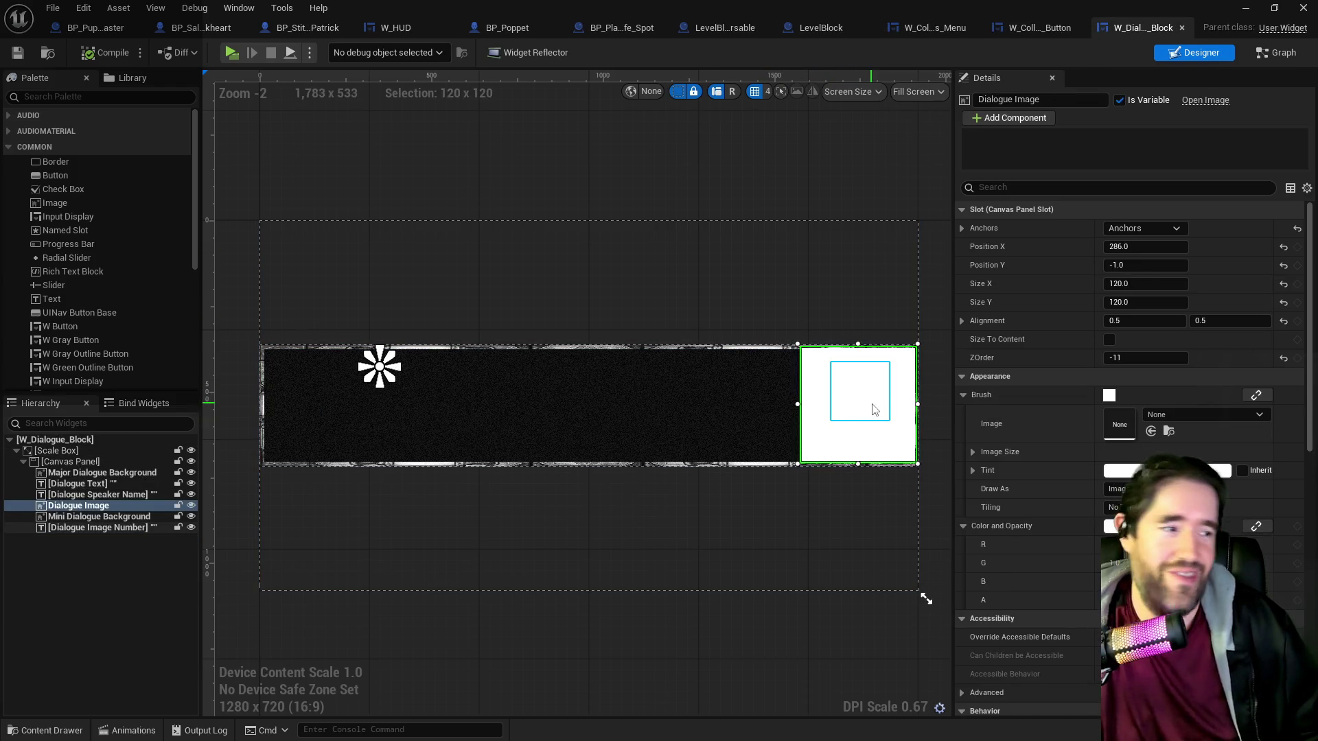
{"action": "left_click", "coordinate": [837, 412]}
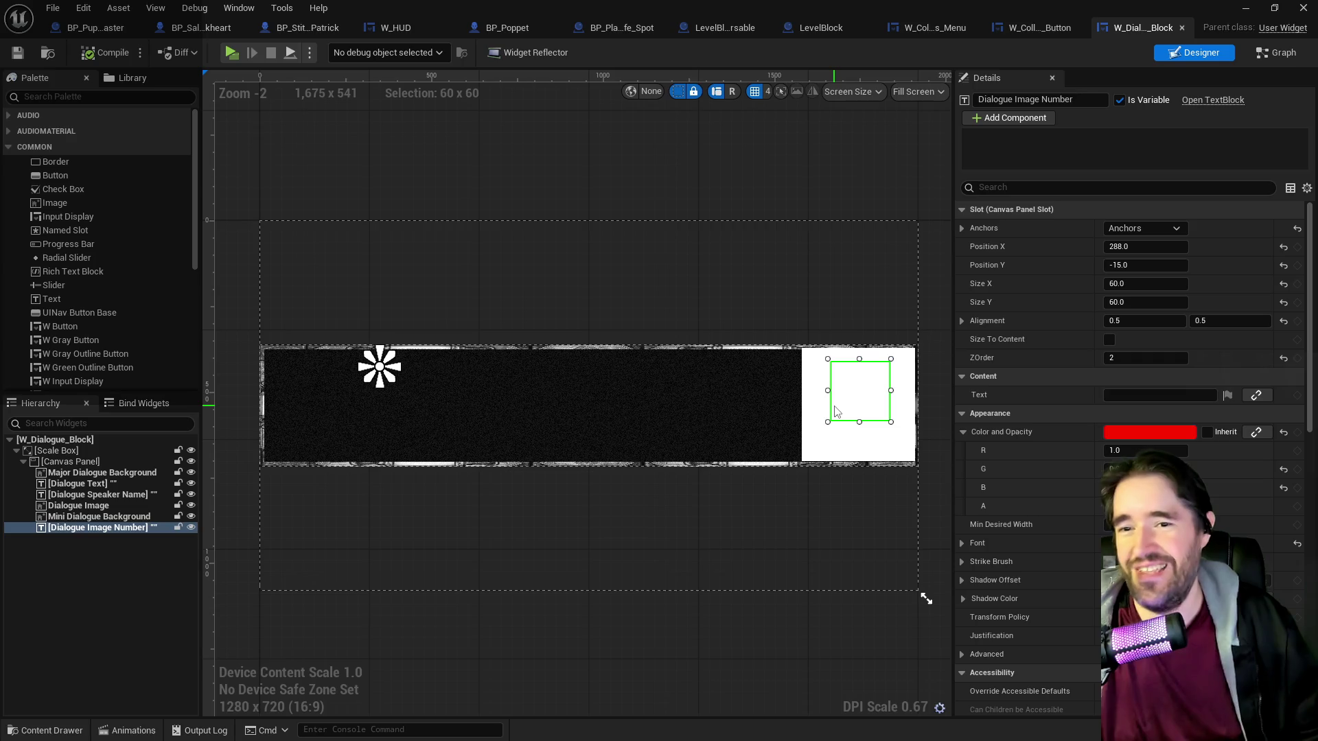
{"action": "left_click", "coordinate": [824, 414]}
{"action": "left_click", "coordinate": [810, 416]}
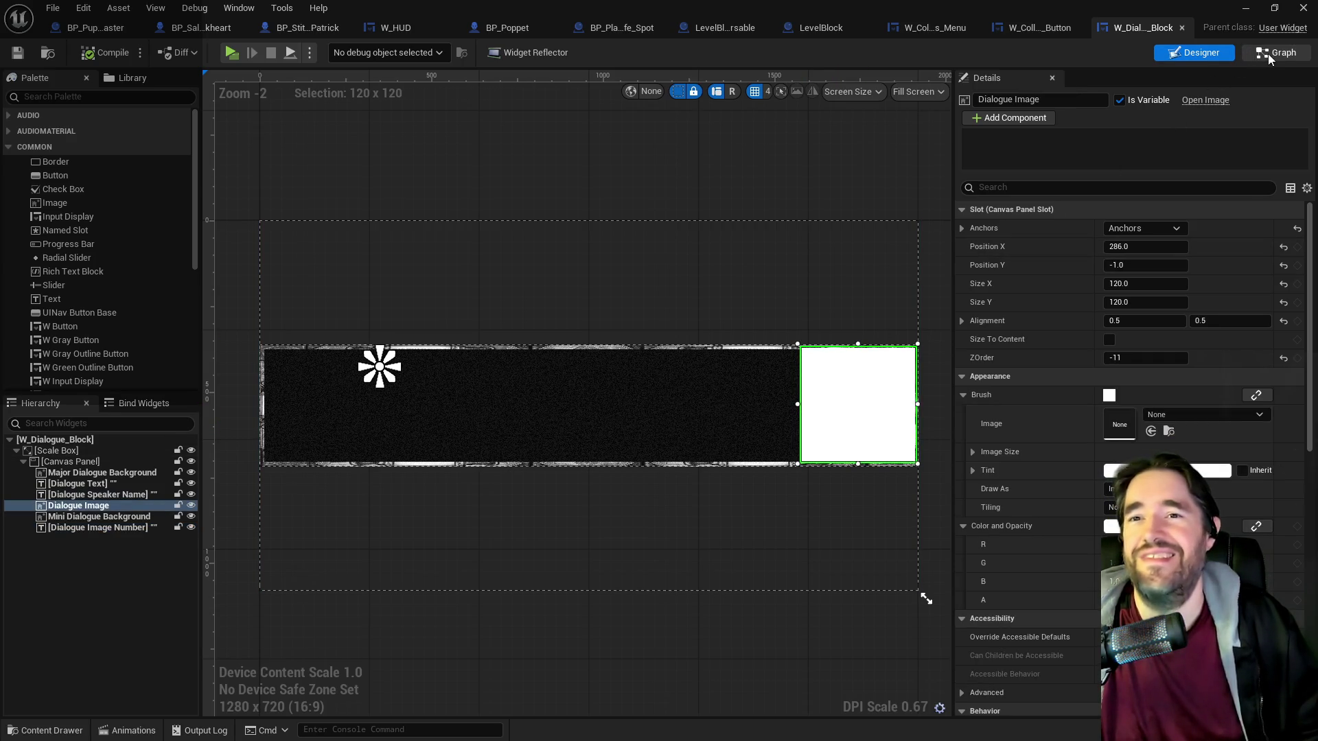
List every place the DialogueImage variable is used in the graph.
{"action": "scroll", "coordinate": [552, 436], "scroll_direction": "down", "scroll_amount": 4}
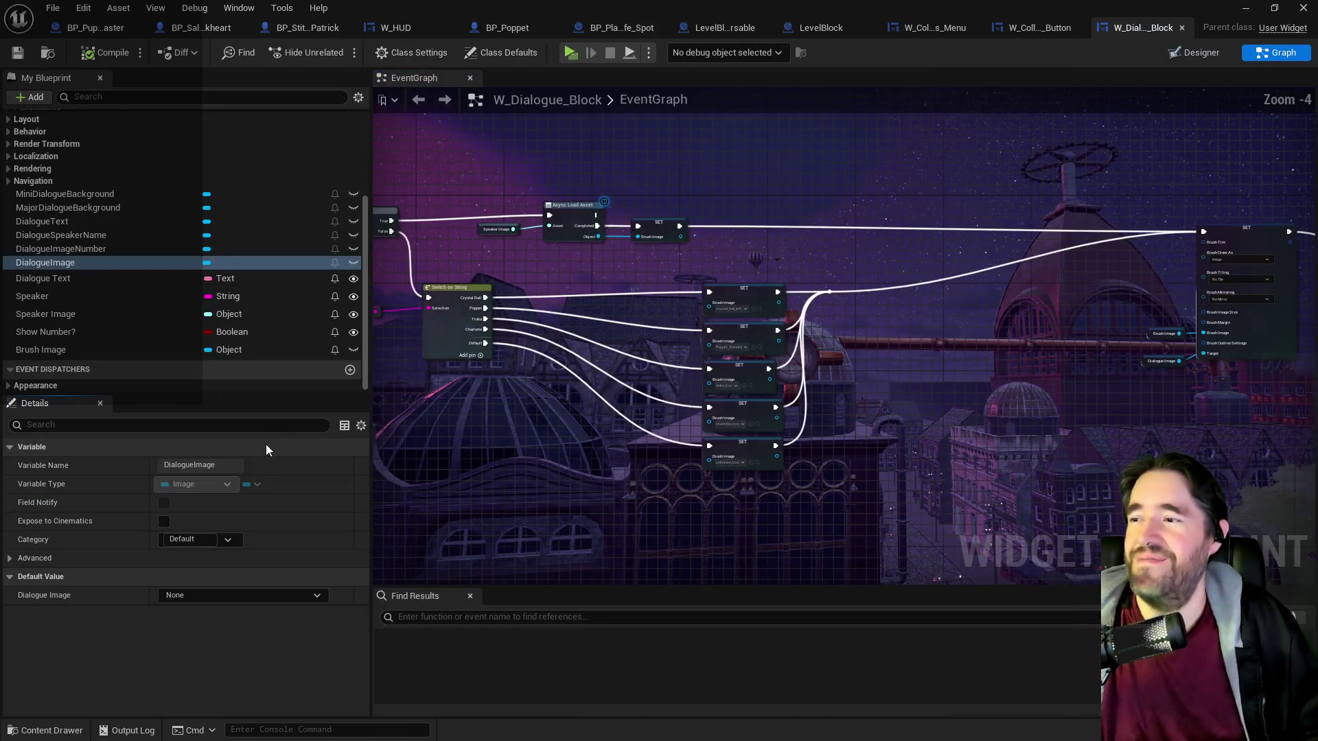
{"action": "right_click", "coordinate": [65, 264]}
{"action": "mouse_move", "coordinate": [142, 306]}
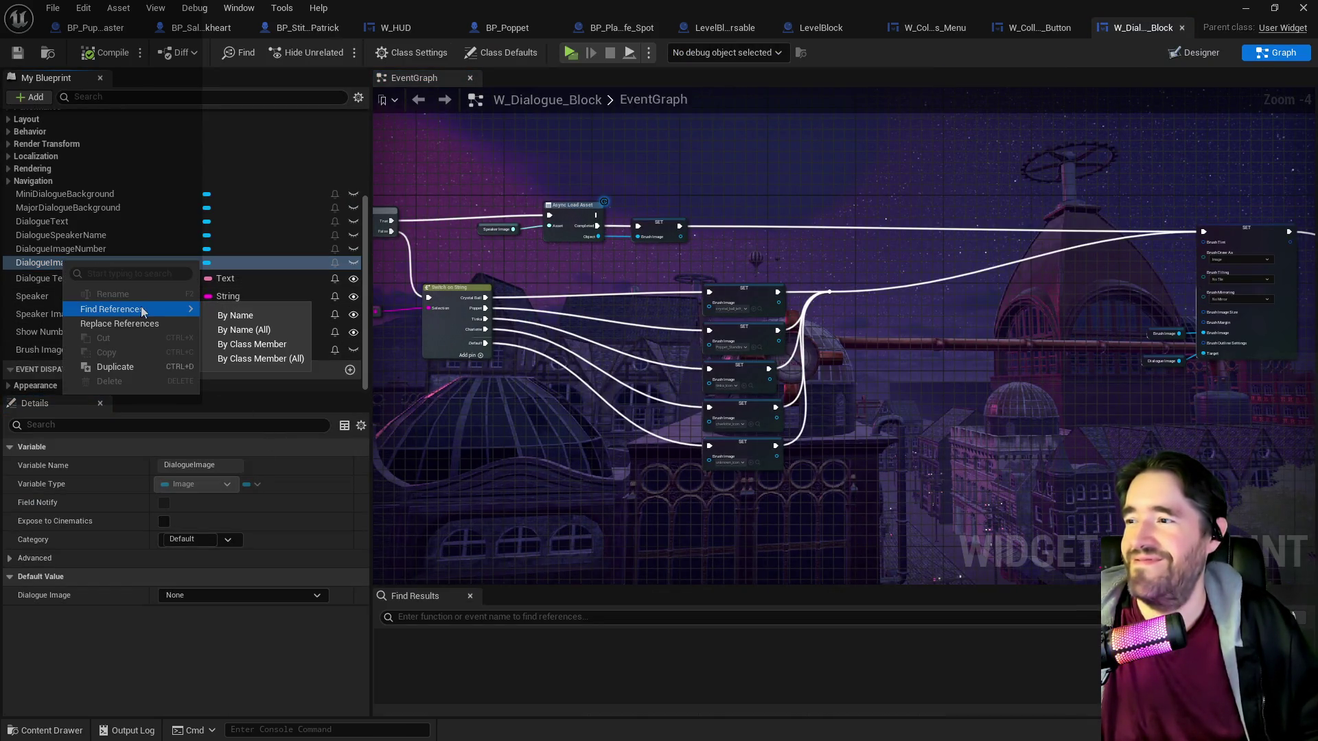
{"action": "left_click", "coordinate": [236, 314]}
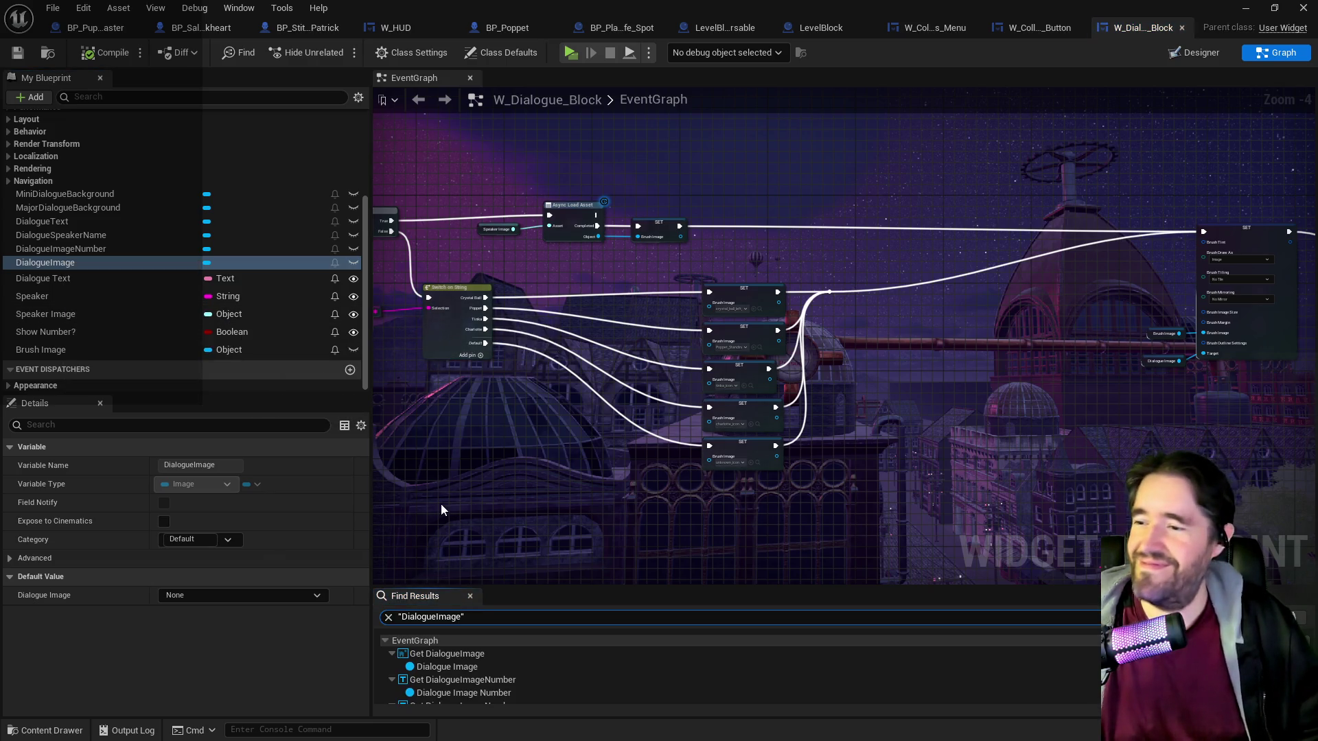
{"action": "left_click_drag", "start_coordinate": [434, 388], "coordinate": [678, 496]}
{"action": "scroll", "coordinate": [824, 408], "scroll_direction": "up", "scroll_amount": 3}
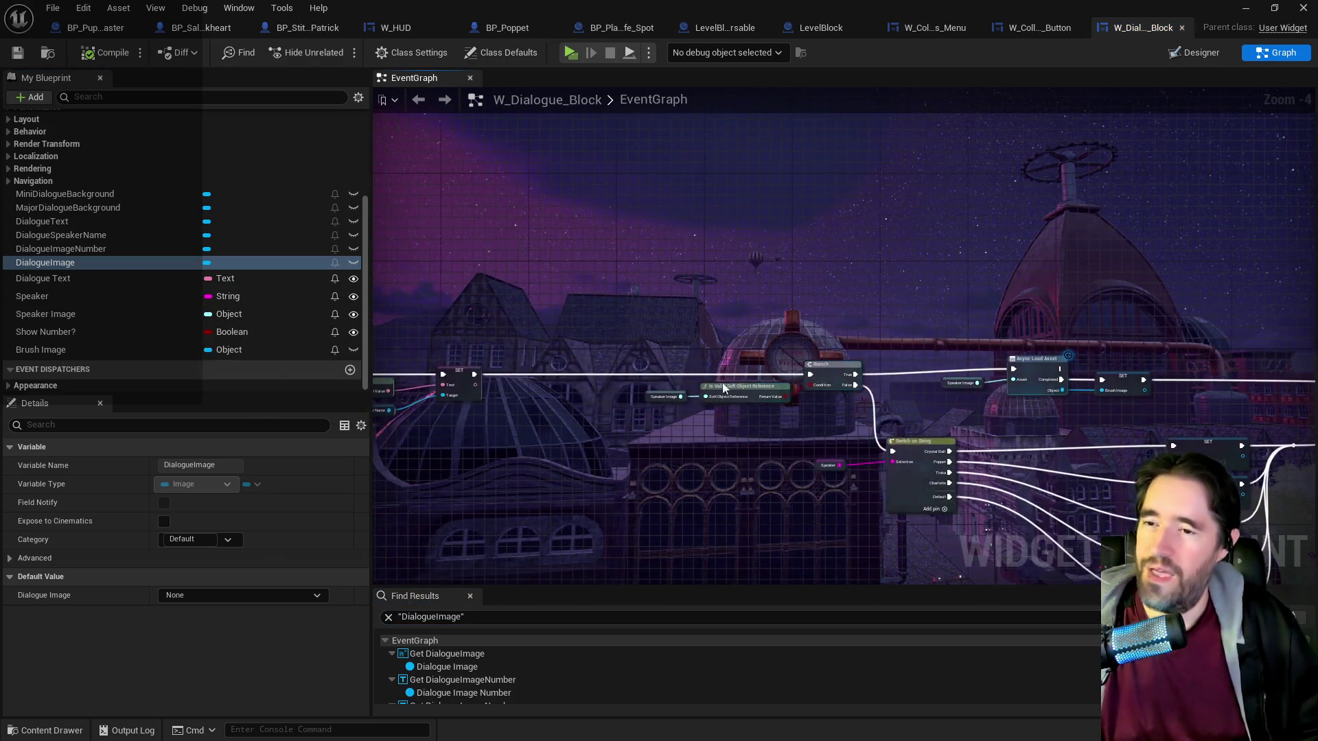
Lower the unknown_icon SET node under Switch on String and drop the DialogueImage variable beside it.
{"action": "mouse_move", "coordinate": [992, 472]}
{"action": "left_mouse_down"}
{"action": "mouse_move", "coordinate": [721, 412]}
{"action": "mouse_move", "coordinate": [809, 336]}
{"action": "left_mouse_up"}
{"action": "mouse_move", "coordinate": [539, 375]}
{"action": "left_mouse_down"}
{"action": "mouse_move", "coordinate": [800, 477]}
{"action": "mouse_move", "coordinate": [1089, 475]}
{"action": "left_mouse_up"}
{"action": "mouse_move", "coordinate": [693, 391]}
{"action": "left_mouse_down"}
{"action": "mouse_move", "coordinate": [746, 371]}
{"action": "mouse_move", "coordinate": [421, 376]}
{"action": "left_mouse_up"}
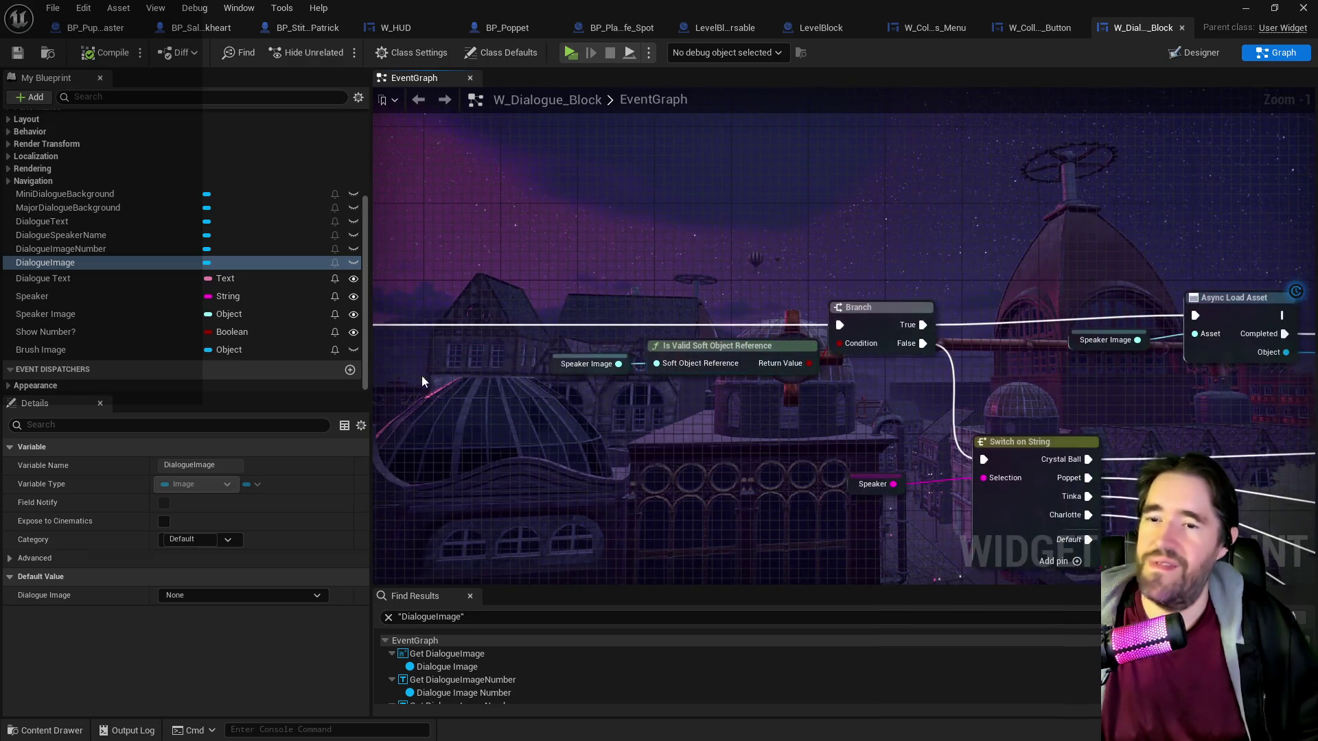
{"action": "left_click_drag", "start_coordinate": [736, 417], "coordinate": [558, 426]}
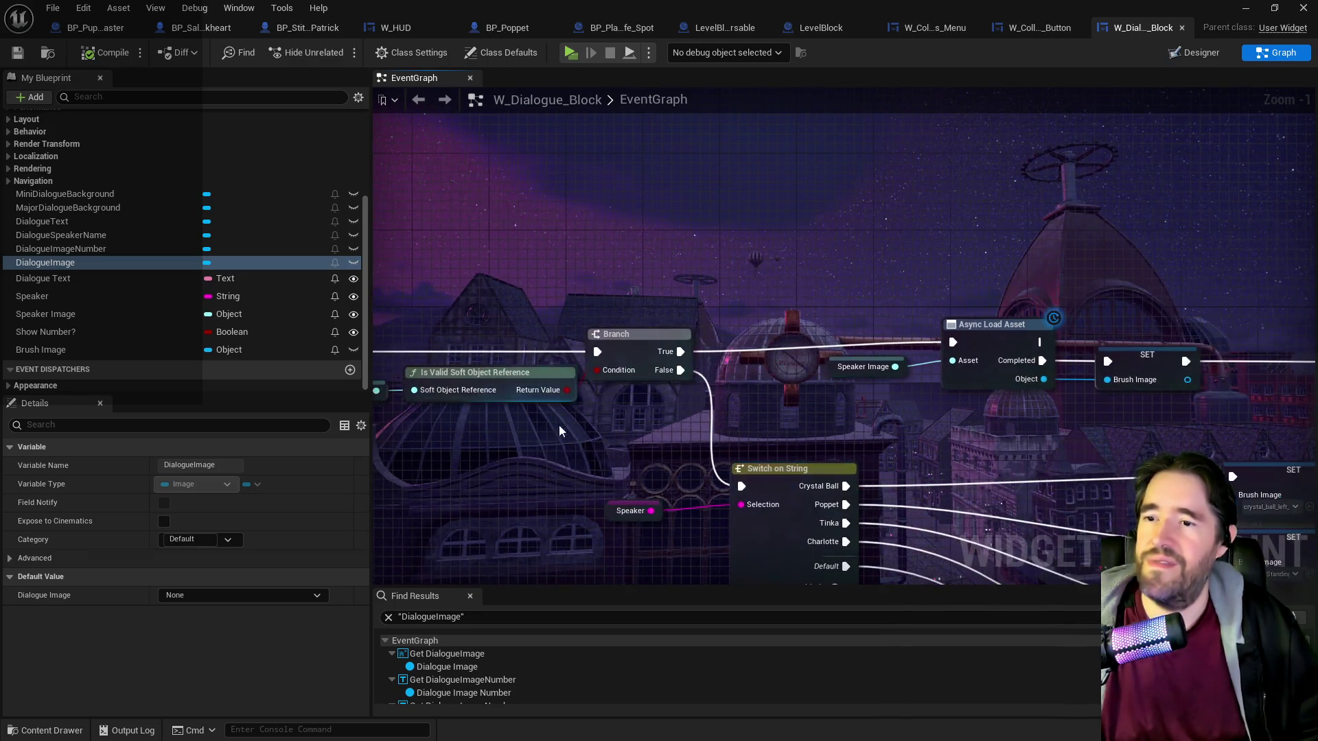
{"action": "left_click_drag", "start_coordinate": [690, 370], "coordinate": [586, 362]}
{"action": "scroll", "coordinate": [787, 466], "scroll_direction": "down", "scroll_amount": 2}
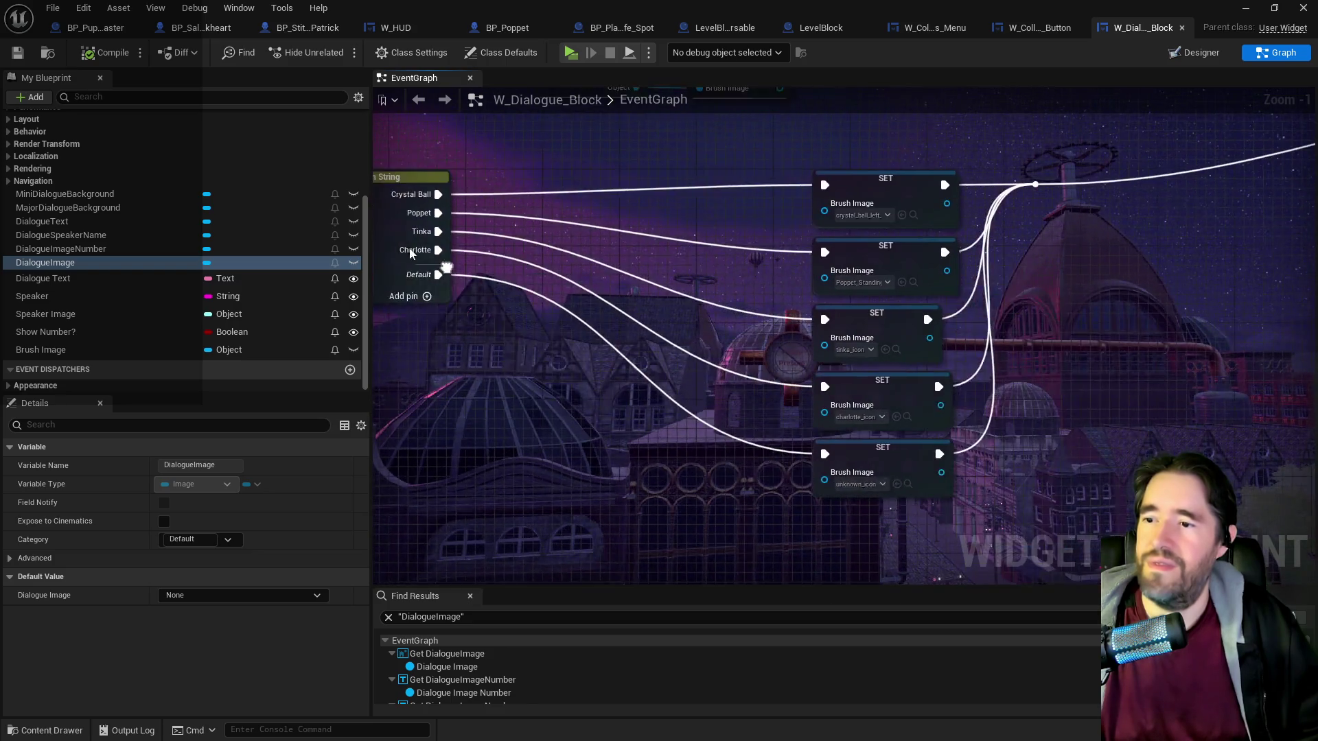
{"action": "scroll", "coordinate": [787, 467], "scroll_direction": "down", "scroll_amount": 1}
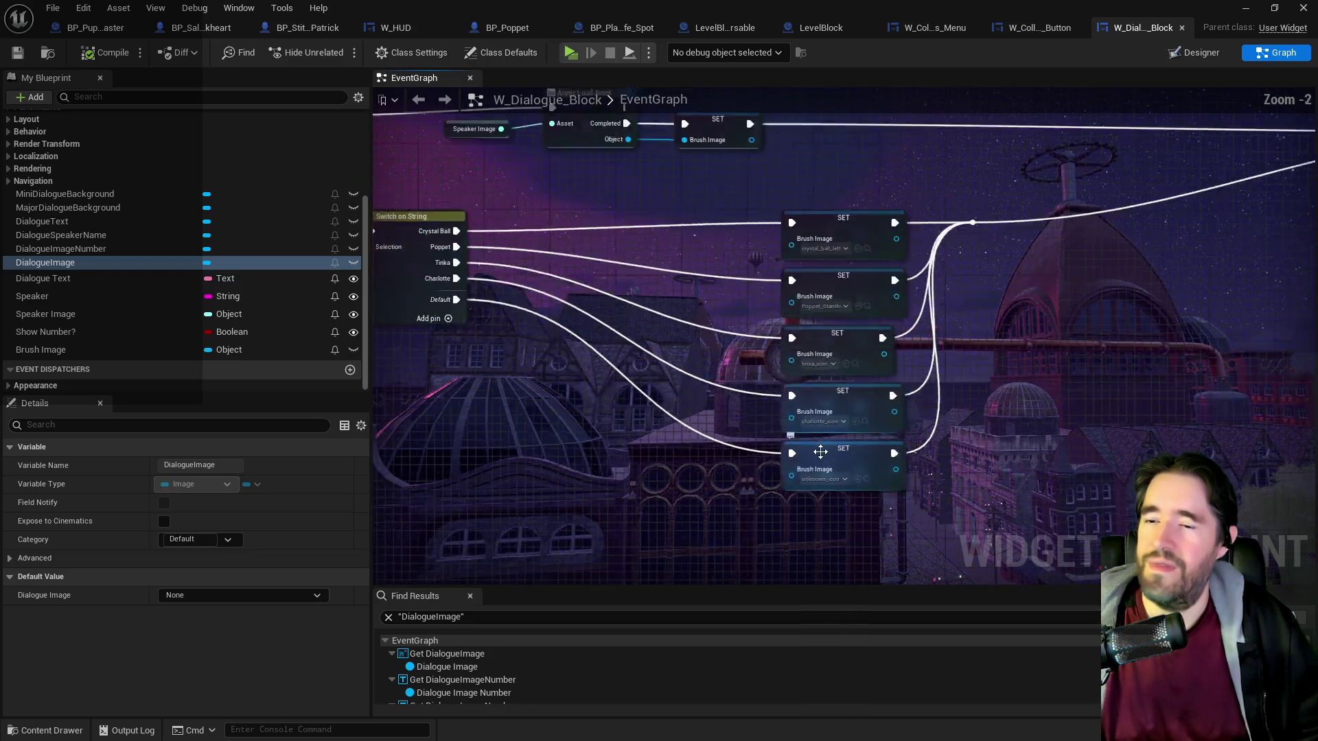
{"action": "scroll", "coordinate": [787, 467], "scroll_direction": "up", "scroll_amount": 4}
{"action": "left_click_drag", "start_coordinate": [828, 479], "coordinate": [828, 566]}
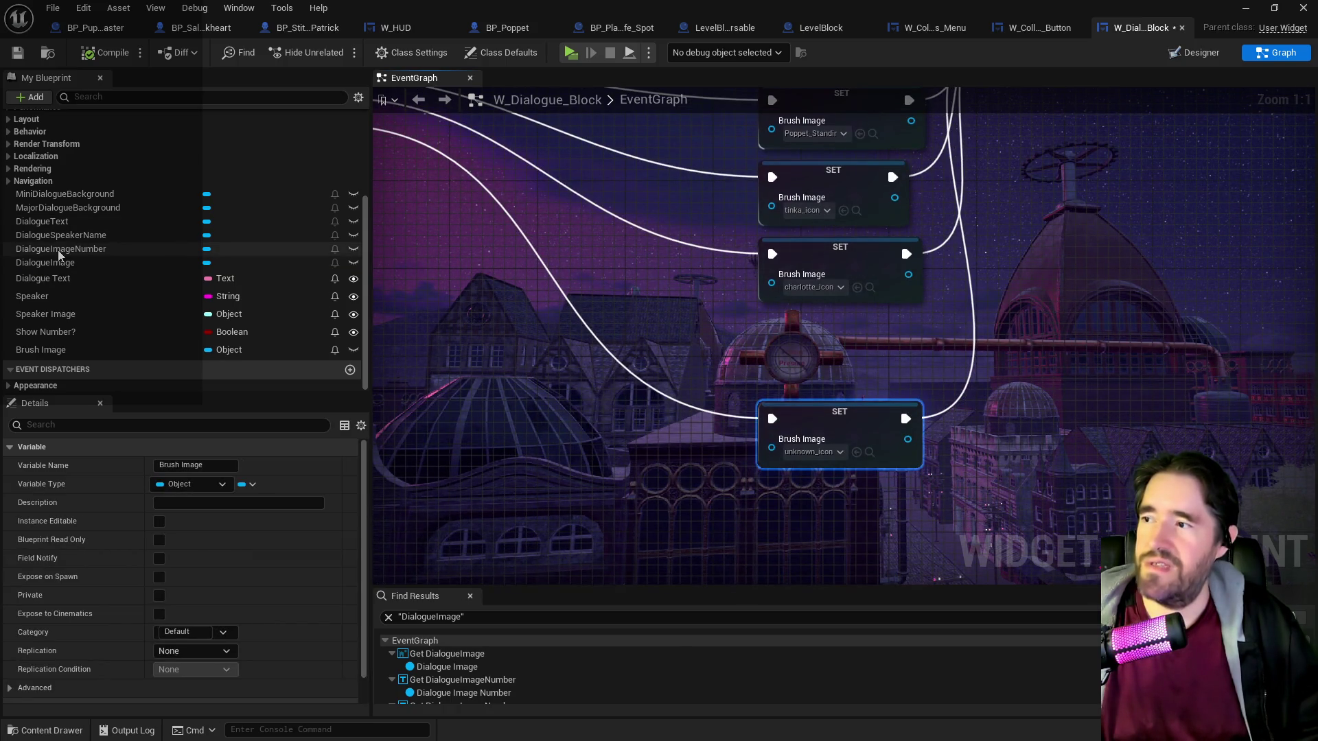
{"action": "mouse_move", "coordinate": [45, 264]}
{"action": "left_mouse_down"}
{"action": "mouse_move", "coordinate": [694, 310]}
{"action": "mouse_move", "coordinate": [675, 328]}
{"action": "left_mouse_up"}
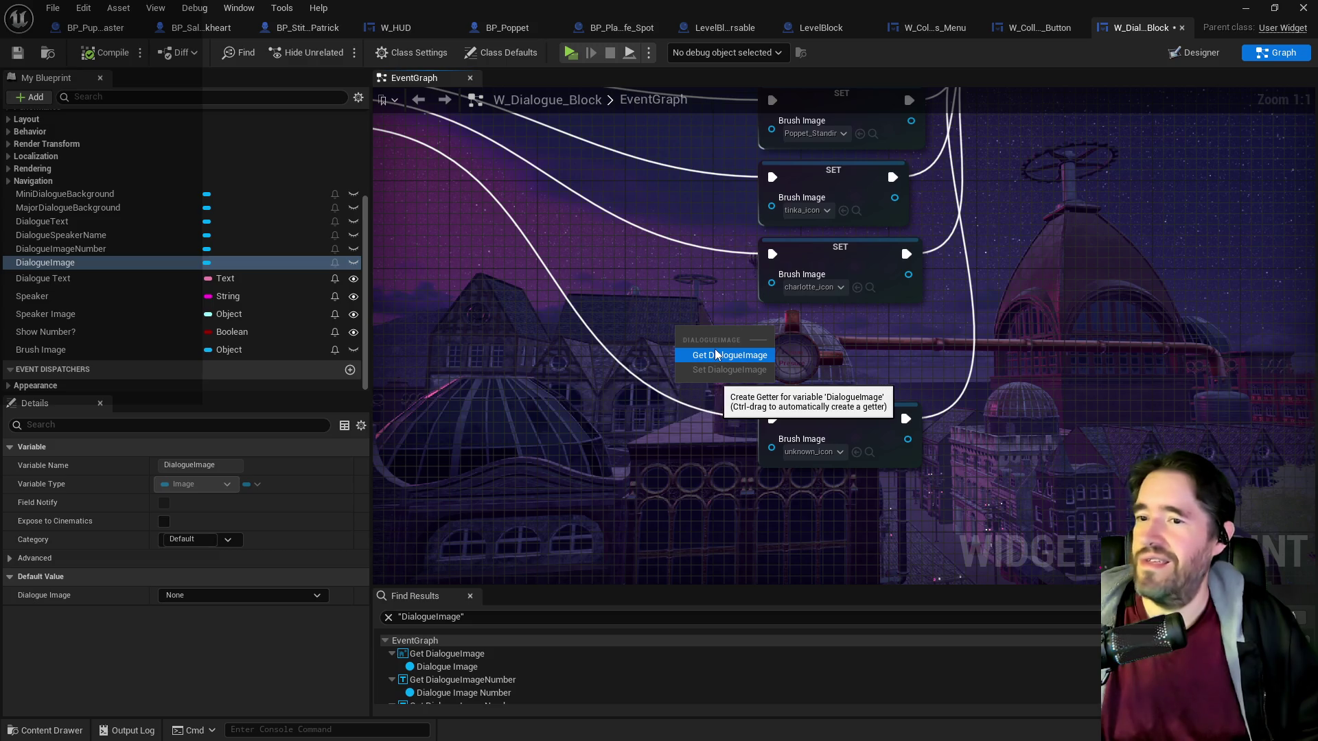
Add a Get DialogueImage feeding a Set Visibility node set to Hidden.
{"action": "left_click", "coordinate": [717, 354]}
{"action": "left_click_drag", "start_coordinate": [747, 336], "coordinate": [801, 343]}
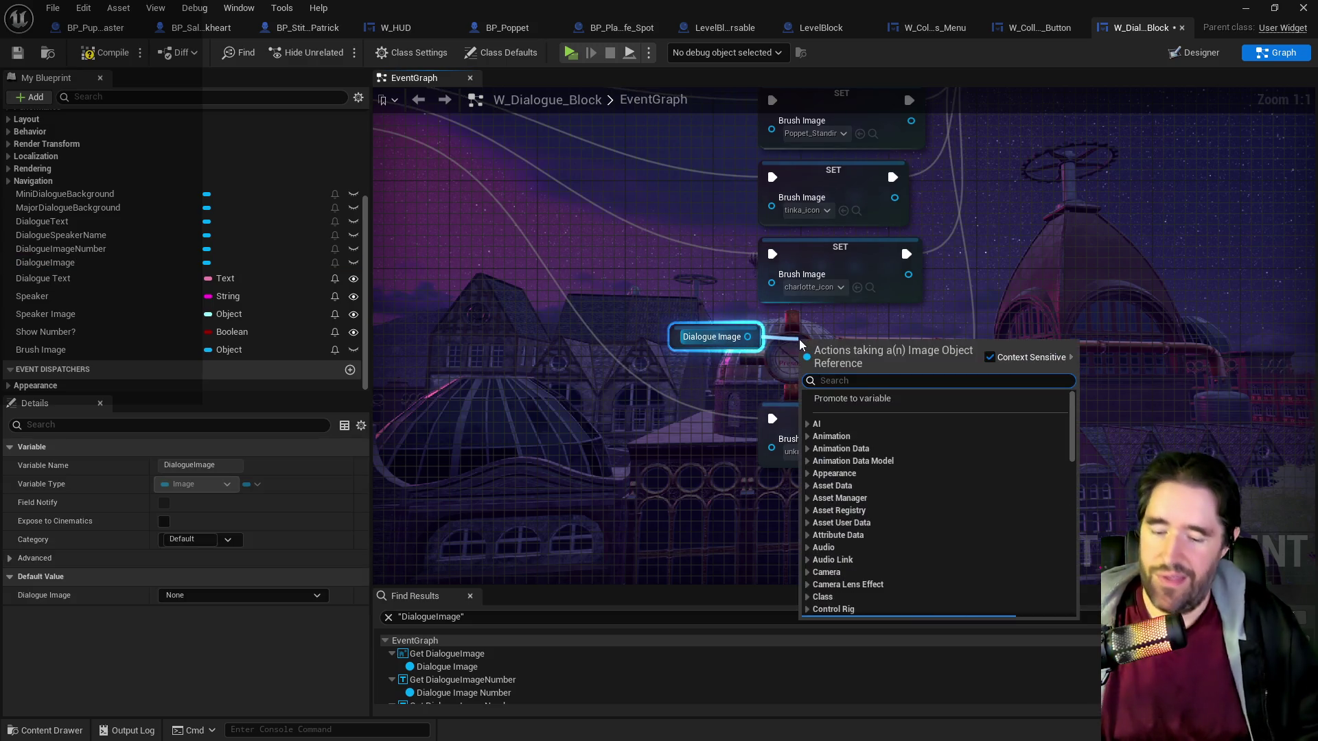
{"action": "type", "text": "set vis"}
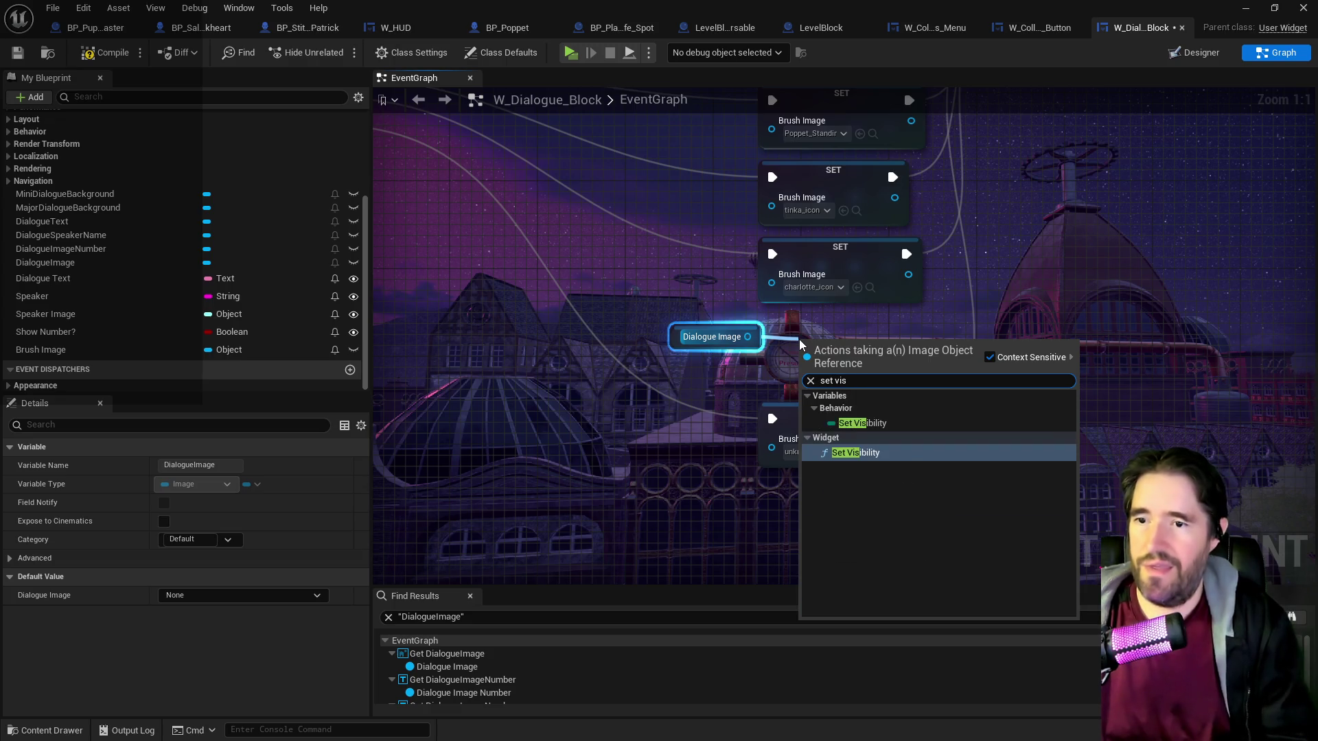
{"action": "left_click", "coordinate": [864, 450]}
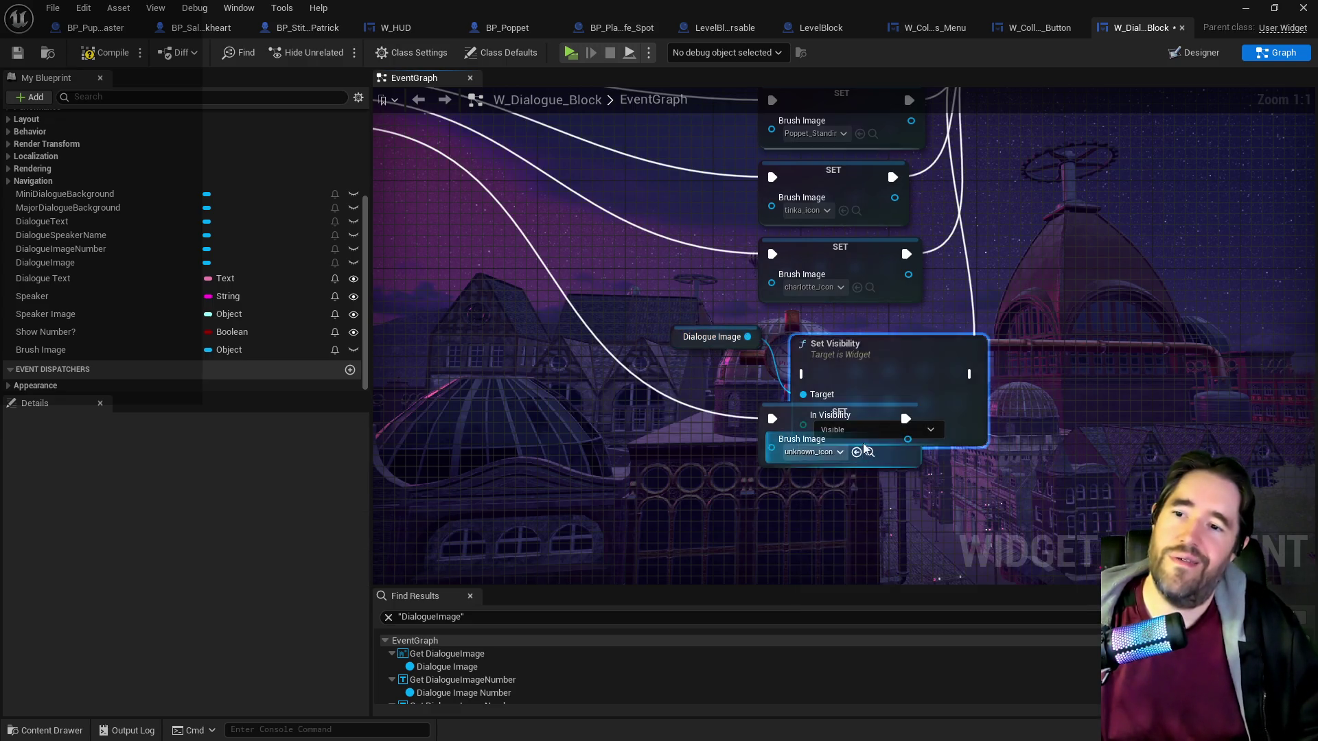
{"action": "left_click_drag", "start_coordinate": [886, 341], "coordinate": [885, 319]}
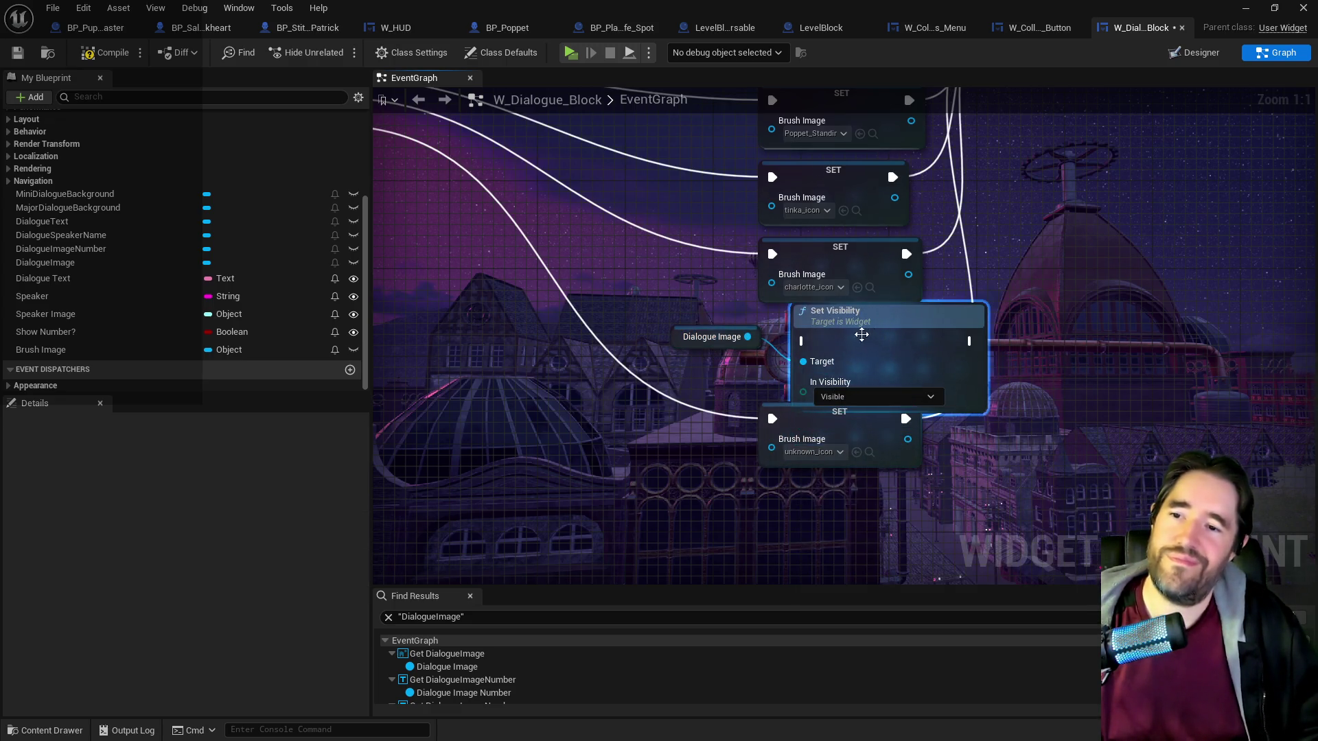
{"action": "left_click", "coordinate": [851, 397]}
{"action": "left_click", "coordinate": [834, 443]}
Tidy the nodes and wire the Switch on String Default case through Set Visibility.
{"action": "left_click_drag", "start_coordinate": [796, 441], "coordinate": [817, 540]}
{"action": "left_click_drag", "start_coordinate": [714, 336], "coordinate": [703, 390]}
{"action": "mouse_move", "coordinate": [869, 341]}
{"action": "left_mouse_down"}
{"action": "mouse_move", "coordinate": [790, 362]}
{"action": "mouse_move", "coordinate": [843, 362]}
{"action": "mouse_move", "coordinate": [847, 374]}
{"action": "left_mouse_up"}
{"action": "scroll", "coordinate": [755, 346], "scroll_direction": "down", "scroll_amount": 2}
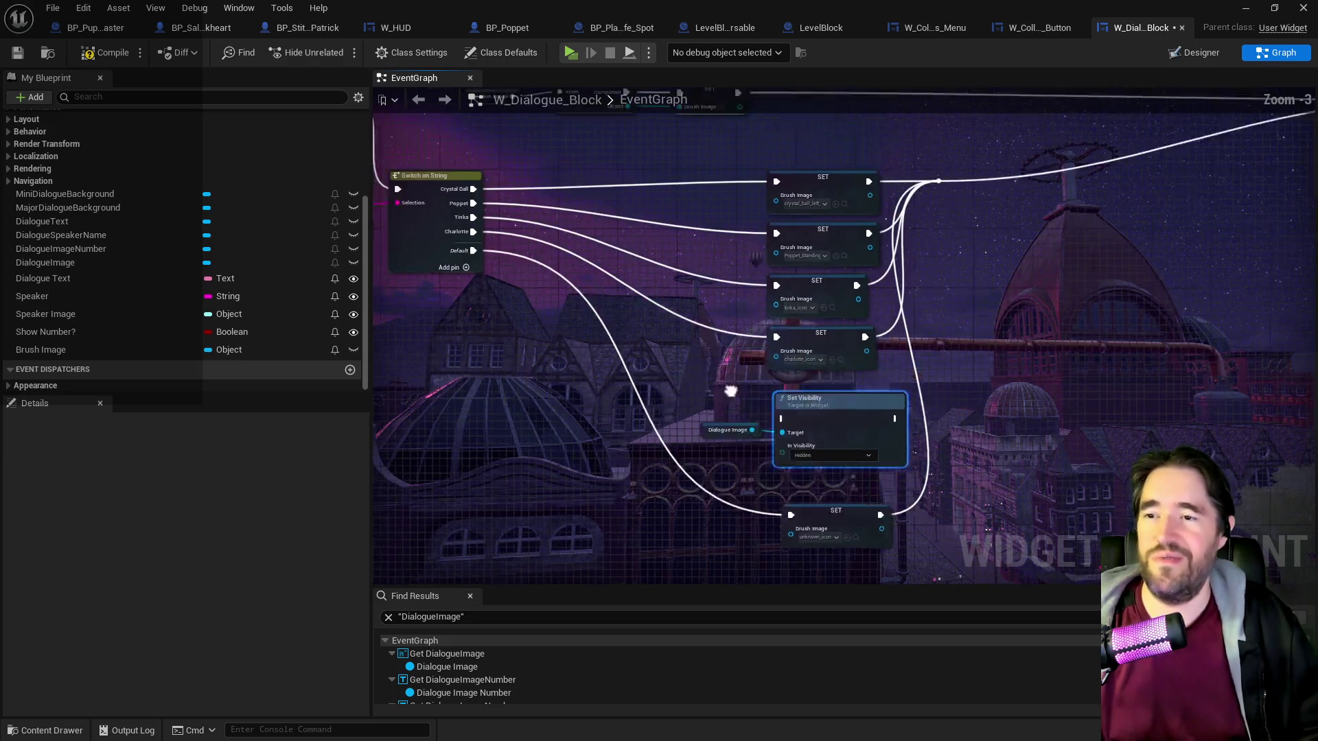
{"action": "scroll", "coordinate": [535, 306], "scroll_direction": "up", "scroll_amount": 1}
{"action": "mouse_move", "coordinate": [486, 267]}
{"action": "left_mouse_down"}
{"action": "mouse_move", "coordinate": [750, 405]}
{"action": "mouse_move", "coordinate": [823, 473]}
{"action": "mouse_move", "coordinate": [881, 486]}
{"action": "mouse_move", "coordinate": [492, 468]}
{"action": "left_mouse_up"}
{"action": "left_click_drag", "start_coordinate": [583, 490], "coordinate": [640, 184]}
{"action": "scroll", "coordinate": [682, 251], "scroll_direction": "down", "scroll_amount": 1}
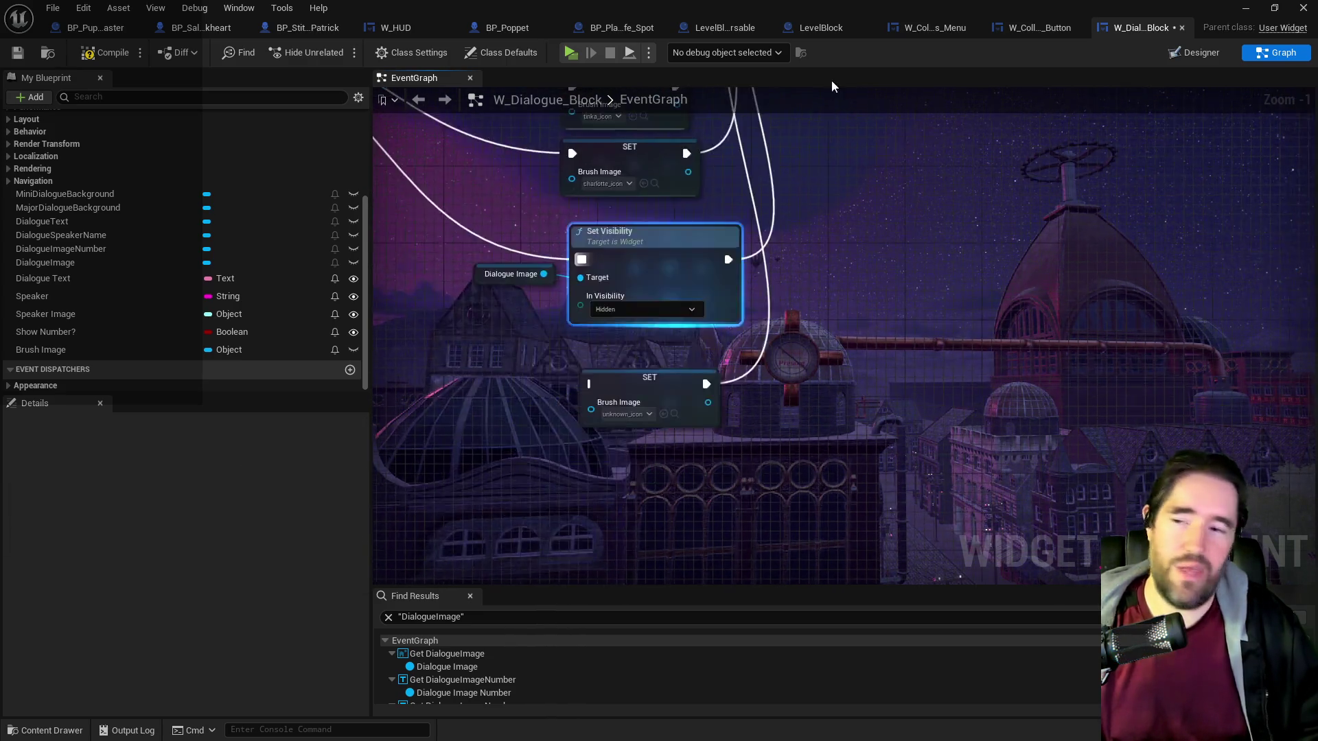
{"action": "mouse_move", "coordinate": [679, 338]}
{"action": "left_mouse_down"}
{"action": "mouse_move", "coordinate": [768, 378]}
{"action": "mouse_move", "coordinate": [713, 381]}
{"action": "left_mouse_up"}
{"action": "left_click", "coordinate": [577, 393]}
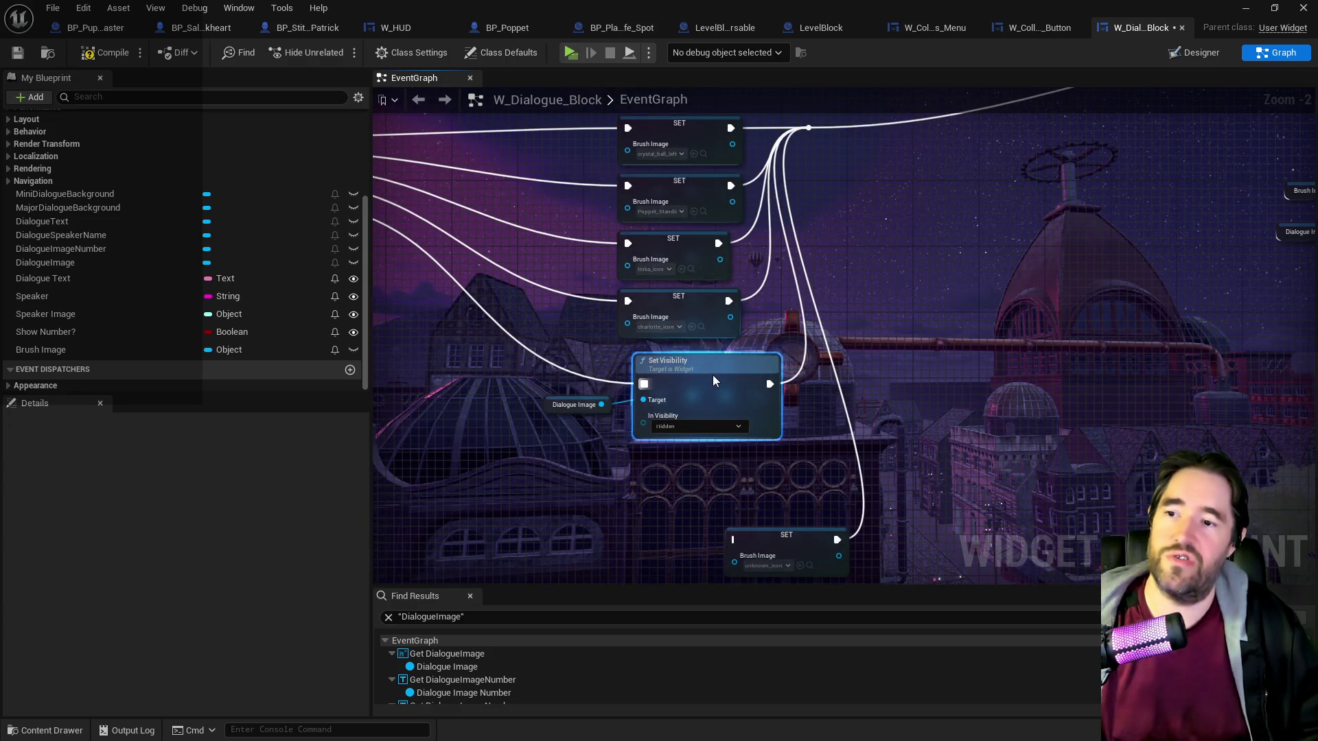
{"action": "left_click", "coordinate": [570, 405]}
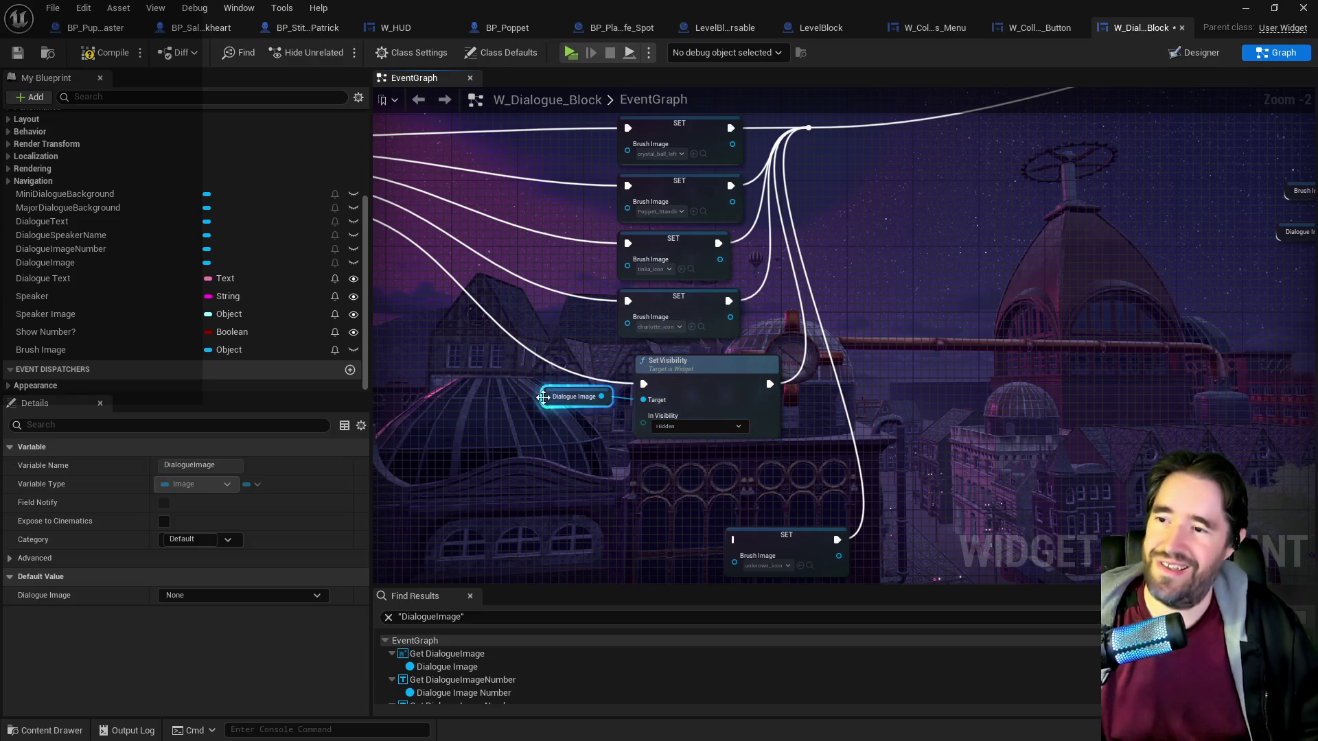
Save W_Dialogue_Block and review the Branch and Switch on String wiring in the event graph.
{"action": "left_click", "coordinate": [11, 59]}
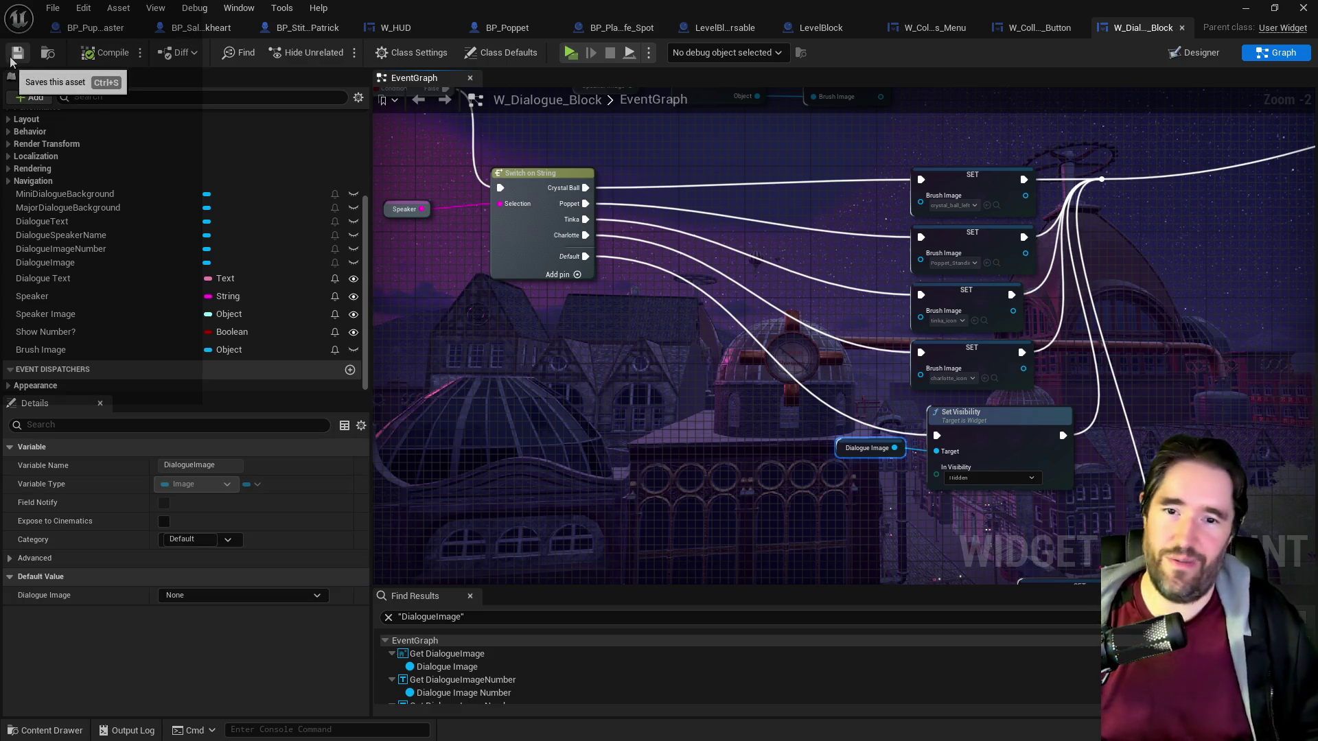
{"action": "scroll", "coordinate": [720, 433], "scroll_direction": "down", "scroll_amount": 2}
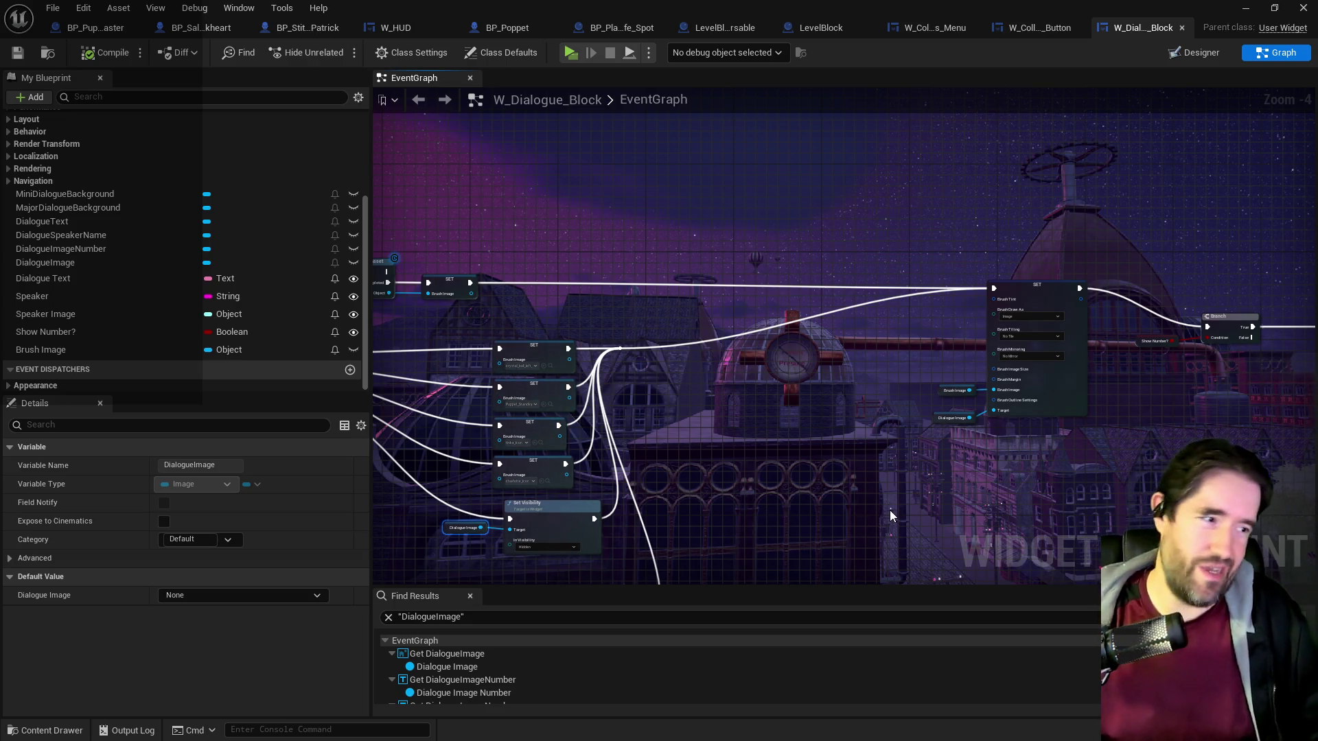
{"action": "mouse_move", "coordinate": [863, 459]}
{"action": "left_mouse_down"}
{"action": "mouse_move", "coordinate": [978, 394]}
{"action": "mouse_move", "coordinate": [920, 371]}
{"action": "left_mouse_up"}
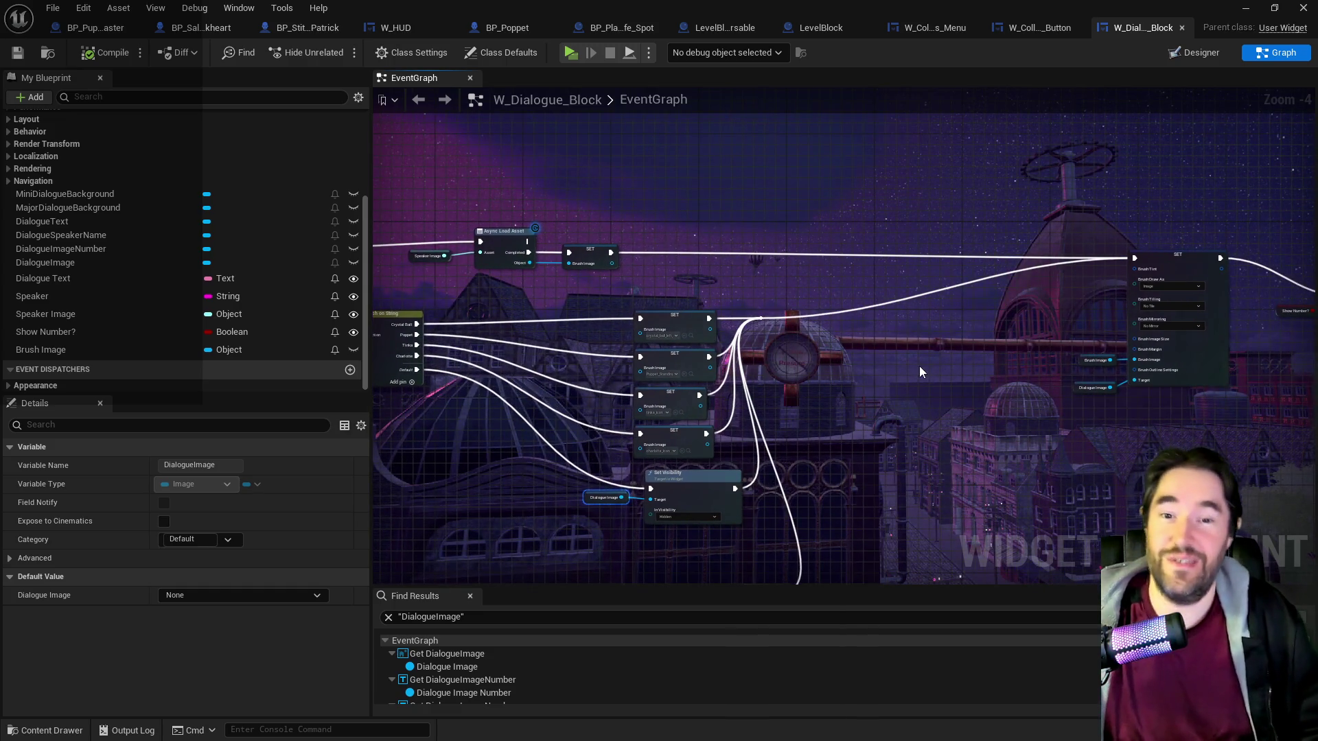
{"action": "left_click_drag", "start_coordinate": [781, 269], "coordinate": [1002, 292]}
{"action": "scroll", "coordinate": [759, 350], "scroll_direction": "up", "scroll_amount": 3}
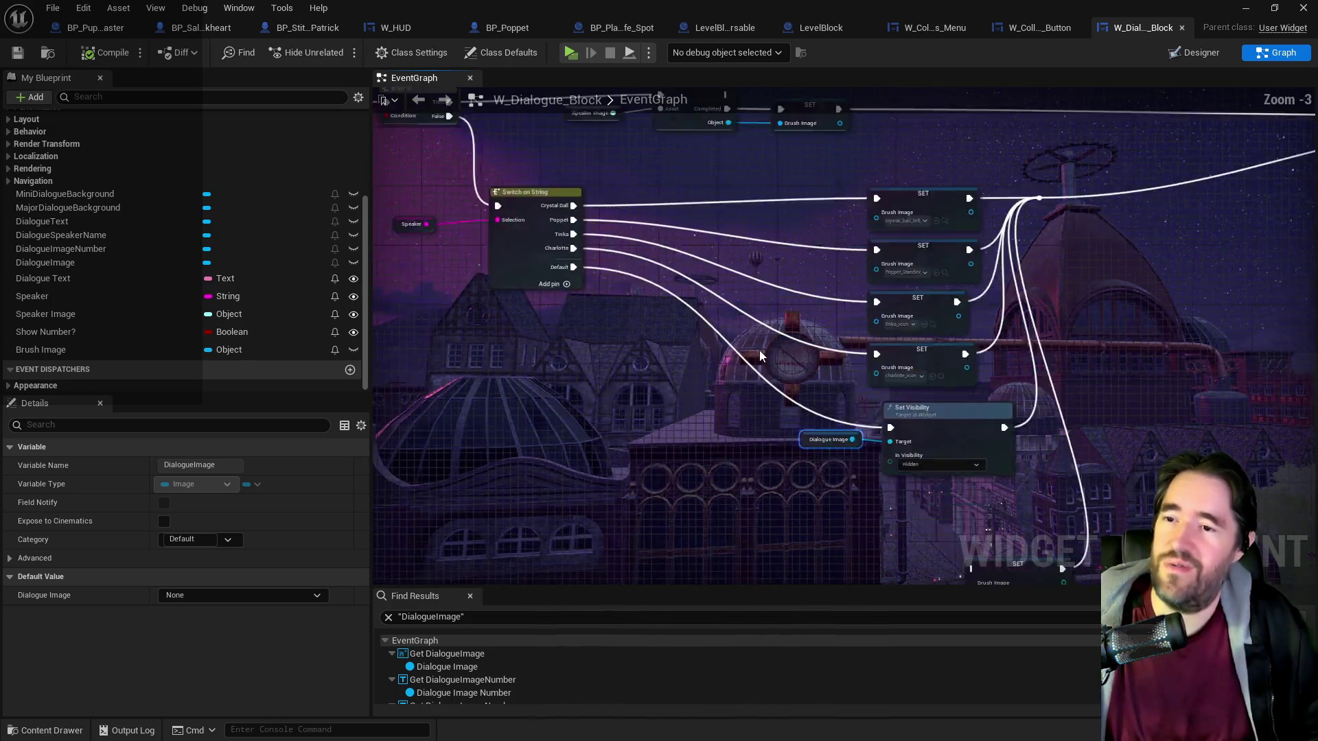
{"action": "left_click_drag", "start_coordinate": [712, 387], "coordinate": [686, 439]}
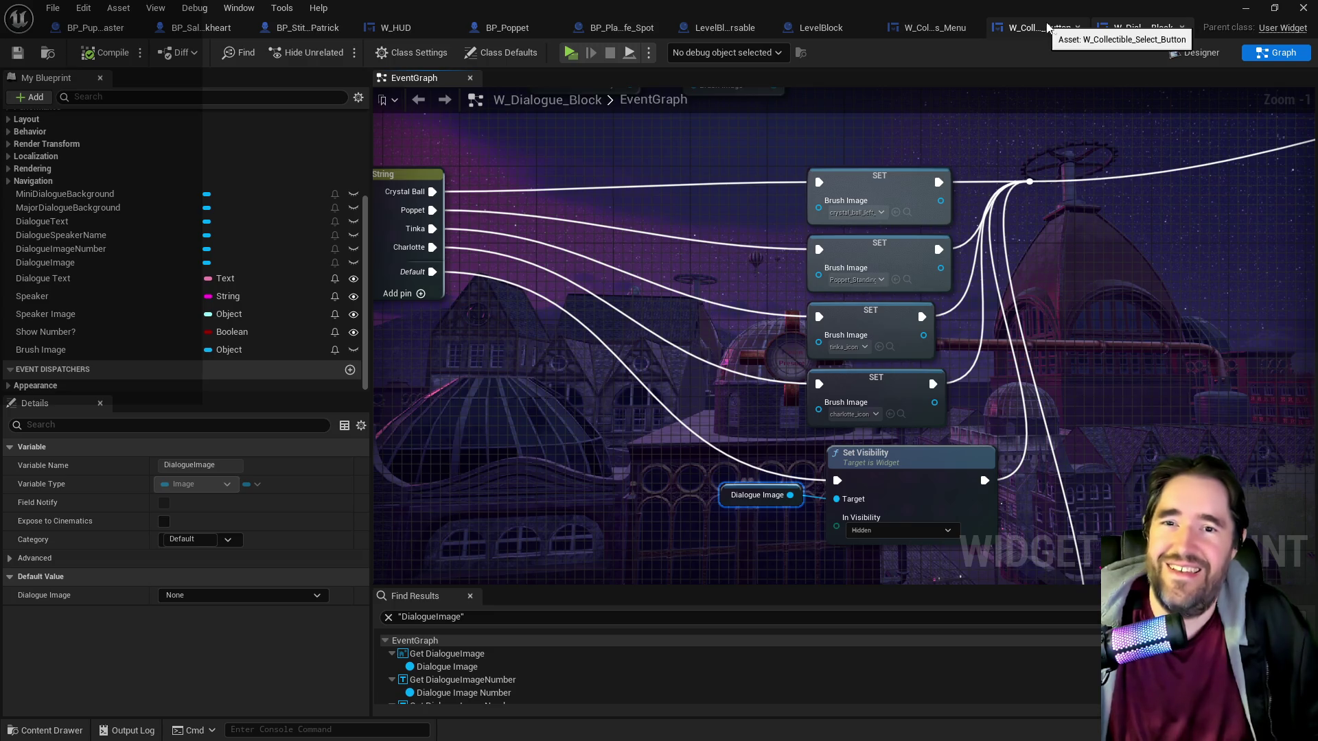
{"action": "mouse_move", "coordinate": [744, 297]}
{"action": "left_mouse_down"}
{"action": "mouse_move", "coordinate": [1277, 380]}
{"action": "mouse_move", "coordinate": [1304, 416]}
{"action": "left_mouse_up"}
Close the Poppet_Quest game preview and maximize the W_Collectibles_Menu blueprint editor.
{"action": "key", "text": "alt+Tab"}
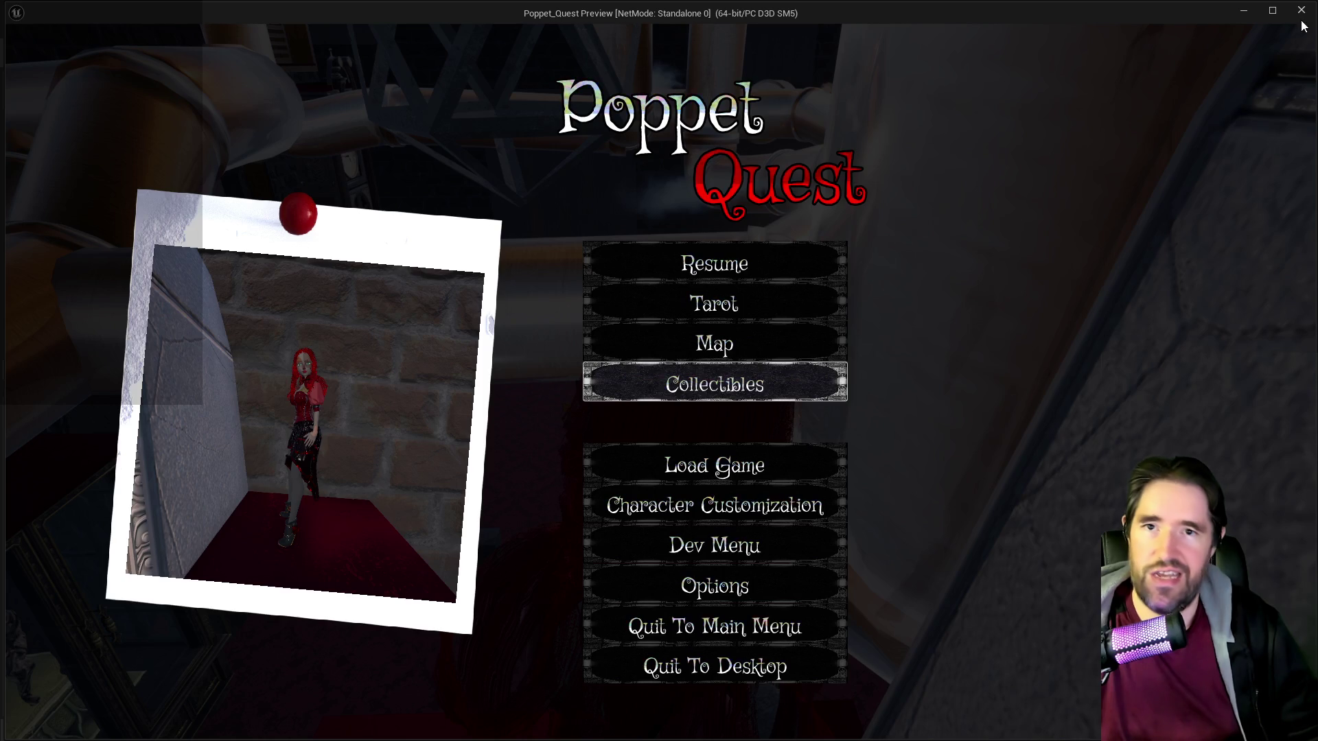
{"action": "left_click", "coordinate": [1302, 12]}
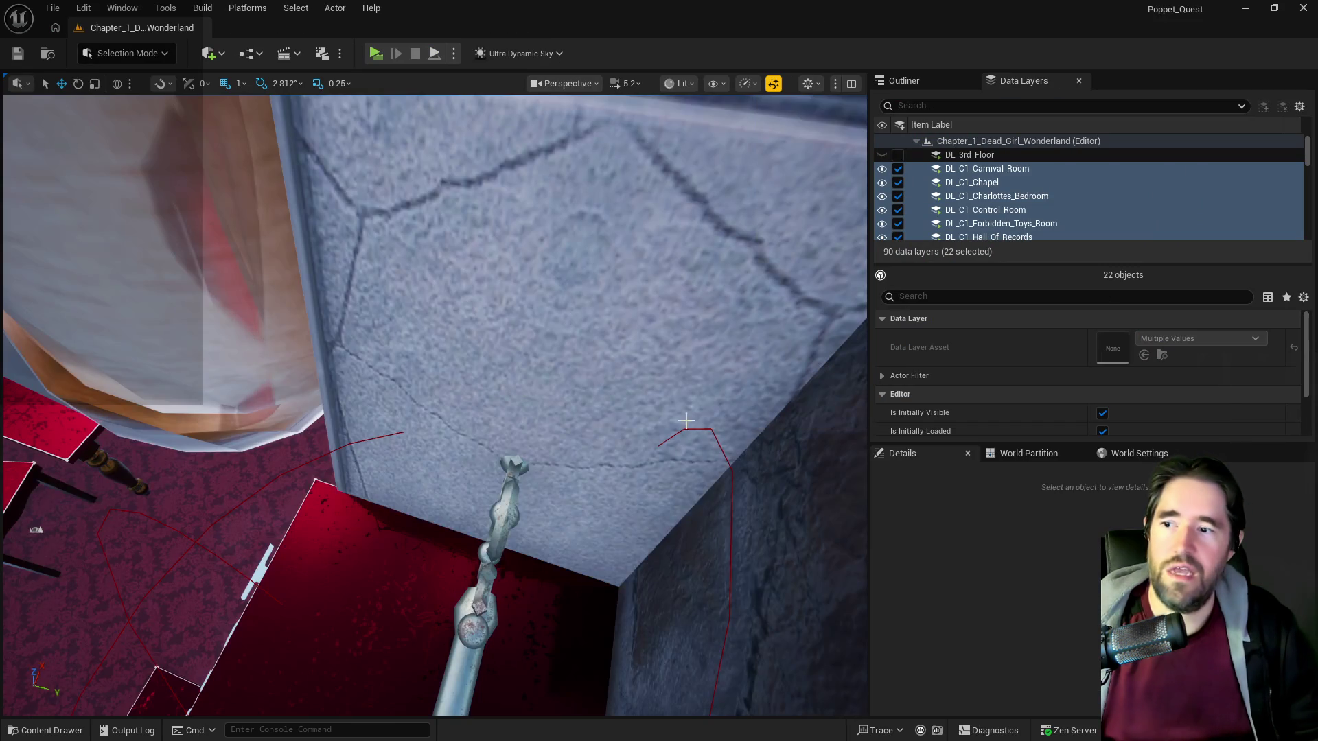
{"action": "mouse_move", "coordinate": [686, 420]}
{"action": "left_mouse_down"}
{"action": "mouse_move", "coordinate": [659, 405]}
{"action": "mouse_move", "coordinate": [645, 418]}
{"action": "mouse_move", "coordinate": [532, 412]}
{"action": "left_mouse_up"}
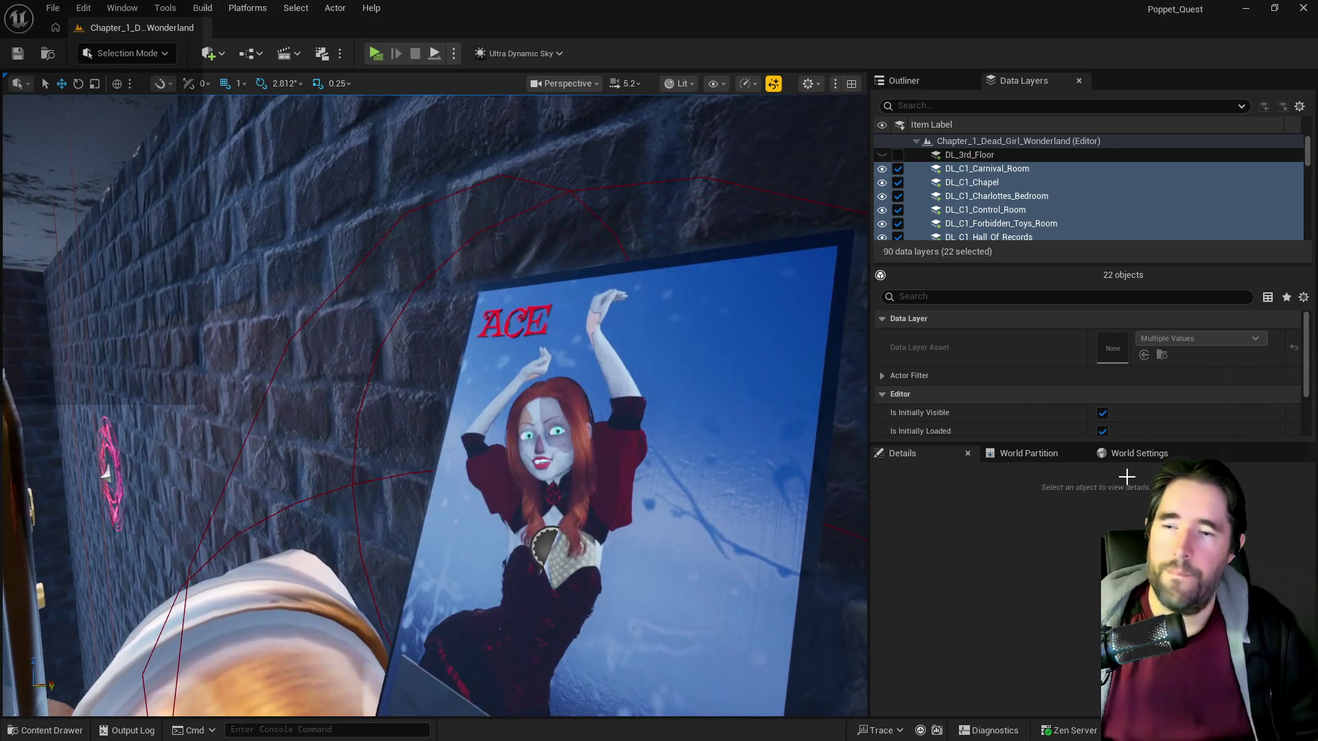
{"action": "key", "text": "alt+Tab"}
{"action": "double_click", "coordinate": [739, 250]}
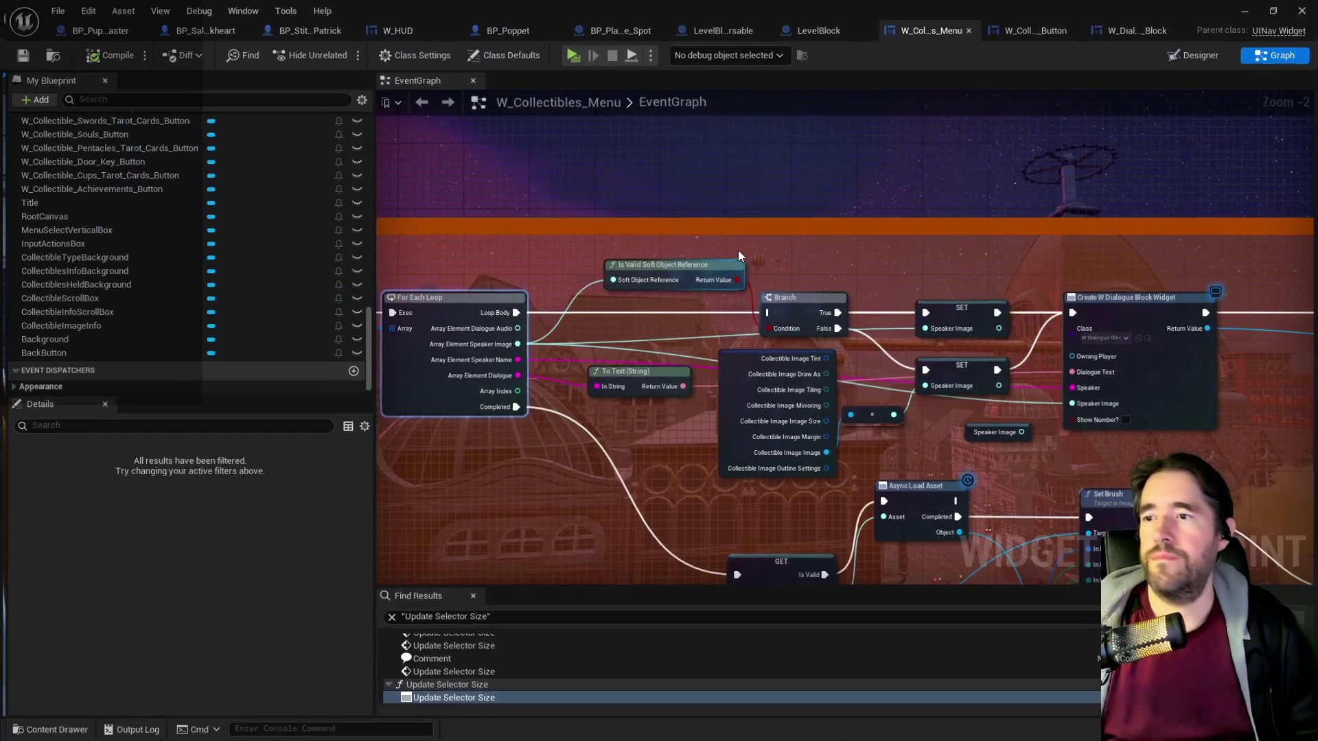
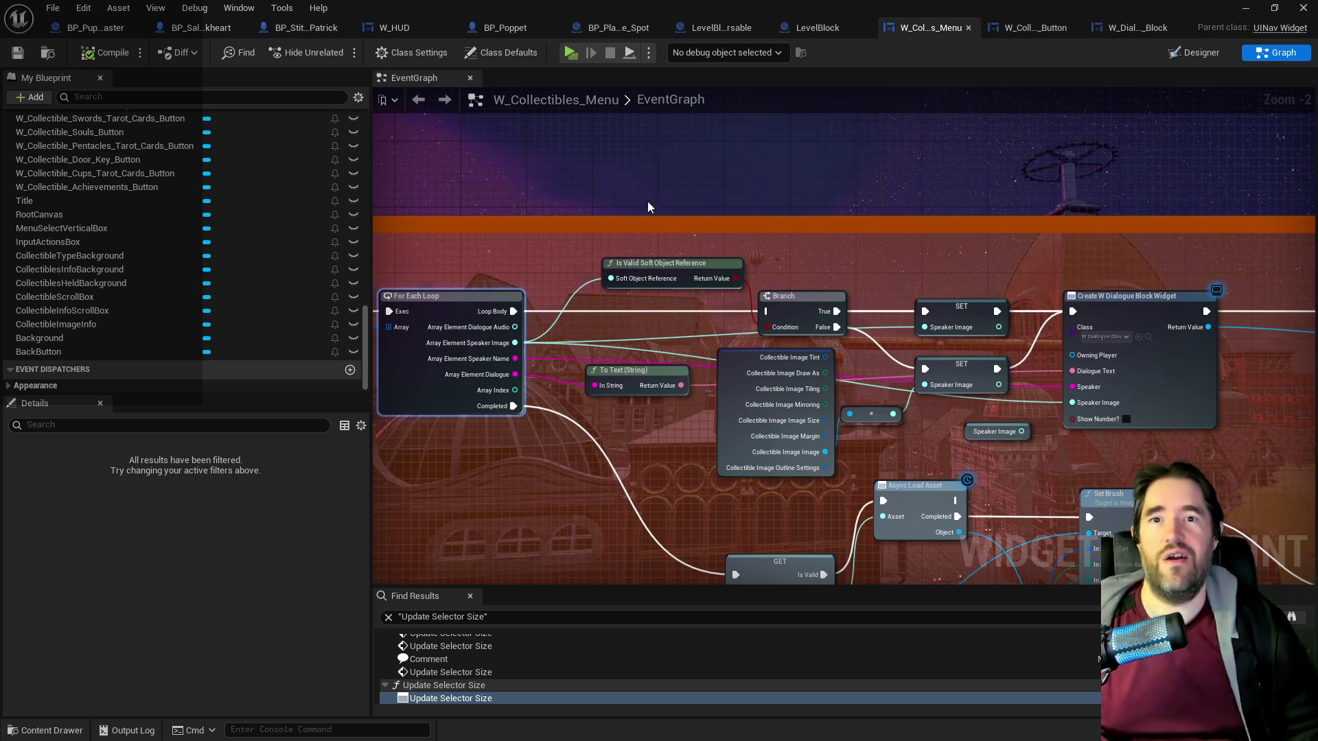
Show the collectibles menu in the Designer and select the Wands Tarot Cards button.
{"action": "left_click", "coordinate": [1194, 52]}
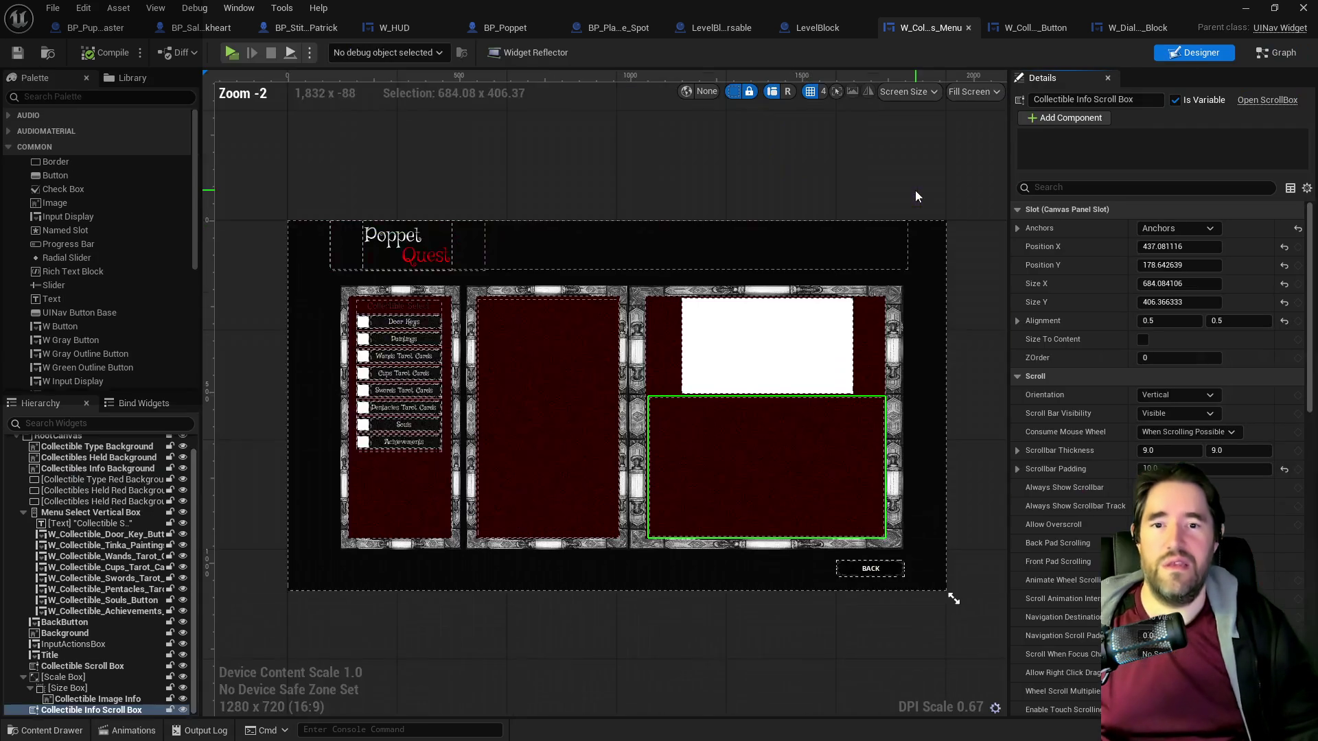
{"action": "scroll", "coordinate": [365, 447], "scroll_direction": "up", "scroll_amount": 4}
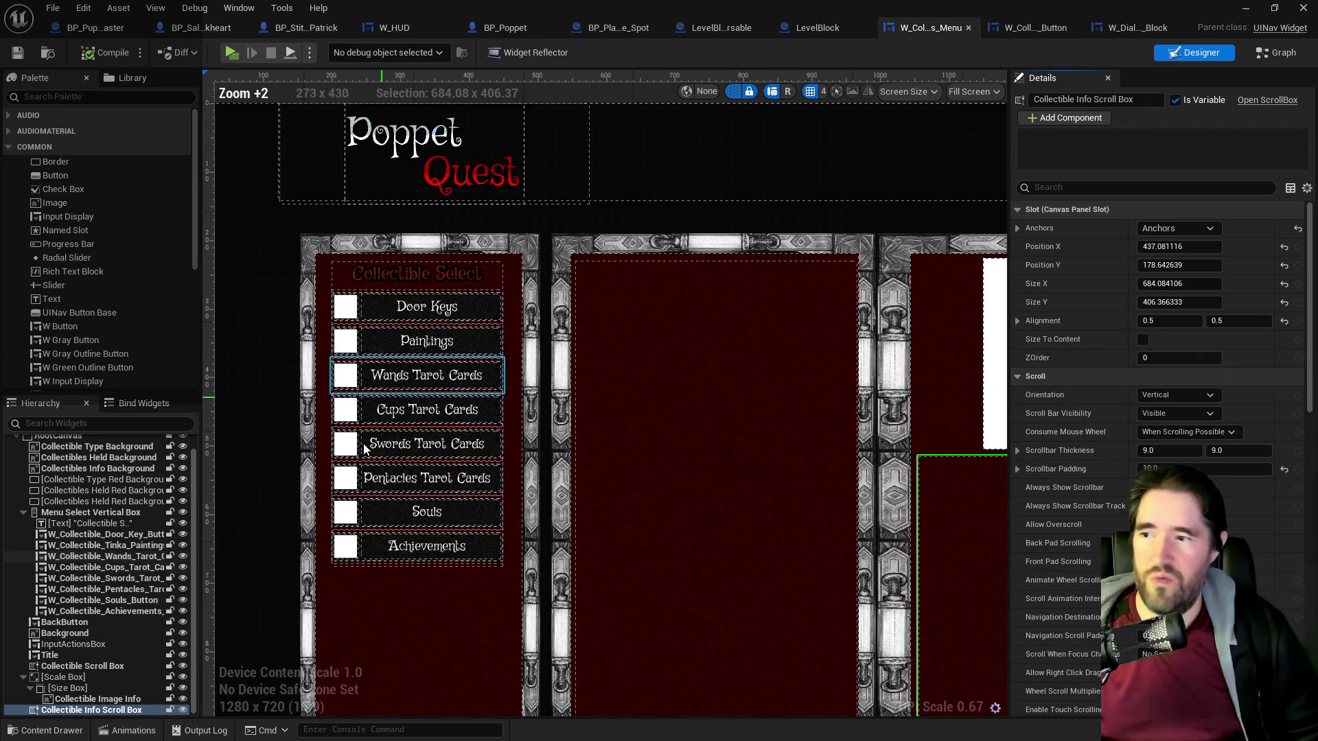
{"action": "left_click", "coordinate": [395, 387]}
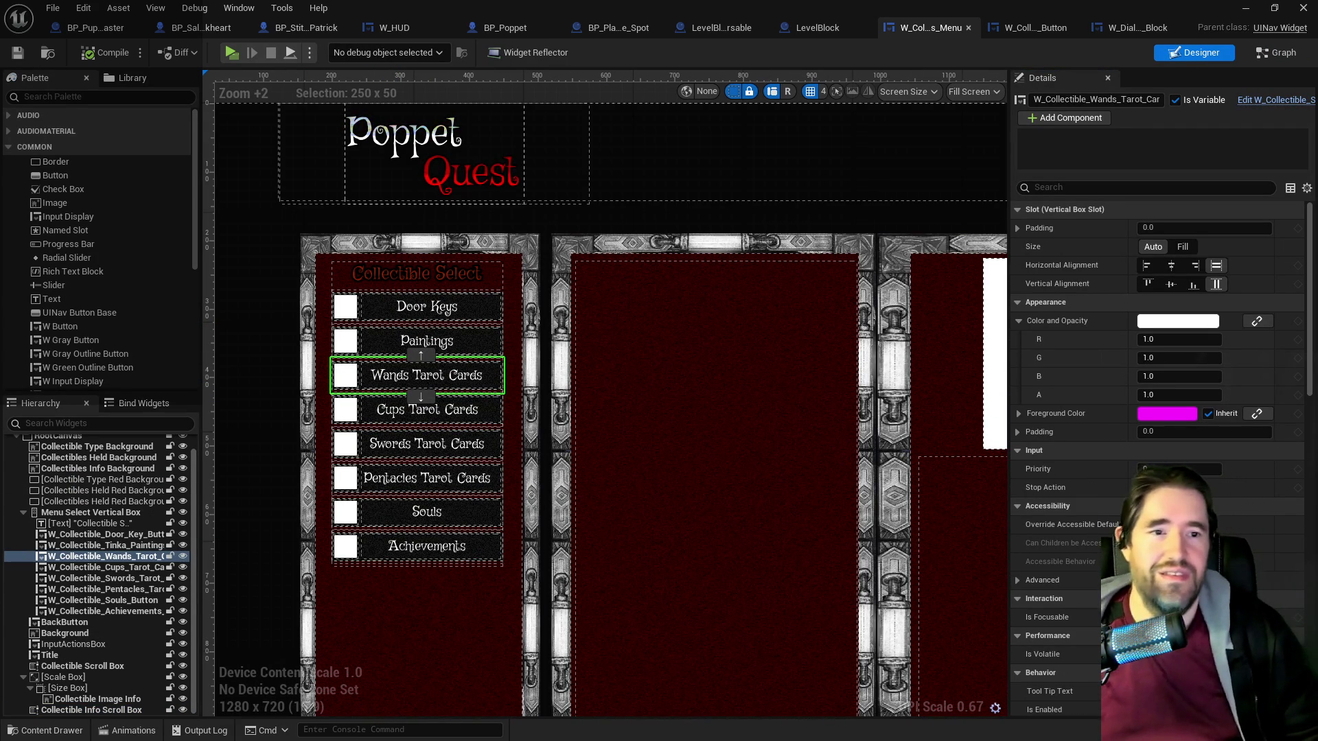
Open the Content Browser at UI/Graphics/Icons to list the icon textures.
{"action": "key", "text": "ctrl+b"}
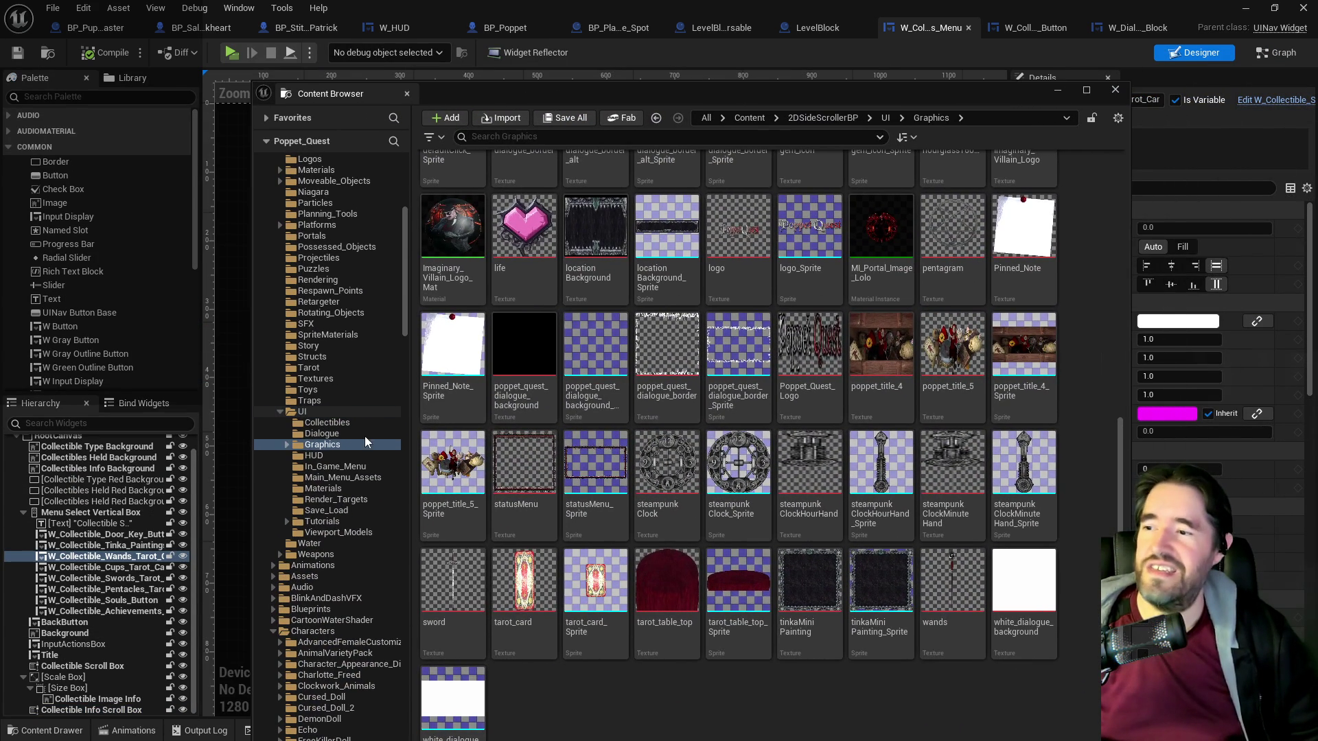
{"action": "left_click", "coordinate": [350, 467]}
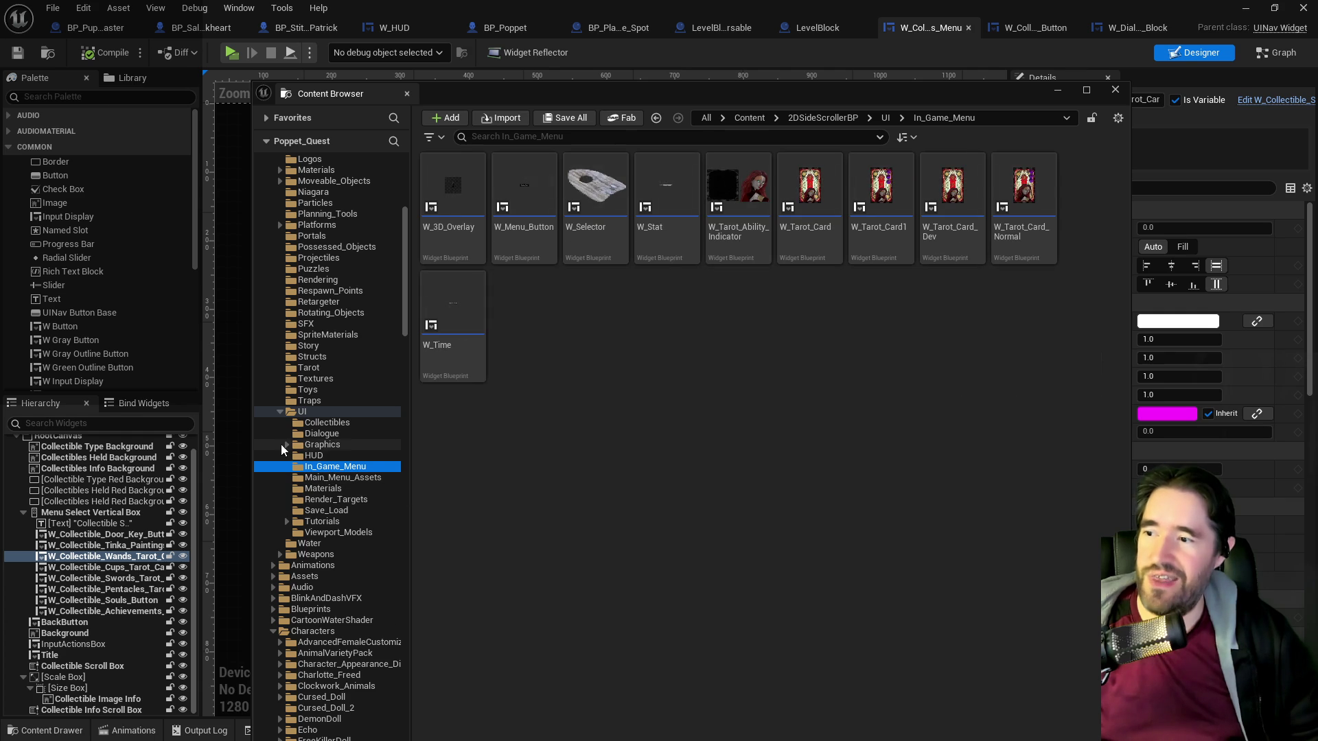
{"action": "left_click", "coordinate": [322, 444]}
{"action": "left_click", "coordinate": [287, 445]}
{"action": "left_click", "coordinate": [323, 466]}
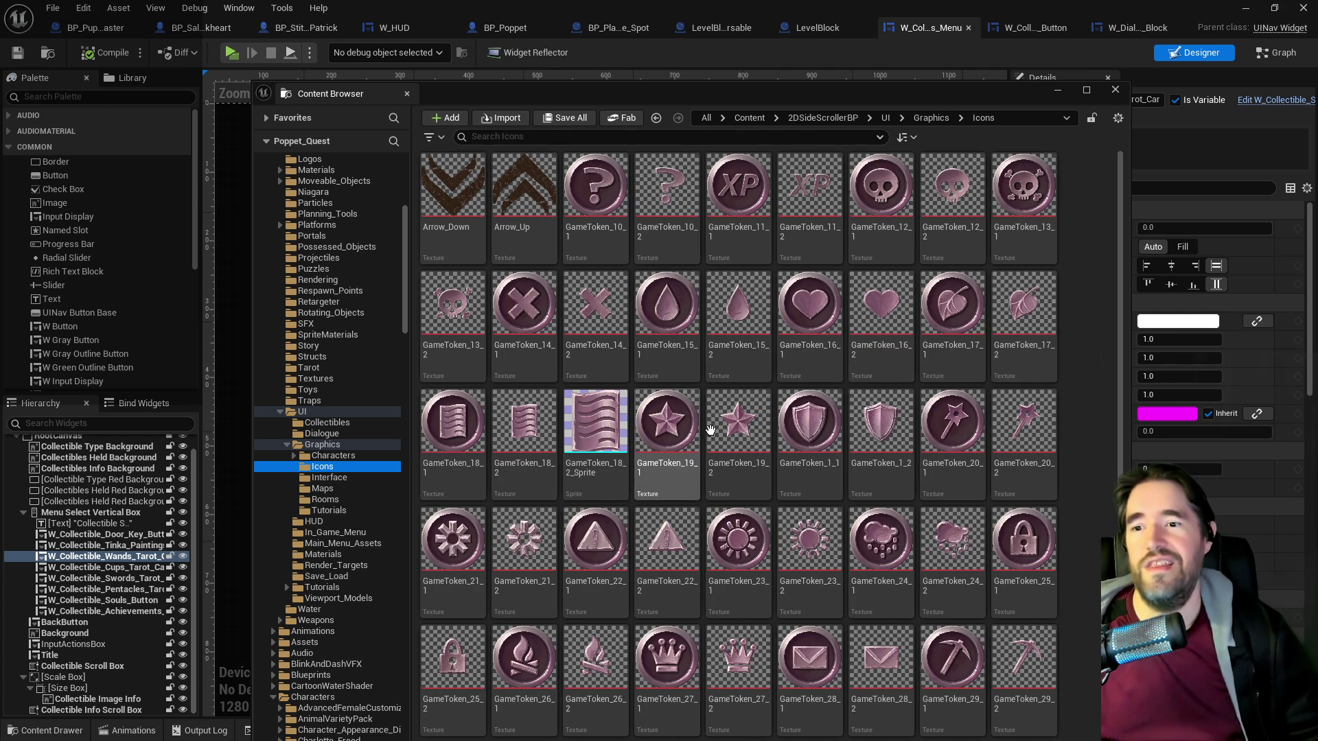
{"action": "scroll", "coordinate": [882, 549], "scroll_direction": "down", "scroll_amount": 1}
{"action": "mouse_move", "coordinate": [812, 92]}
{"action": "left_mouse_down"}
{"action": "mouse_move", "coordinate": [1304, 93]}
{"action": "mouse_move", "coordinate": [751, 89]}
{"action": "left_mouse_up"}
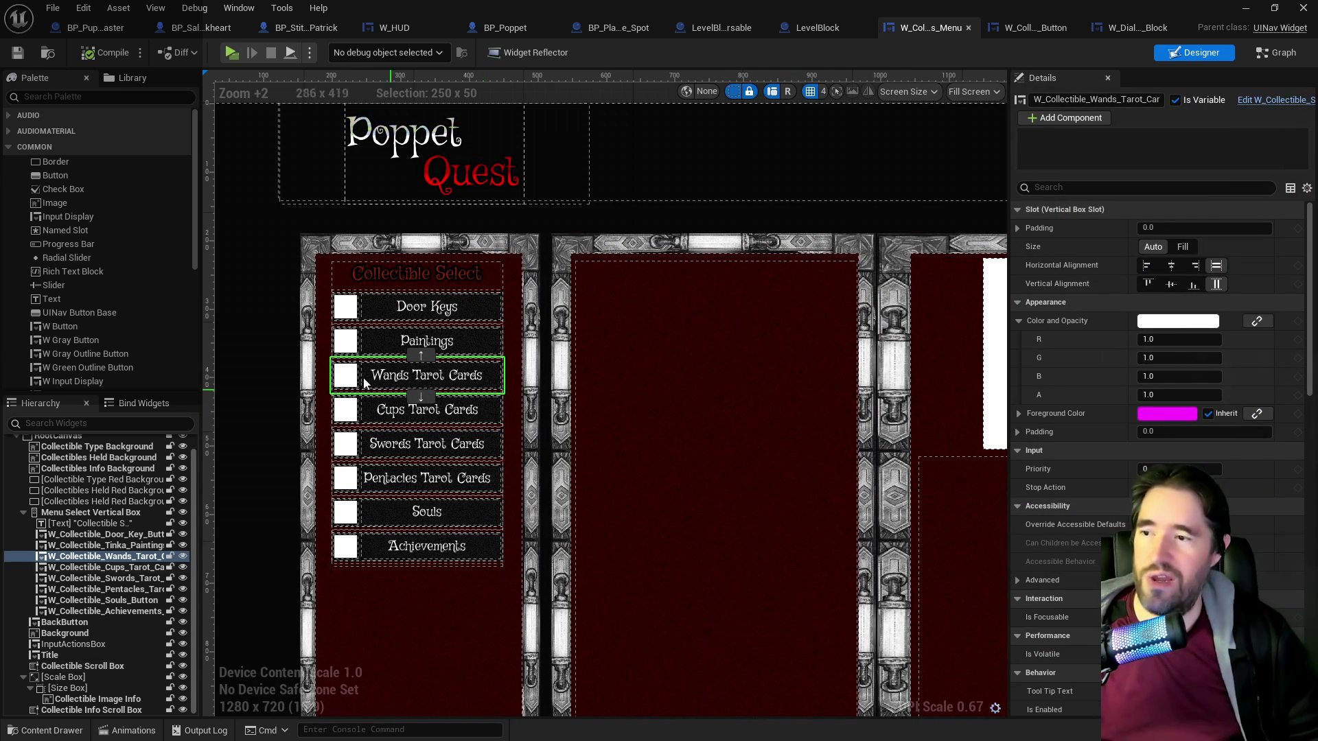
{"action": "scroll", "coordinate": [1108, 442], "scroll_direction": "down", "scroll_amount": 10}
Assign GameToken_20_2 as the Wands Tarot Cards button's indicator brush image.
{"action": "scroll", "coordinate": [1109, 443], "scroll_direction": "down", "scroll_amount": 10}
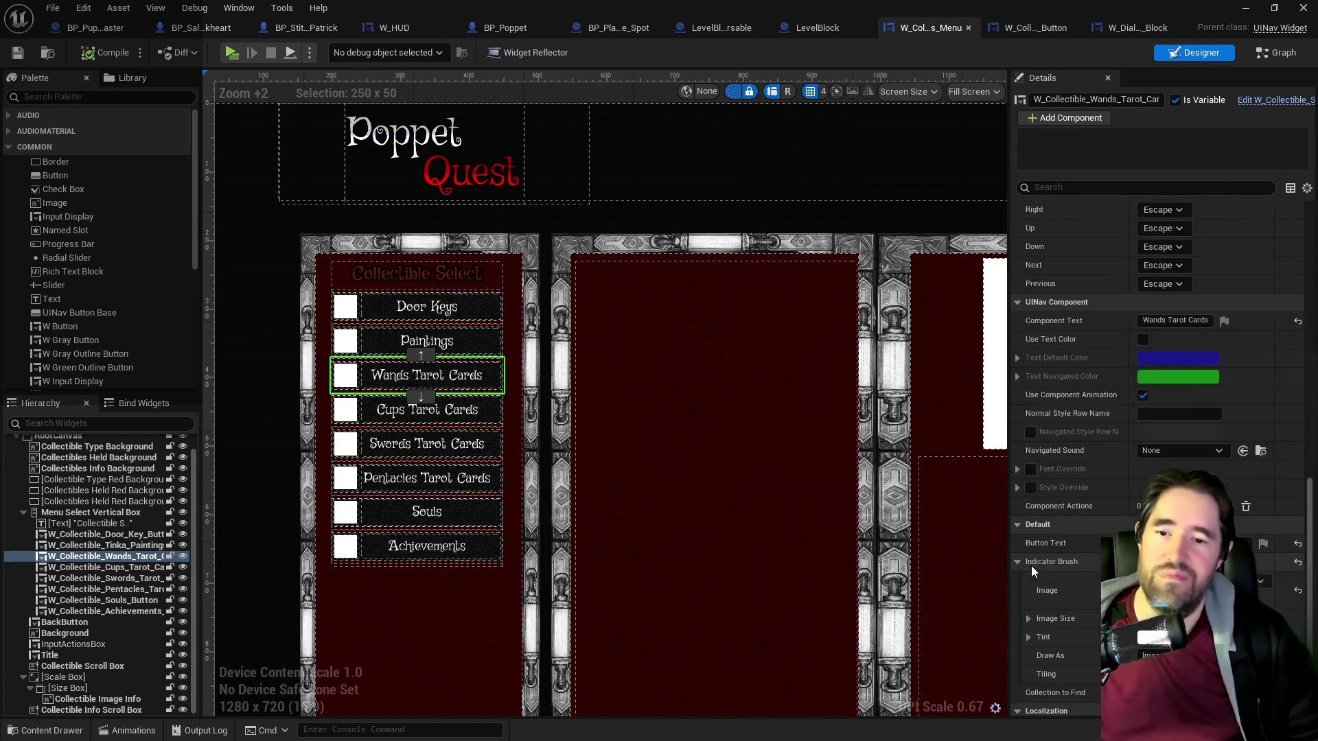
{"action": "scroll", "coordinate": [1031, 566], "scroll_direction": "down", "scroll_amount": 3}
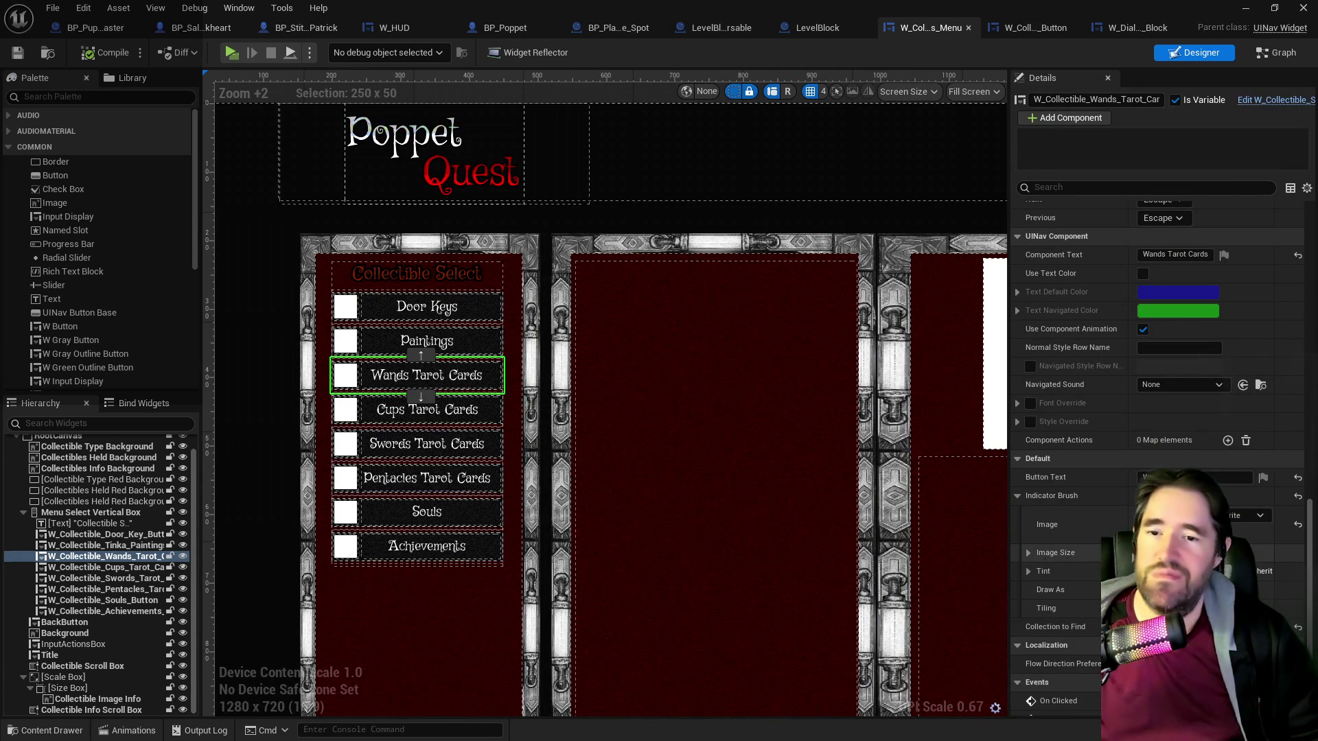
{"action": "left_click", "coordinate": [1278, 515]}
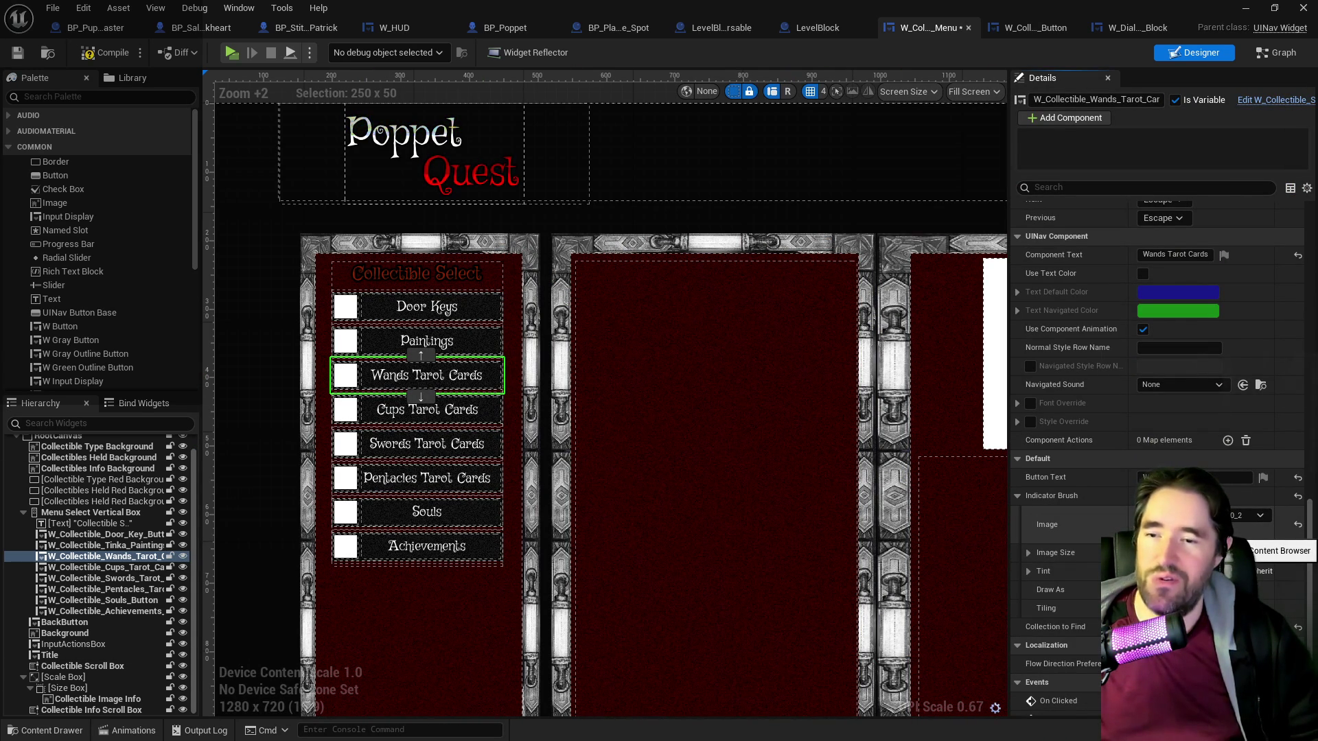
Pick the cup icon GameToken_35_2 as the Cups Tarot Cards indicator image.
{"action": "left_click", "coordinate": [481, 417]}
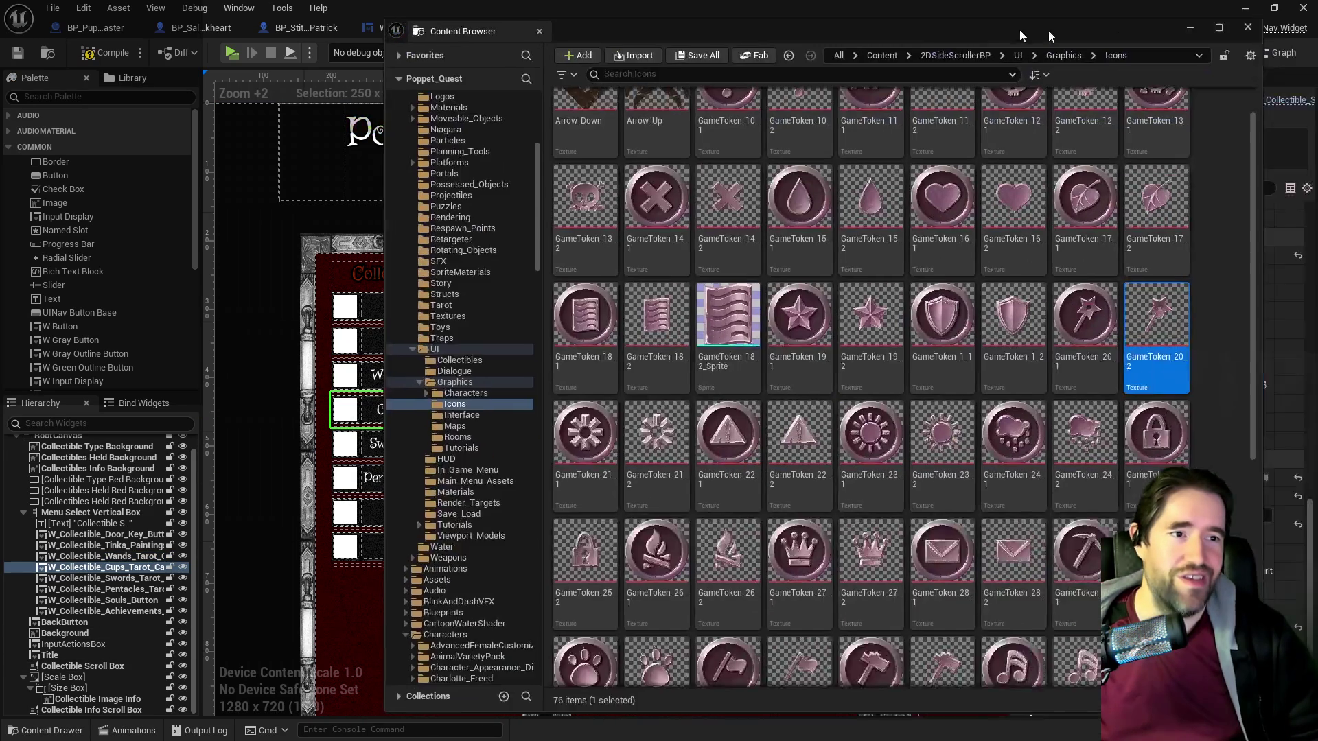
{"action": "left_click_drag", "start_coordinate": [1048, 32], "coordinate": [912, 38]}
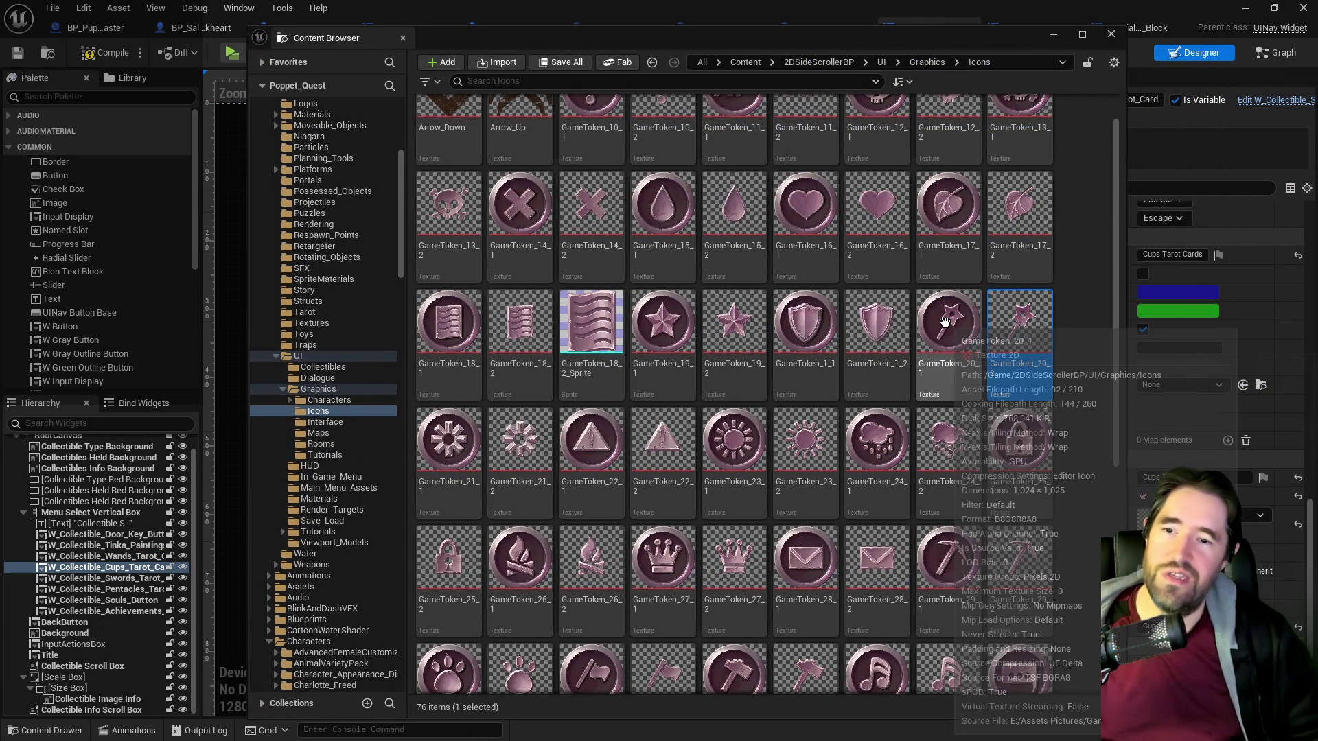
{"action": "scroll", "coordinate": [961, 357], "scroll_direction": "down", "scroll_amount": 3}
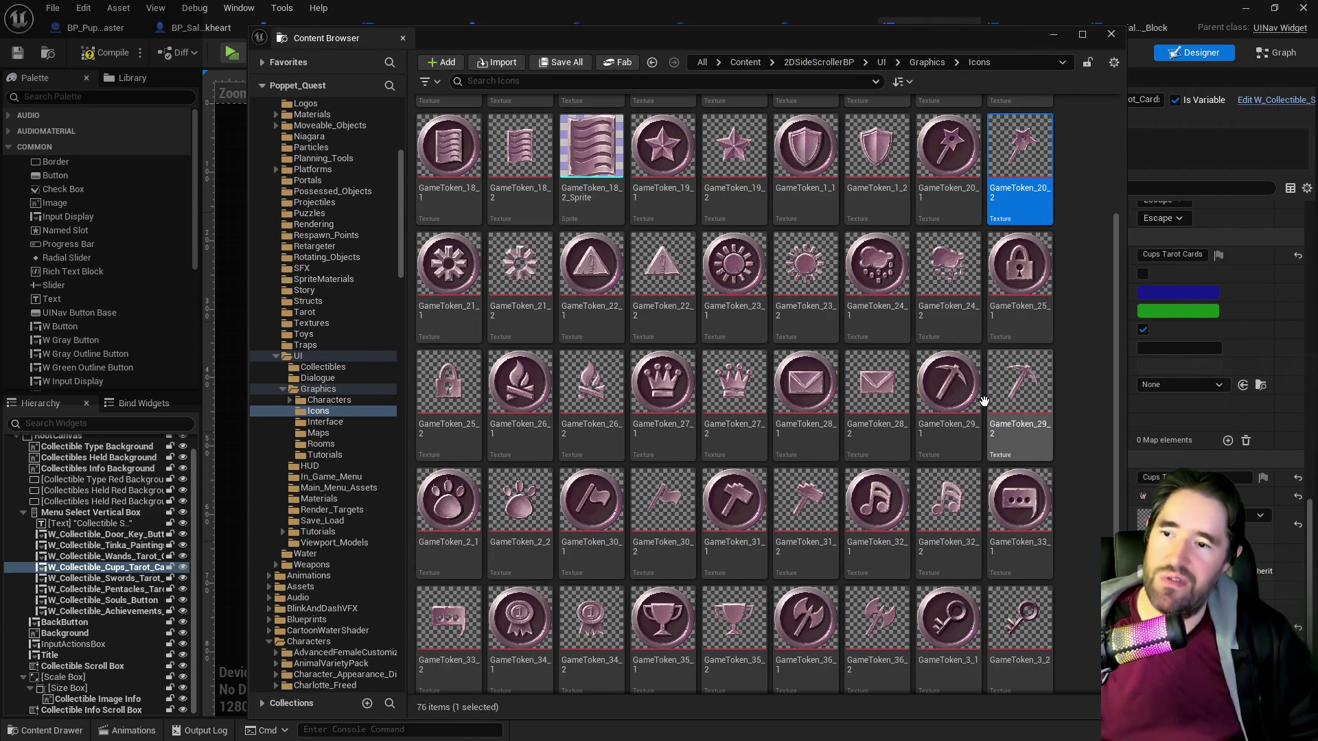
{"action": "scroll", "coordinate": [984, 401], "scroll_direction": "down", "scroll_amount": 1}
{"action": "mouse_move", "coordinate": [592, 37]}
{"action": "left_mouse_down"}
{"action": "mouse_move", "coordinate": [1217, 56]}
{"action": "mouse_move", "coordinate": [1276, 205]}
{"action": "left_mouse_up"}
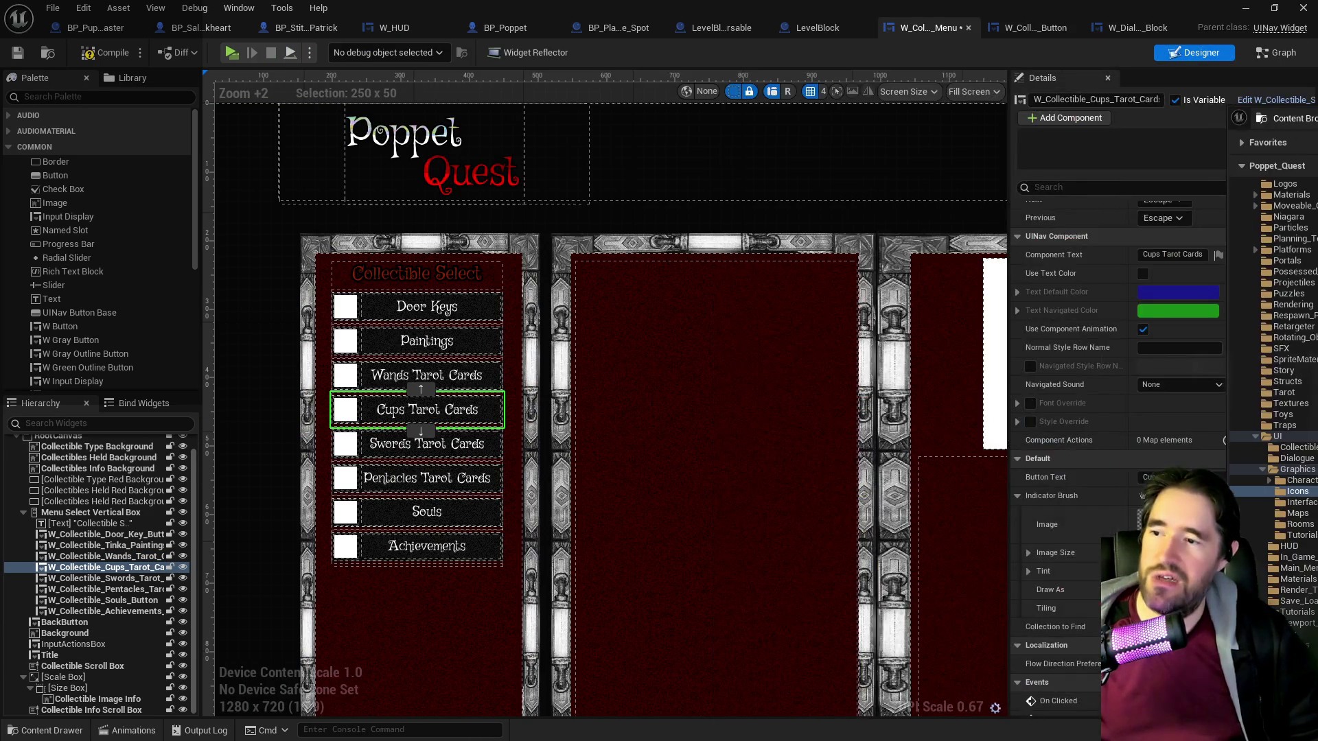
{"action": "left_click_drag", "start_coordinate": [1276, 118], "coordinate": [361, 71]}
{"action": "scroll", "coordinate": [858, 494], "scroll_direction": "down", "scroll_amount": 1}
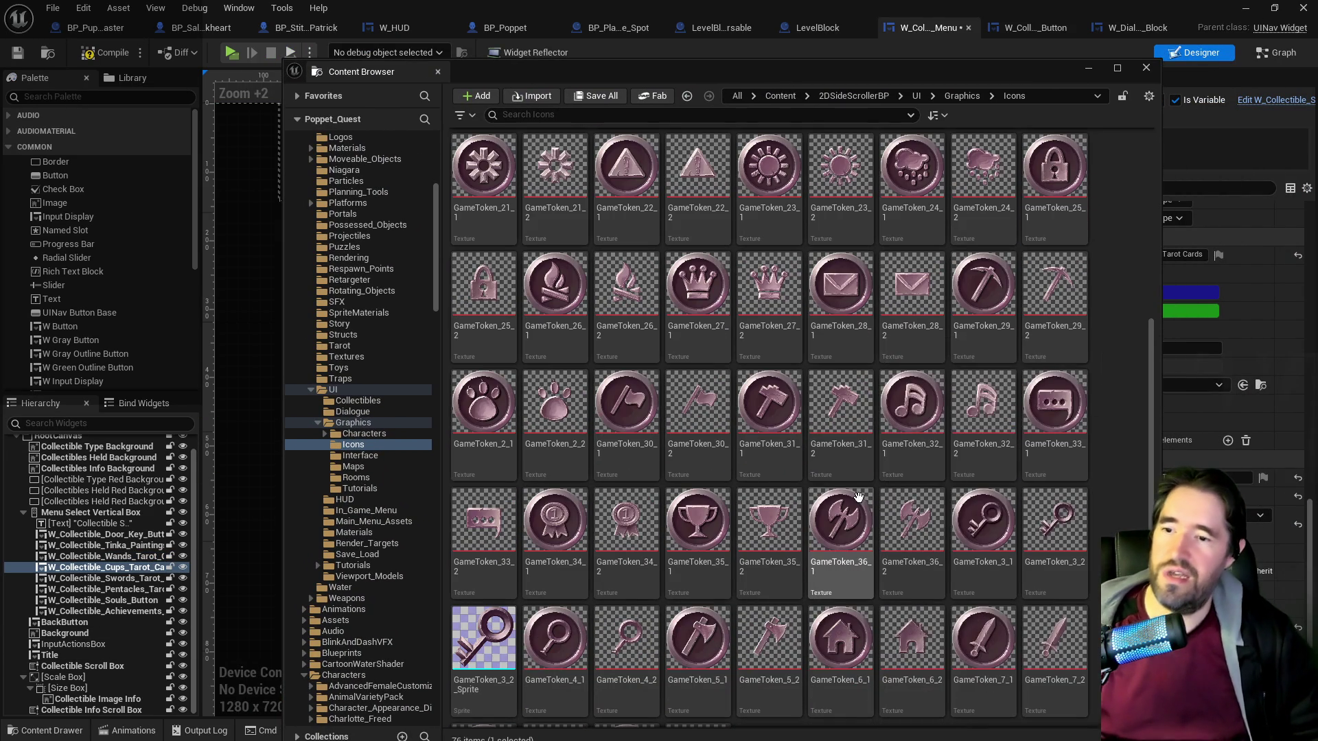
{"action": "left_click", "coordinate": [768, 521]}
{"action": "left_click_drag", "start_coordinate": [362, 72], "coordinate": [1312, 81]}
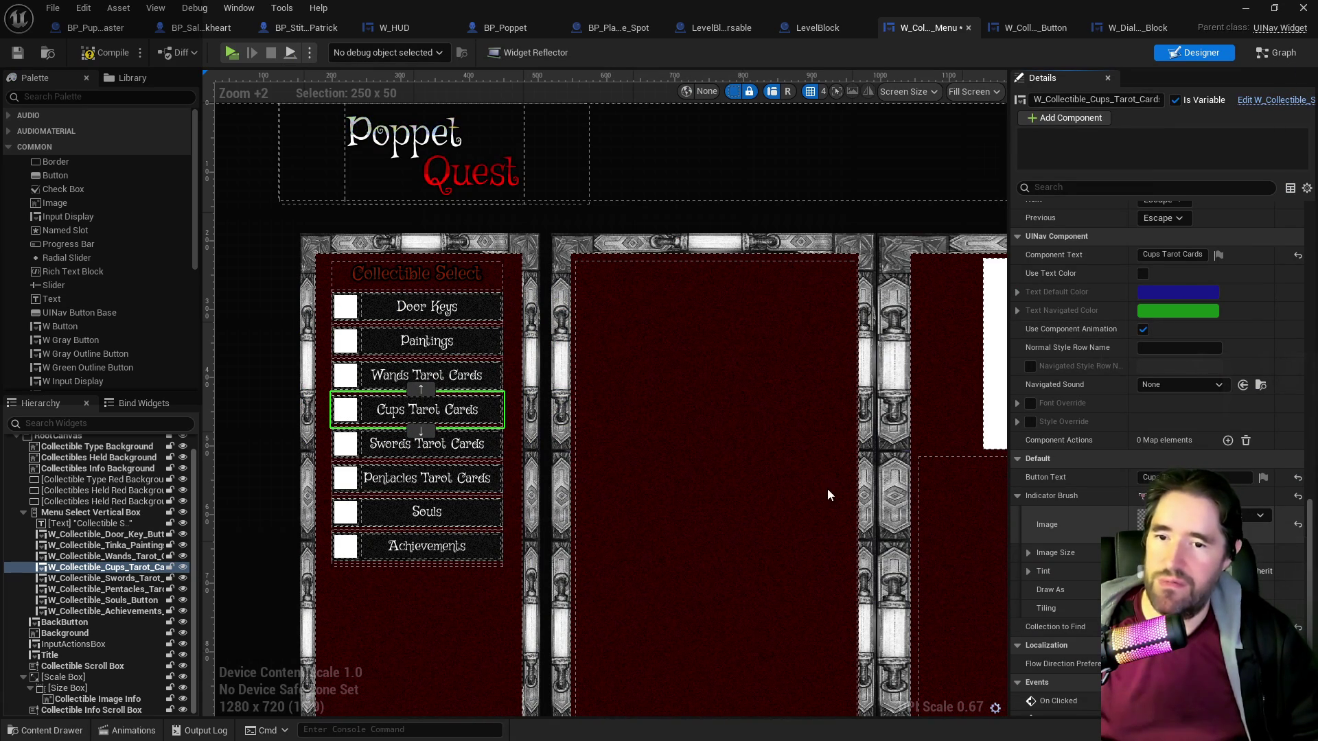
{"action": "left_click", "coordinate": [426, 446]}
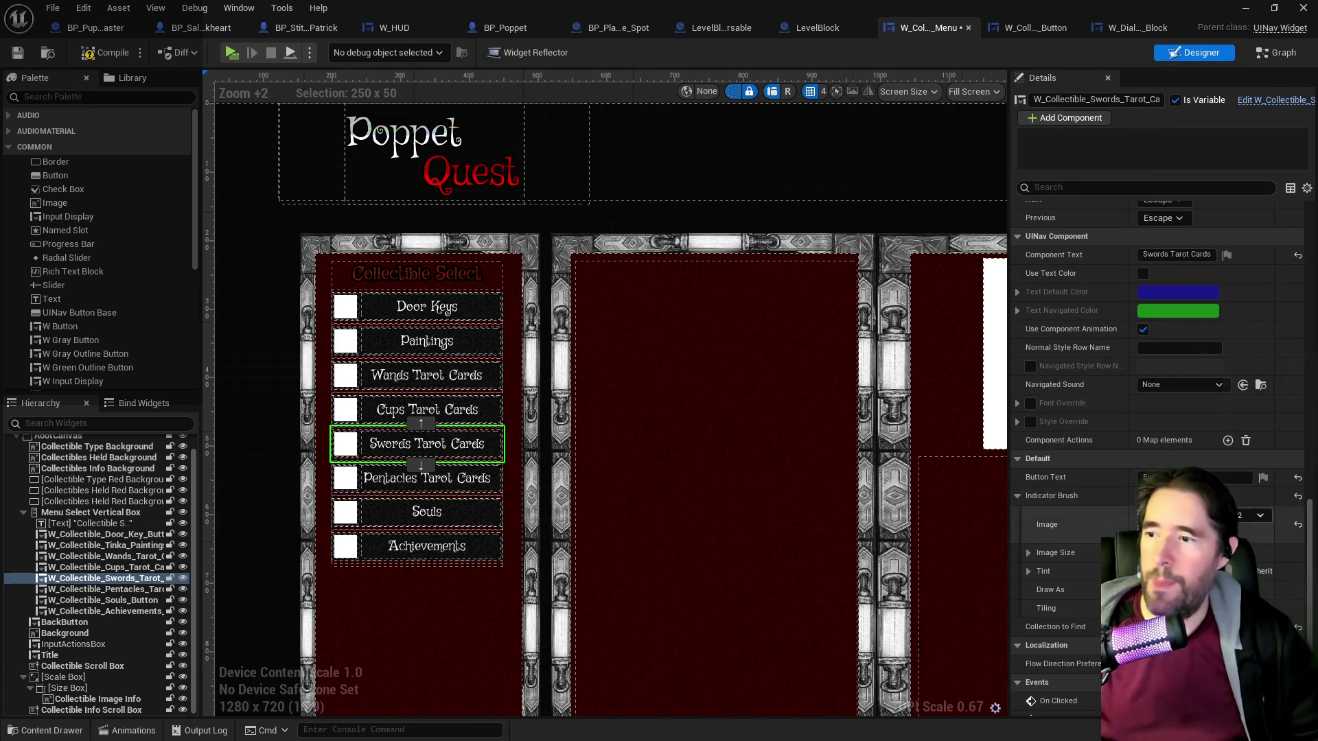
Set the Swords Tarot Cards indicator image to the sword icon GameToken_7_2.
{"action": "left_click", "coordinate": [1167, 534]}
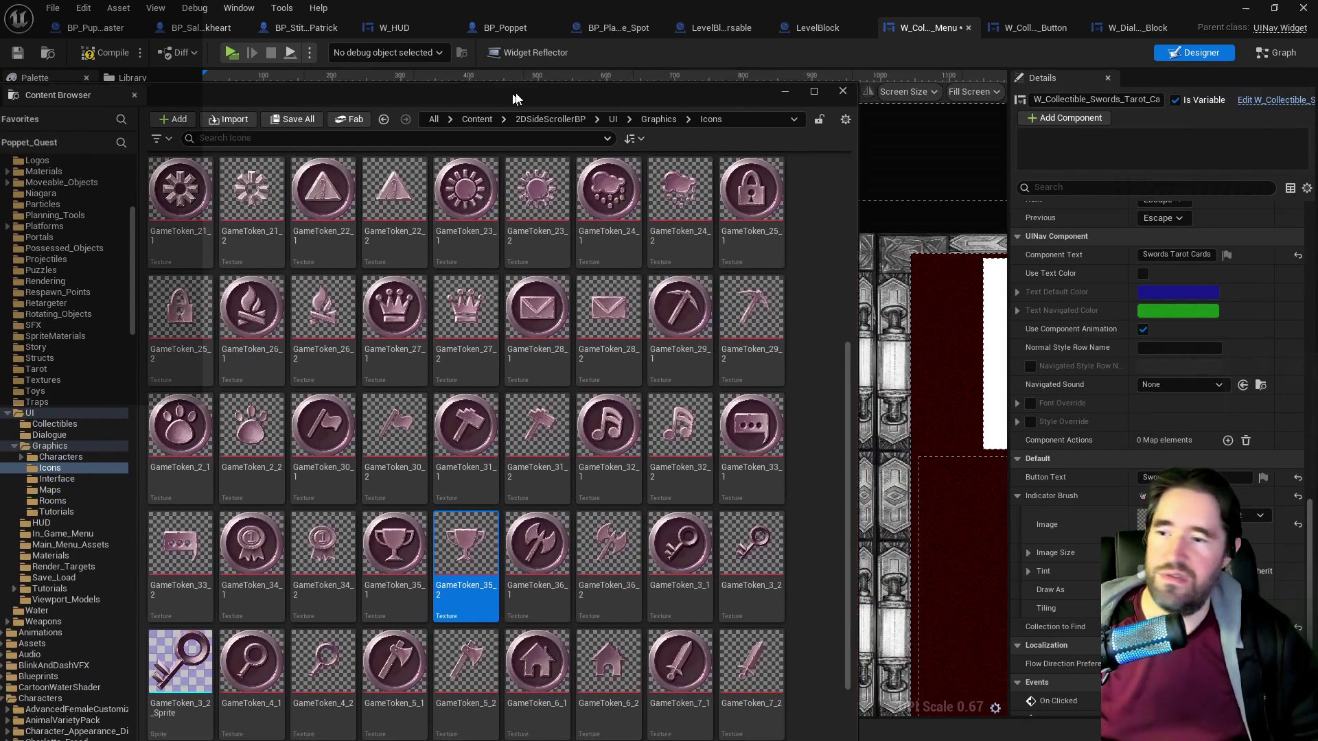
{"action": "left_click_drag", "start_coordinate": [636, 88], "coordinate": [695, 88]}
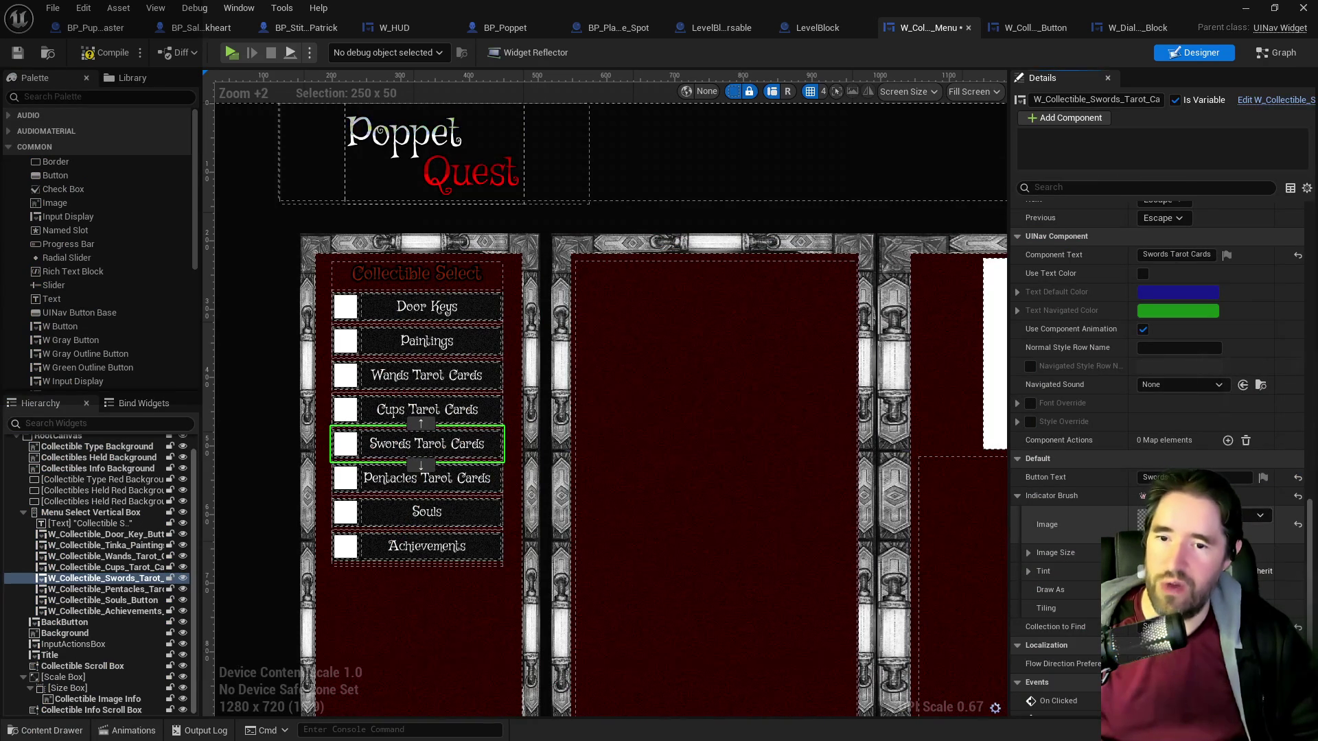
{"action": "left_click", "coordinate": [1160, 535]}
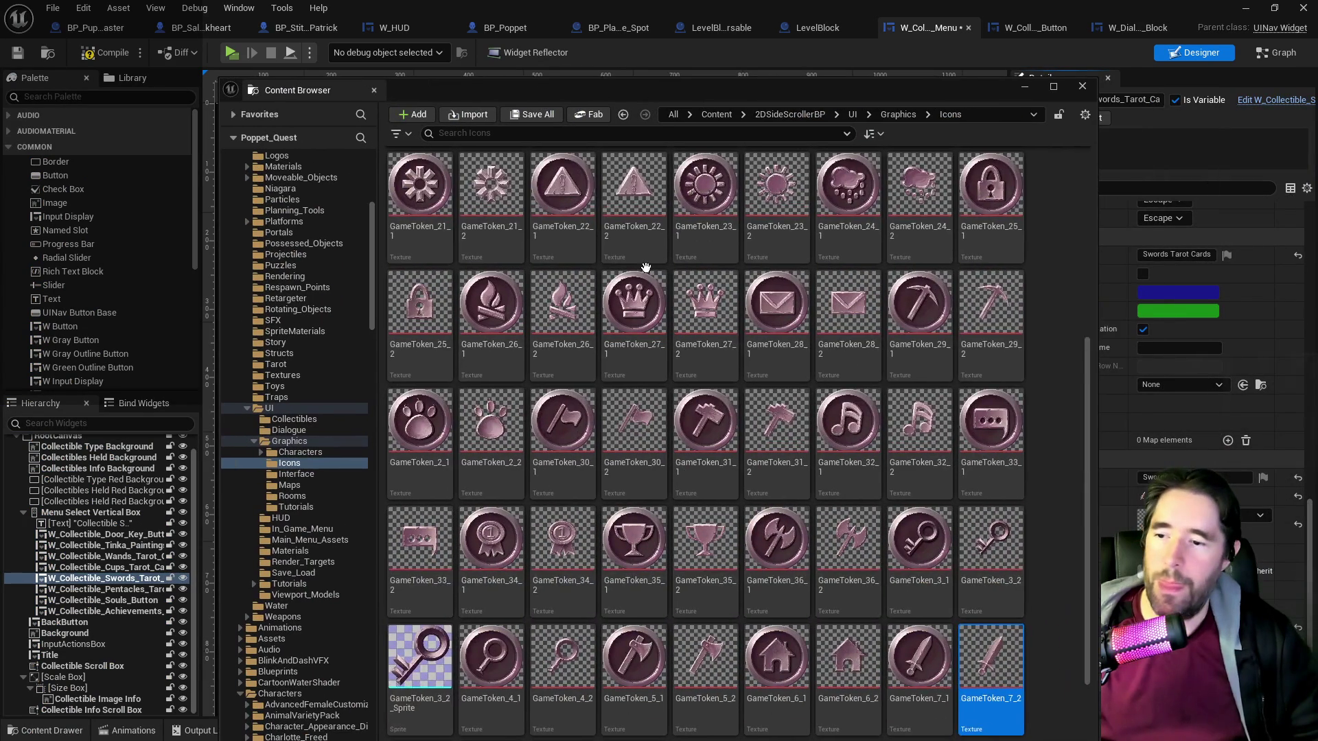
{"action": "scroll", "coordinate": [855, 687], "scroll_direction": "up", "scroll_amount": 3}
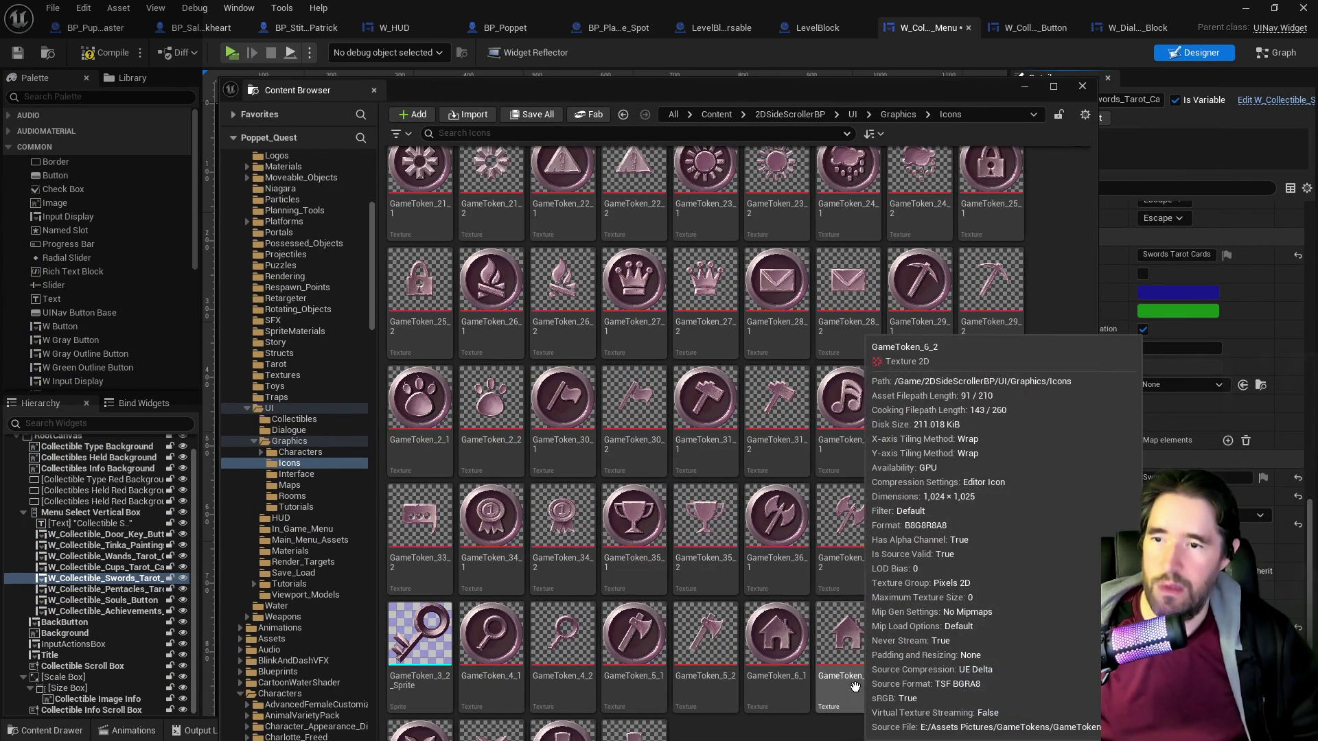
{"action": "scroll", "coordinate": [789, 576], "scroll_direction": "up", "scroll_amount": 6}
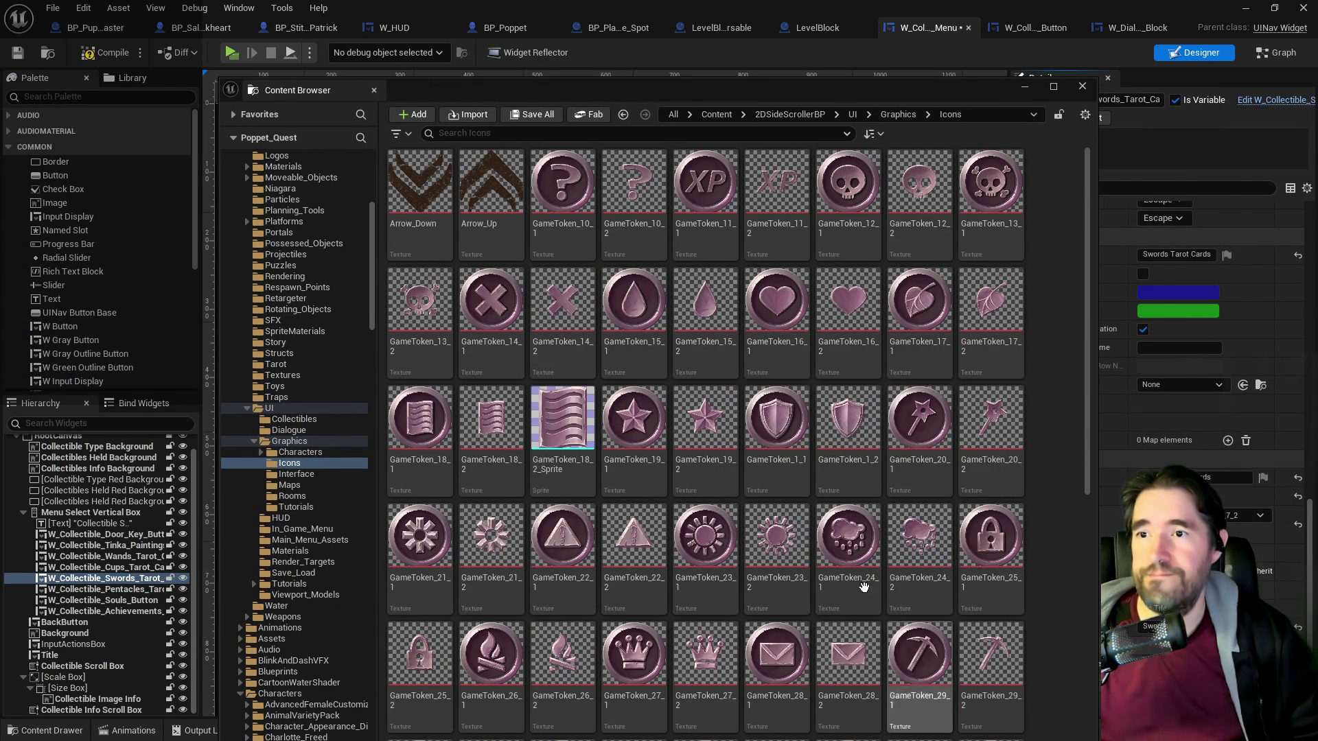
{"action": "scroll", "coordinate": [849, 564], "scroll_direction": "down", "scroll_amount": 2}
{"action": "scroll", "coordinate": [848, 564], "scroll_direction": "down", "scroll_amount": 6}
{"action": "left_click", "coordinate": [990, 556]}
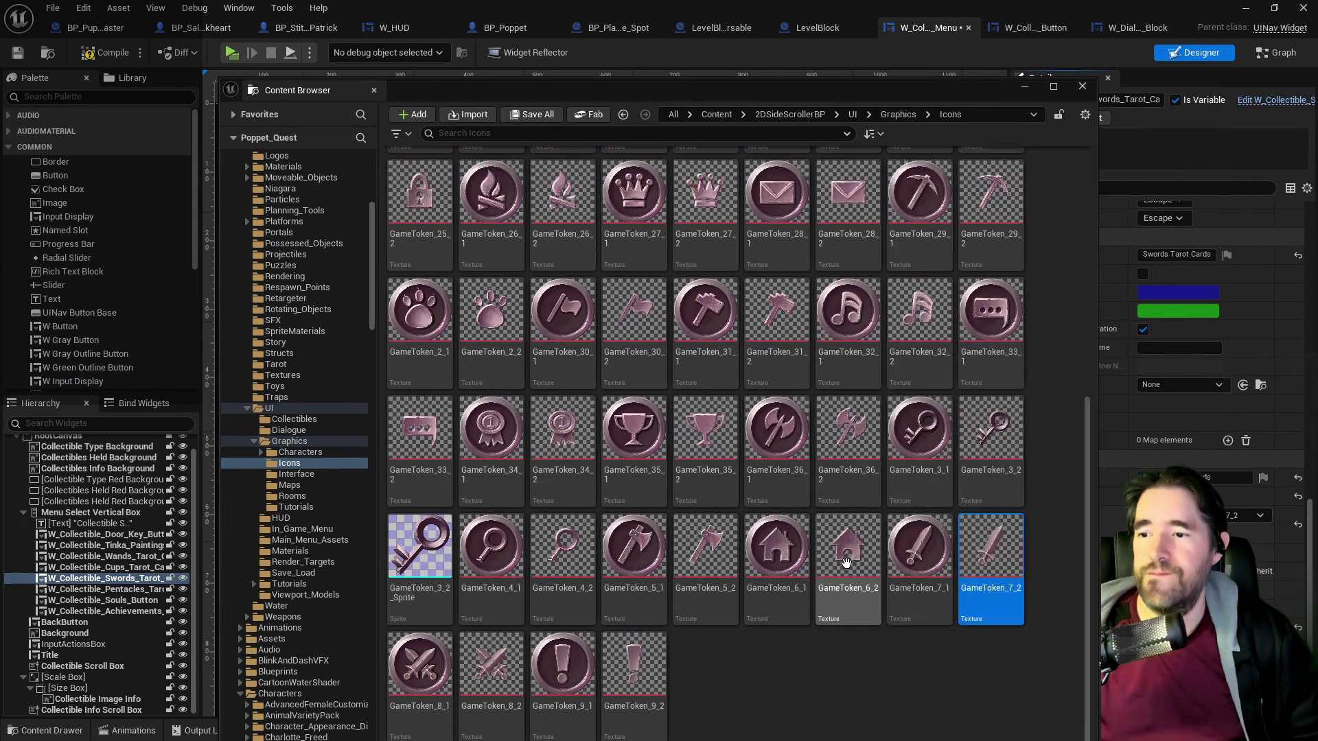
Browse the UI Graphics and Interface texture folders and select the pentagram texture.
{"action": "left_click", "coordinate": [289, 441]}
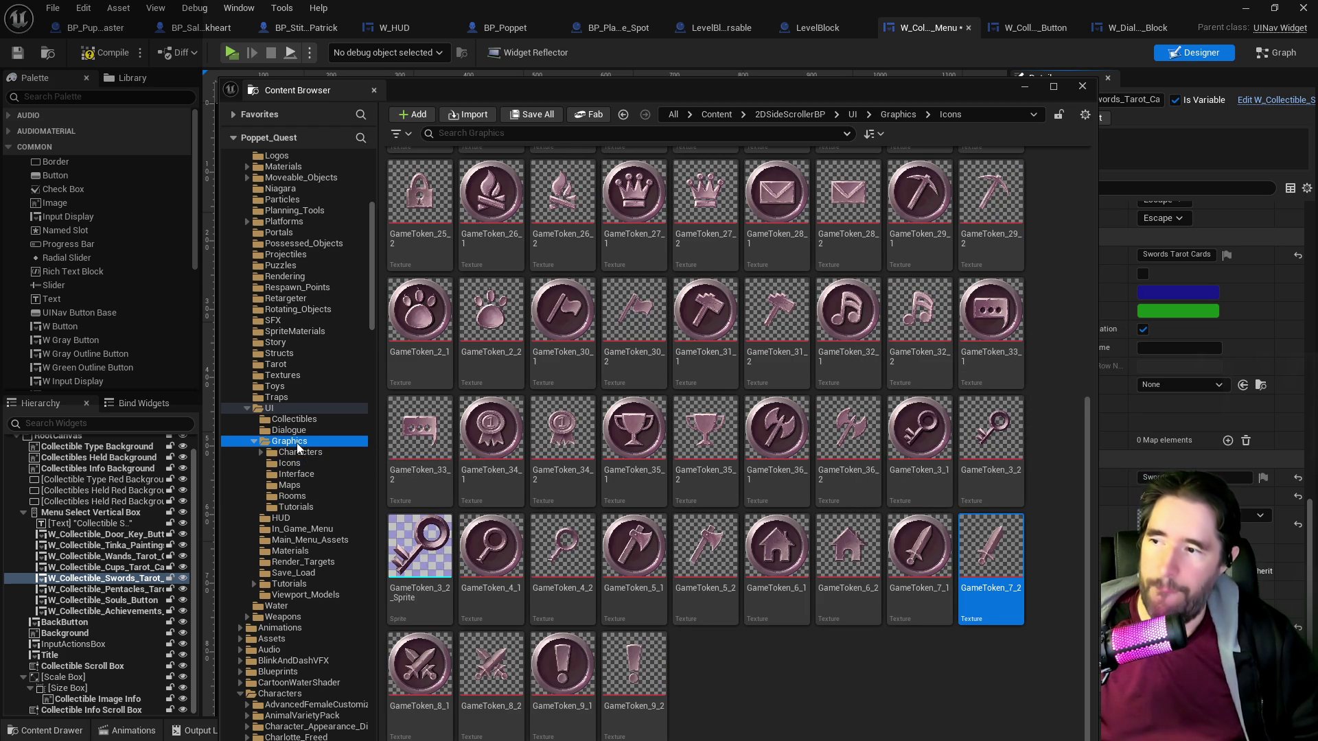
{"action": "scroll", "coordinate": [702, 476], "scroll_direction": "down", "scroll_amount": 3}
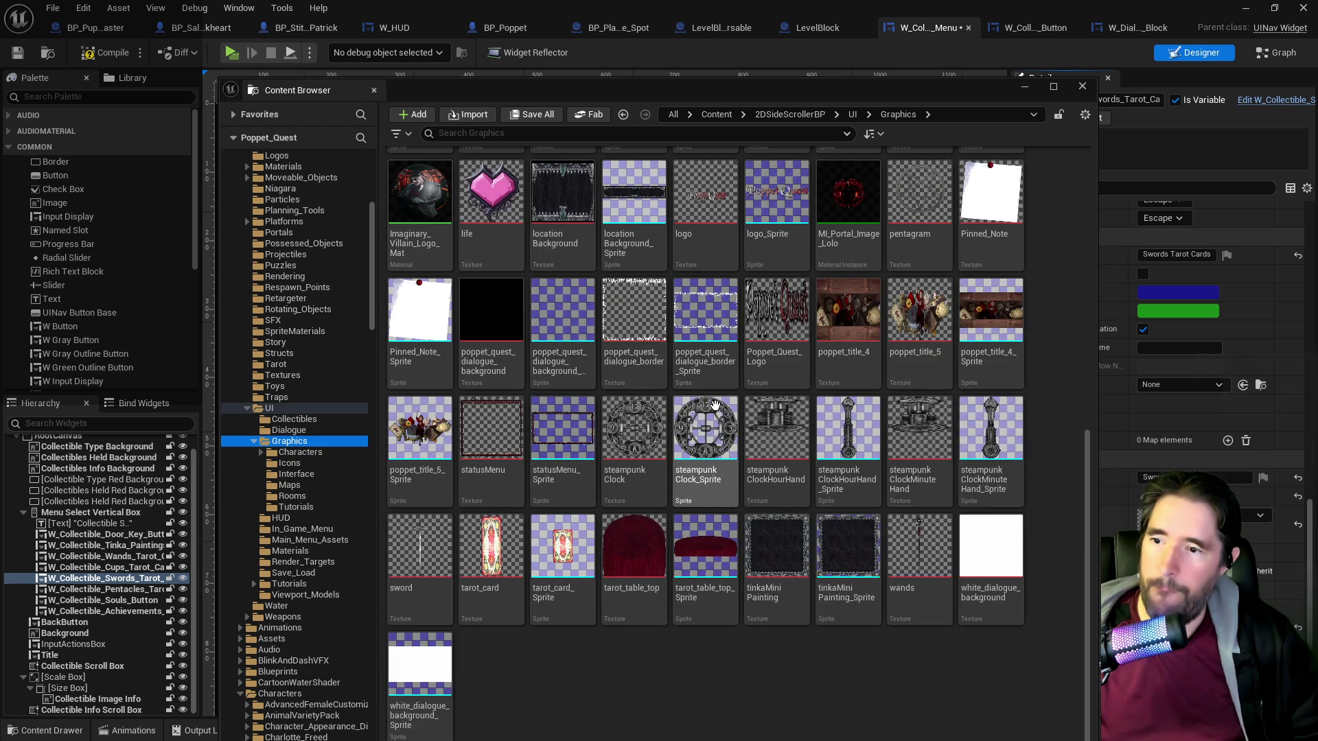
{"action": "scroll", "coordinate": [702, 475], "scroll_direction": "up", "scroll_amount": 2}
{"action": "scroll", "coordinate": [702, 475], "scroll_direction": "up", "scroll_amount": 3}
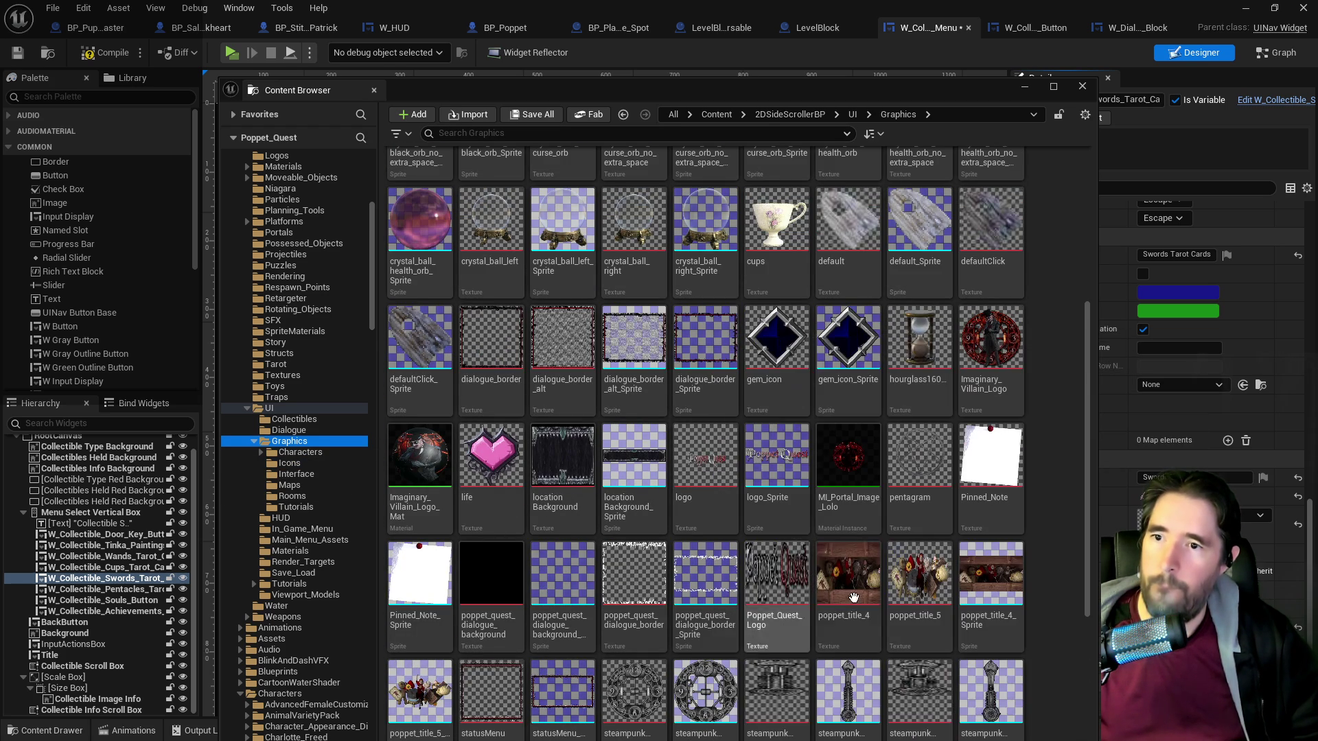
{"action": "scroll", "coordinate": [664, 604], "scroll_direction": "up", "scroll_amount": 1}
{"action": "scroll", "coordinate": [714, 617], "scroll_direction": "down", "scroll_amount": 3}
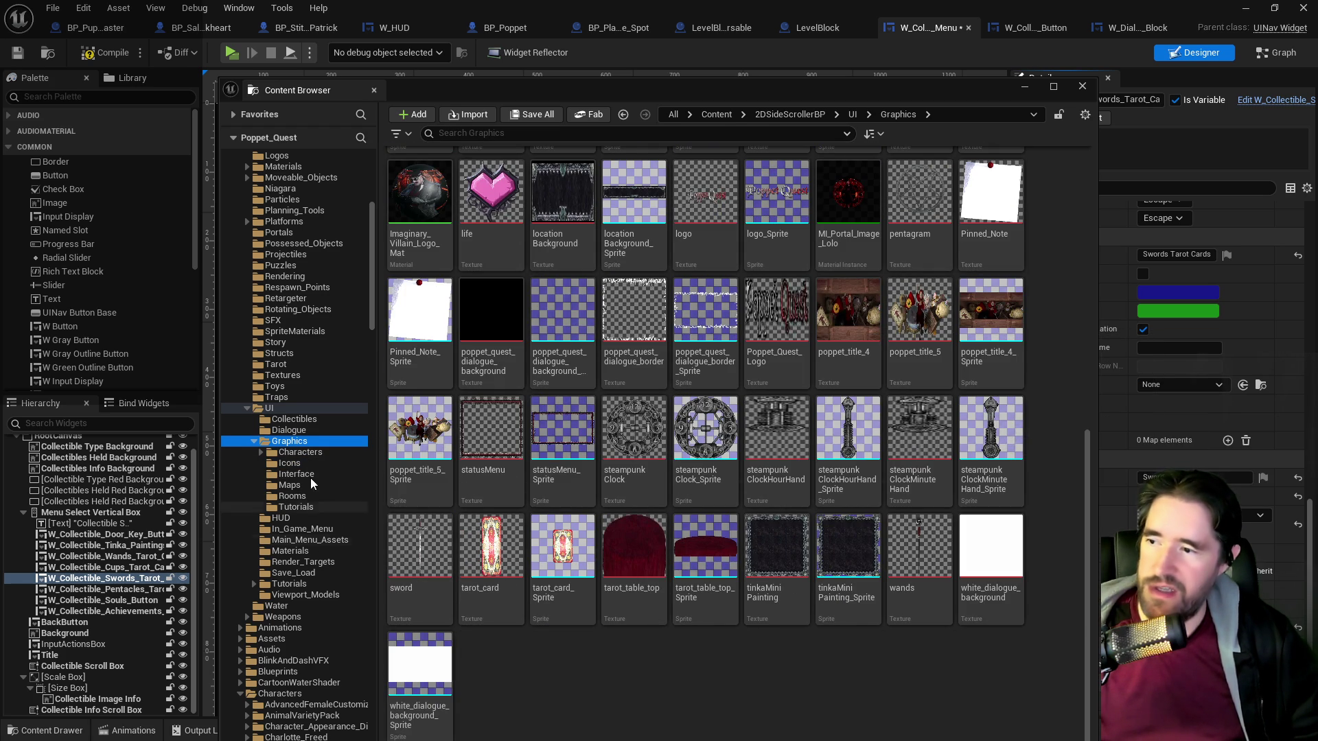
{"action": "left_click", "coordinate": [307, 463]}
{"action": "left_click", "coordinate": [299, 475]}
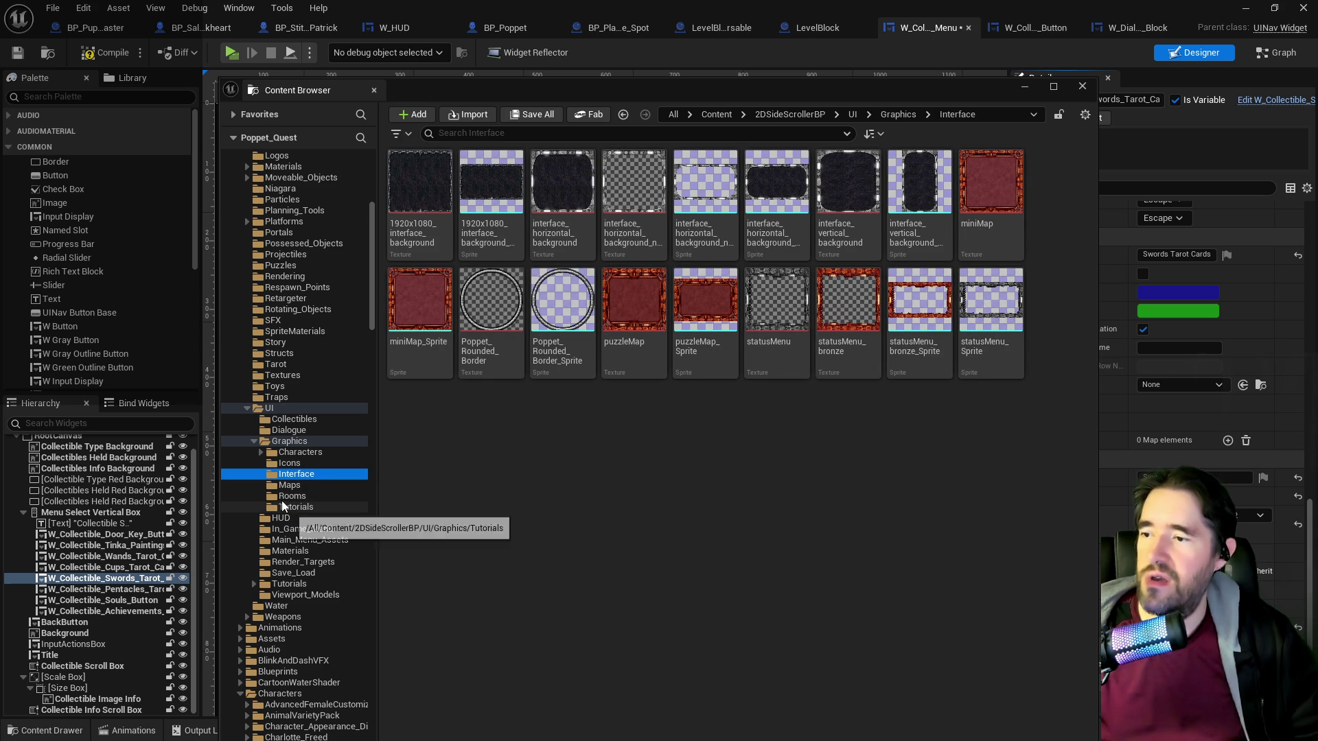
{"action": "left_click", "coordinate": [274, 442]}
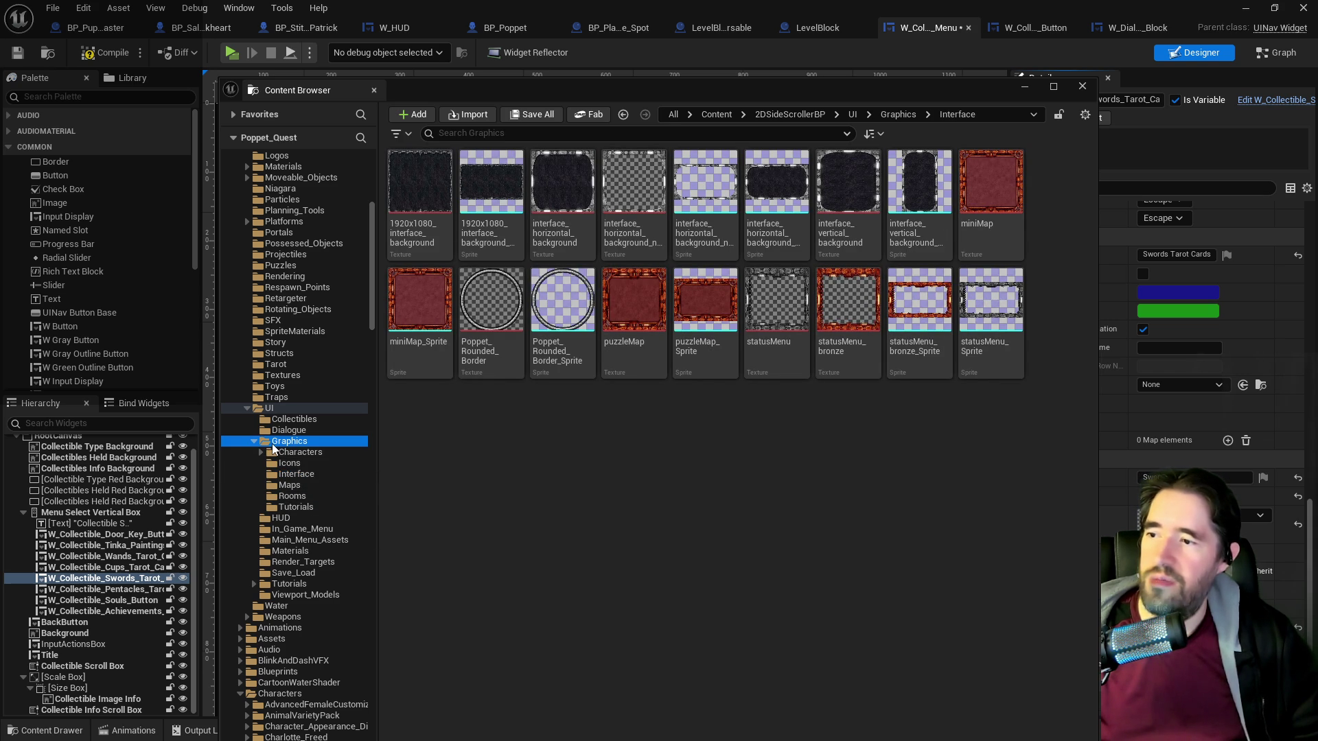
{"action": "scroll", "coordinate": [755, 549], "scroll_direction": "down", "scroll_amount": 4}
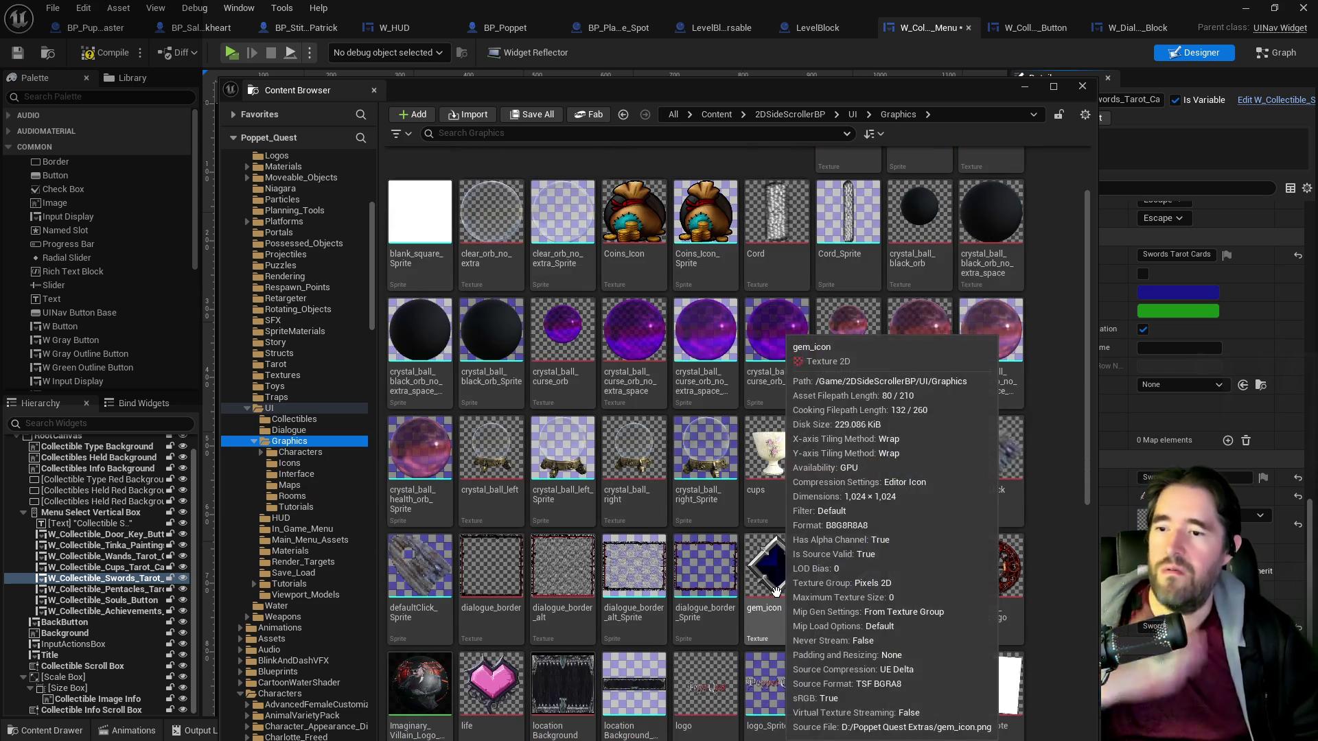
{"action": "scroll", "coordinate": [837, 384], "scroll_direction": "up", "scroll_amount": 2}
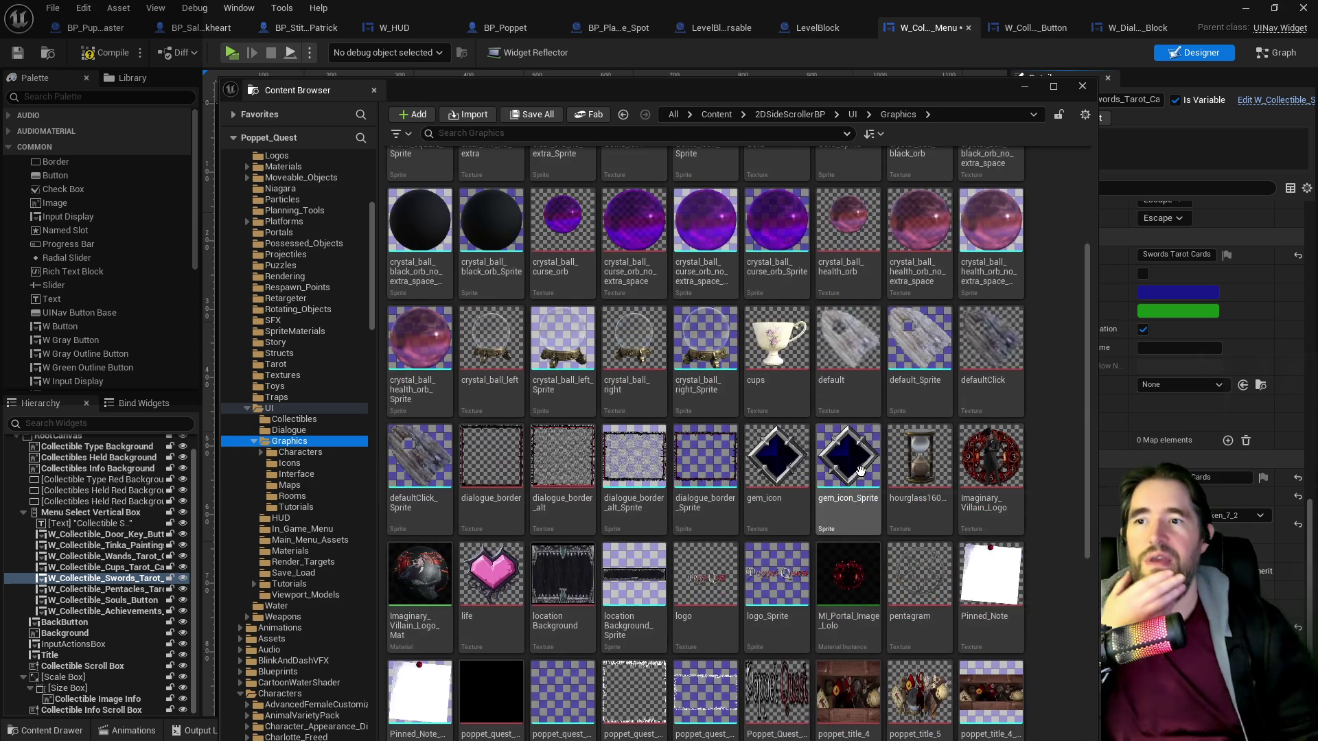
{"action": "scroll", "coordinate": [843, 387], "scroll_direction": "up", "scroll_amount": 3}
{"action": "scroll", "coordinate": [842, 386], "scroll_direction": "down", "scroll_amount": 6}
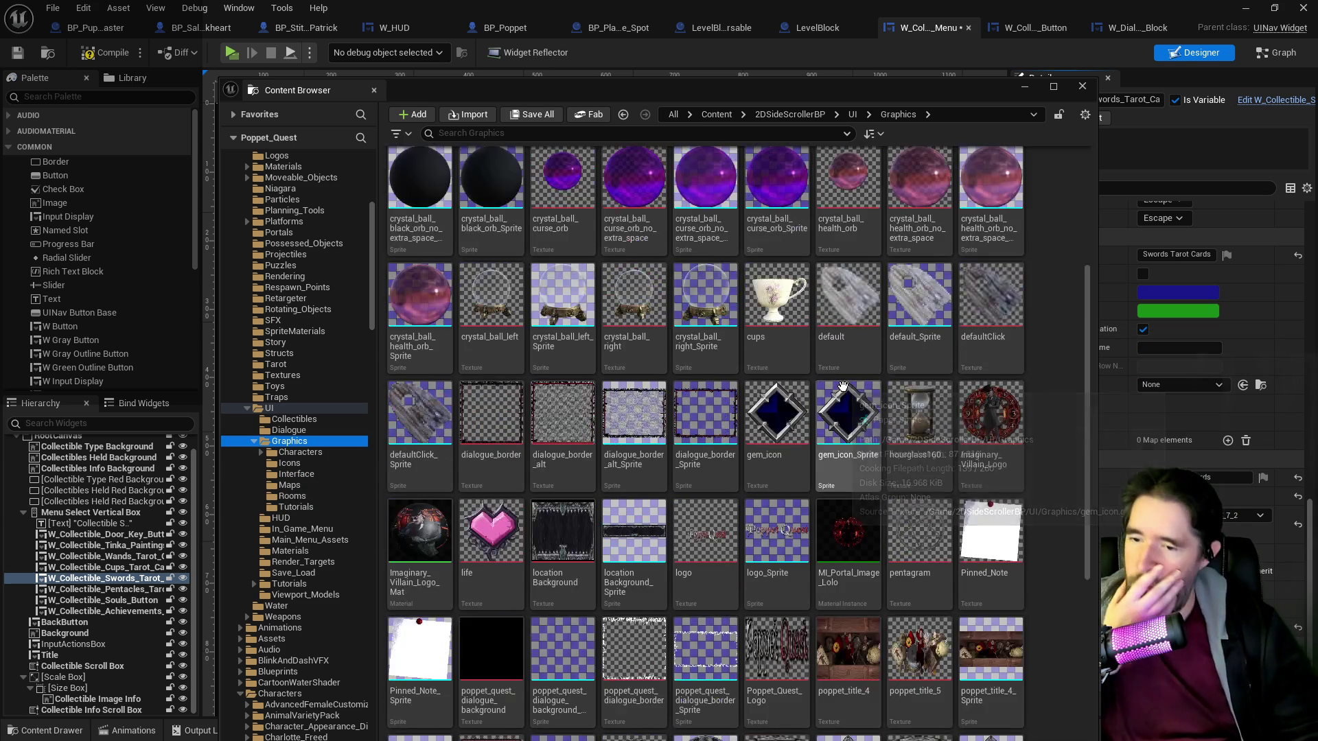
{"action": "scroll", "coordinate": [808, 478], "scroll_direction": "down", "scroll_amount": 1}
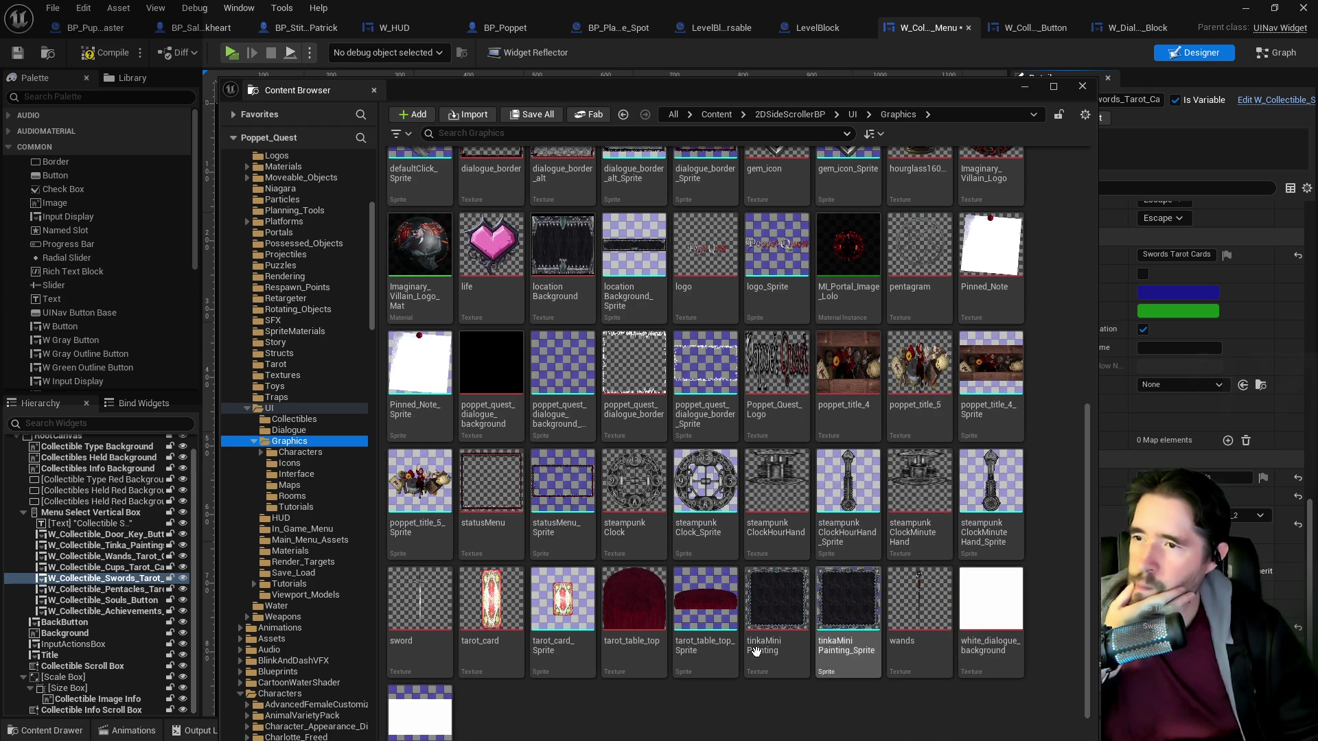
{"action": "scroll", "coordinate": [905, 683], "scroll_direction": "down", "scroll_amount": 1}
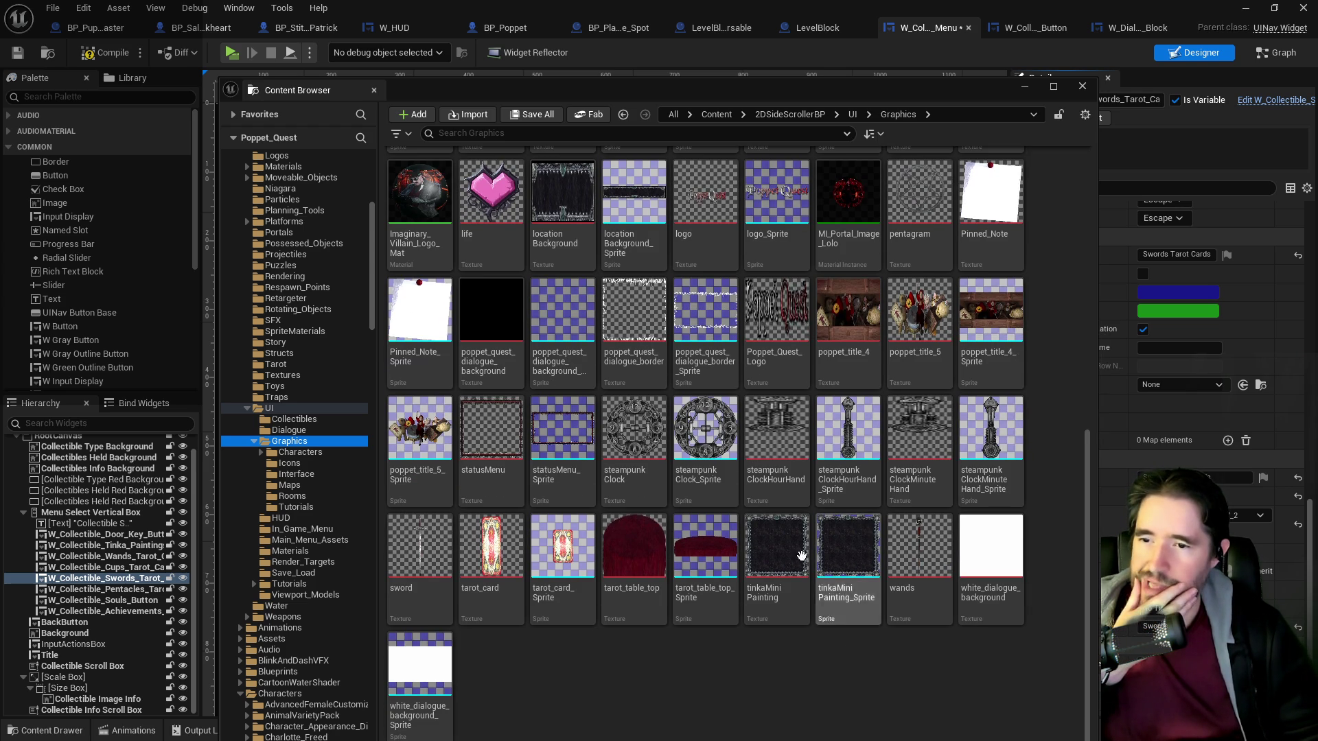
{"action": "scroll", "coordinate": [954, 648], "scroll_direction": "up", "scroll_amount": 1}
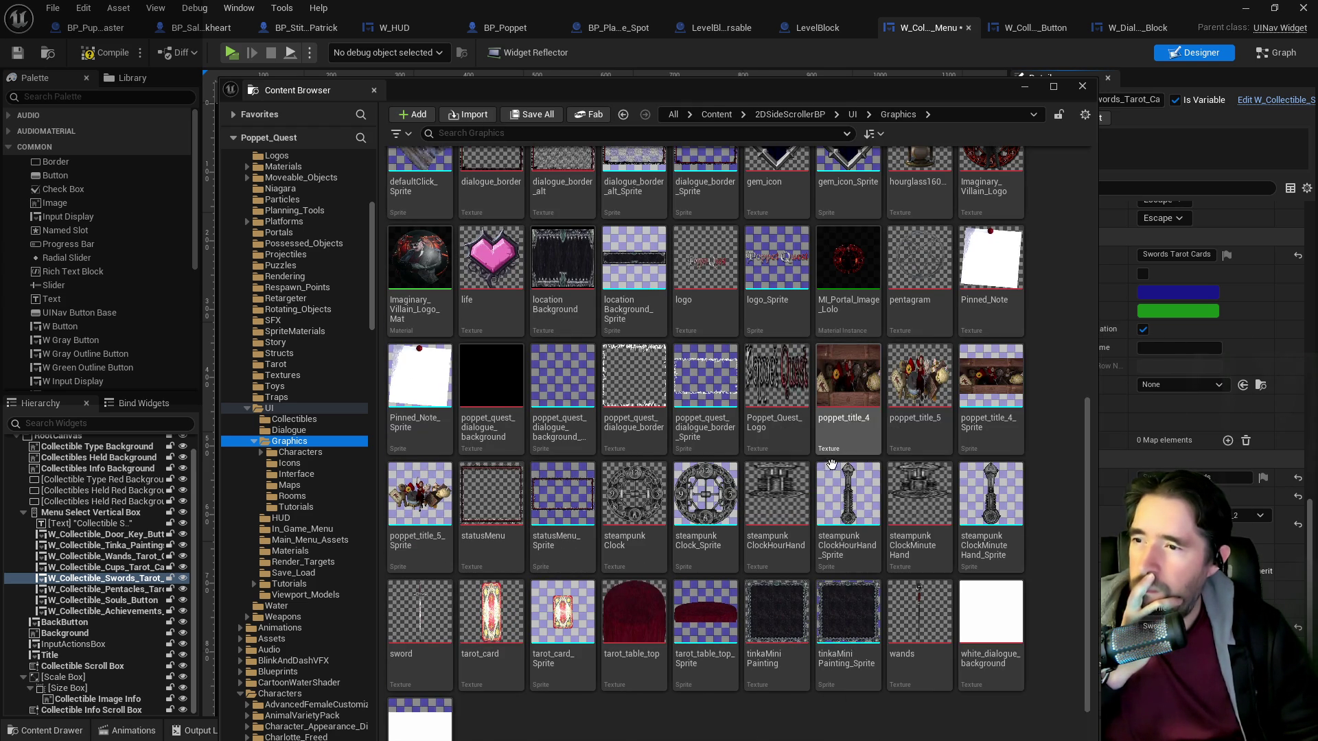
{"action": "scroll", "coordinate": [841, 456], "scroll_direction": "up", "scroll_amount": 1}
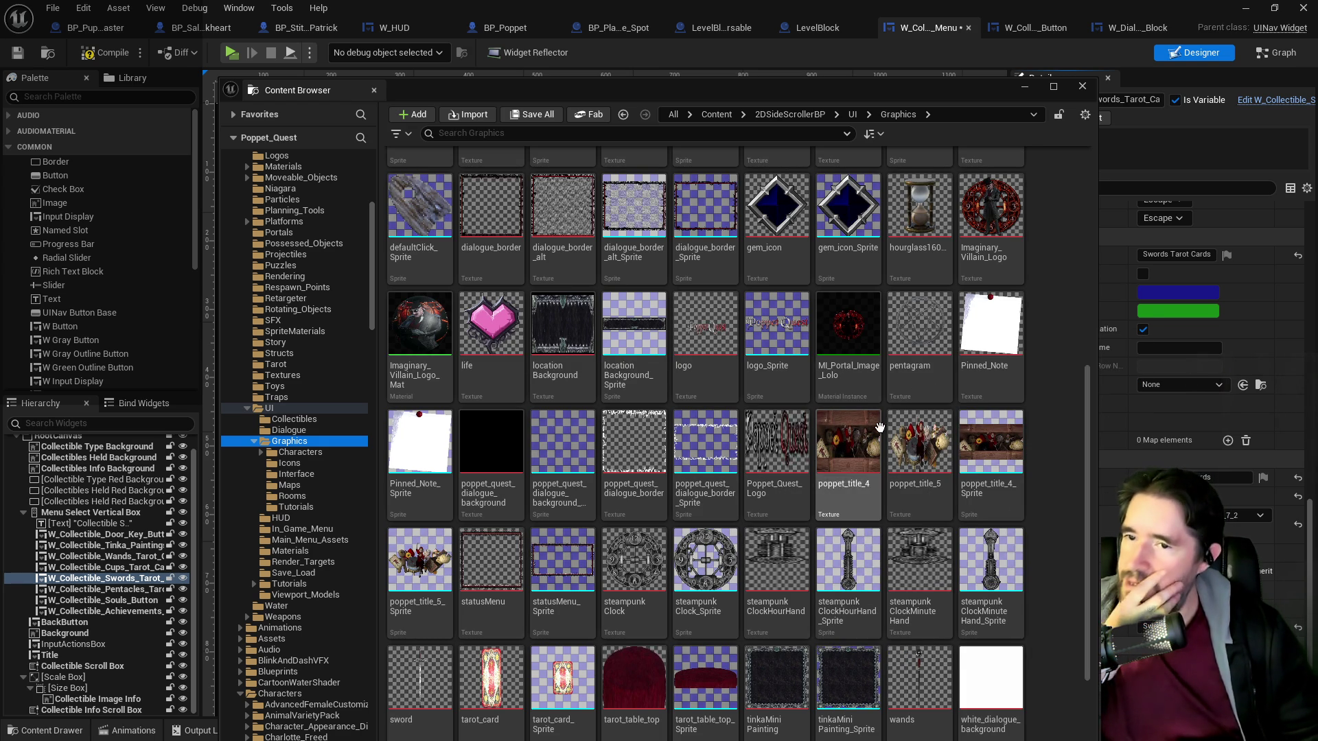
{"action": "left_click", "coordinate": [919, 329]}
{"action": "left_click_drag", "start_coordinate": [905, 96], "coordinate": [1317, 103]}
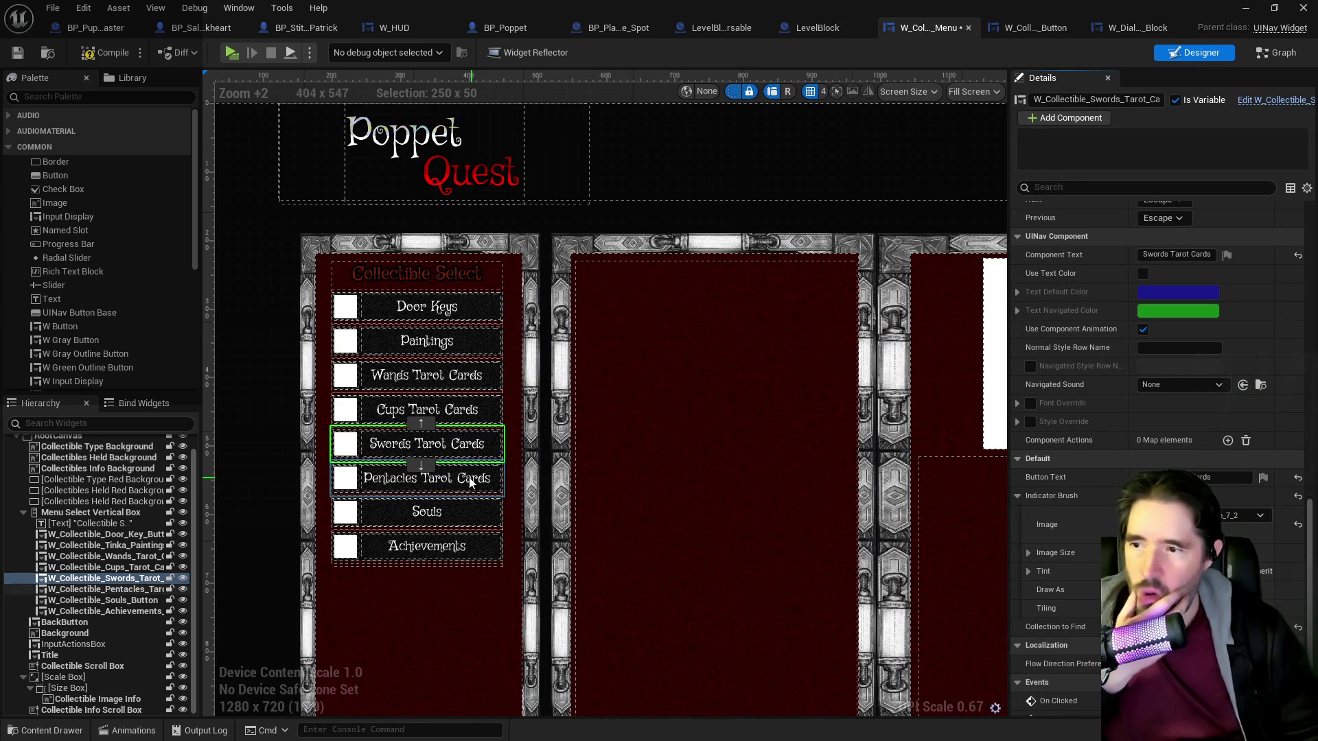
Check the Pentacles, Swords, Cups and Wands indicator images, then compile and save the widget.
{"action": "key", "text": "Down"}
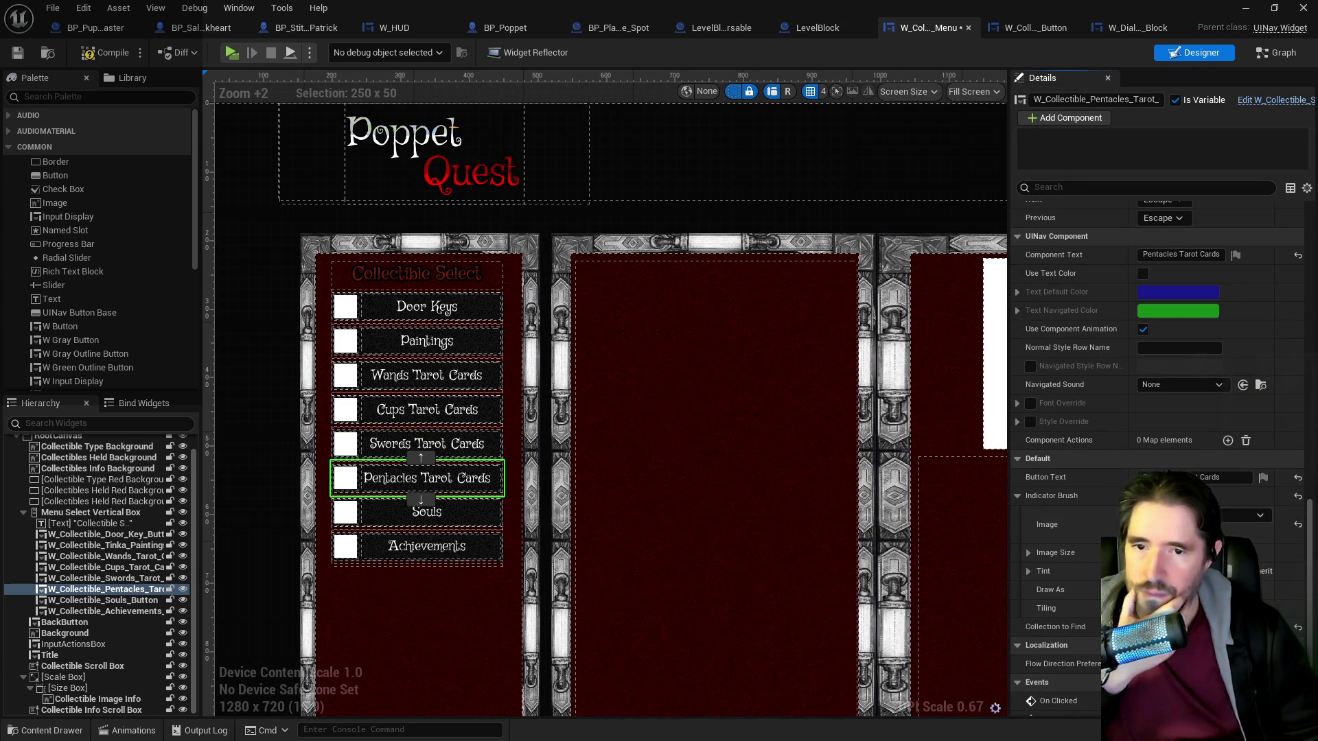
{"action": "left_click", "coordinate": [1276, 531]}
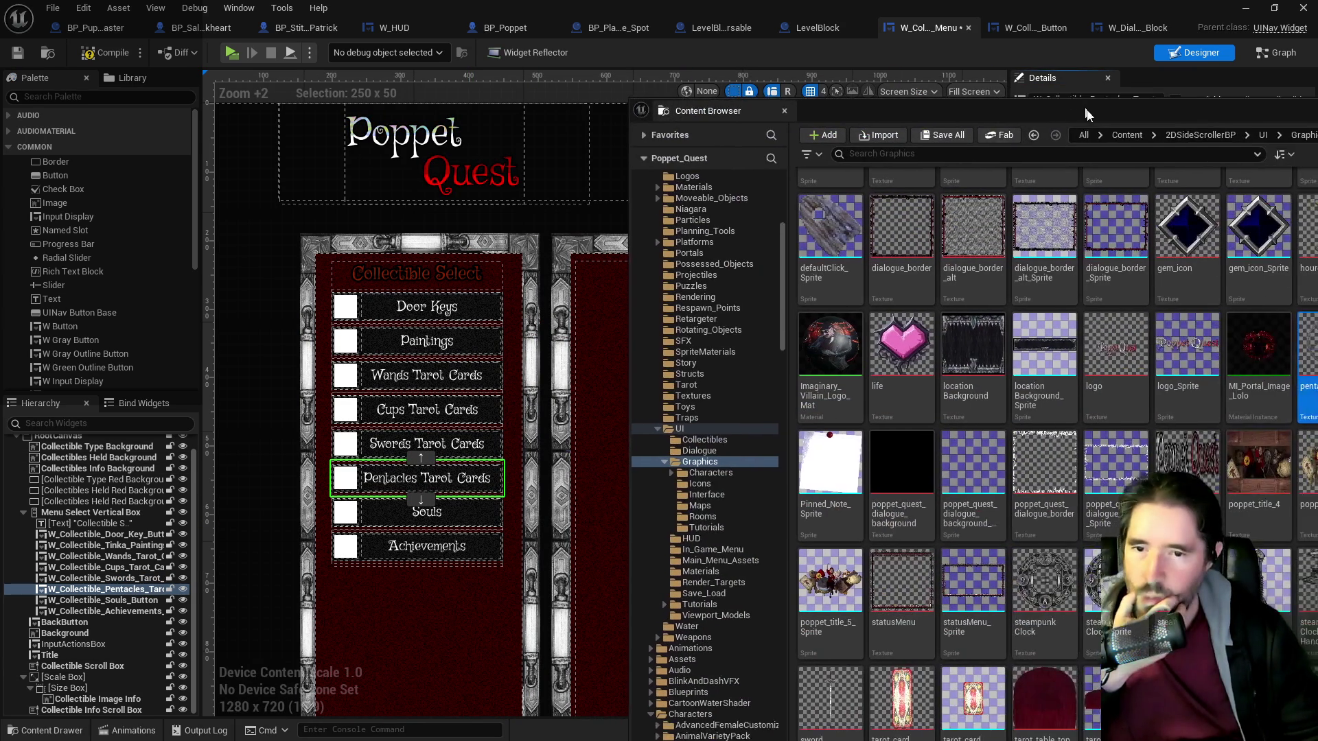
{"action": "key", "text": "ctrl+space"}
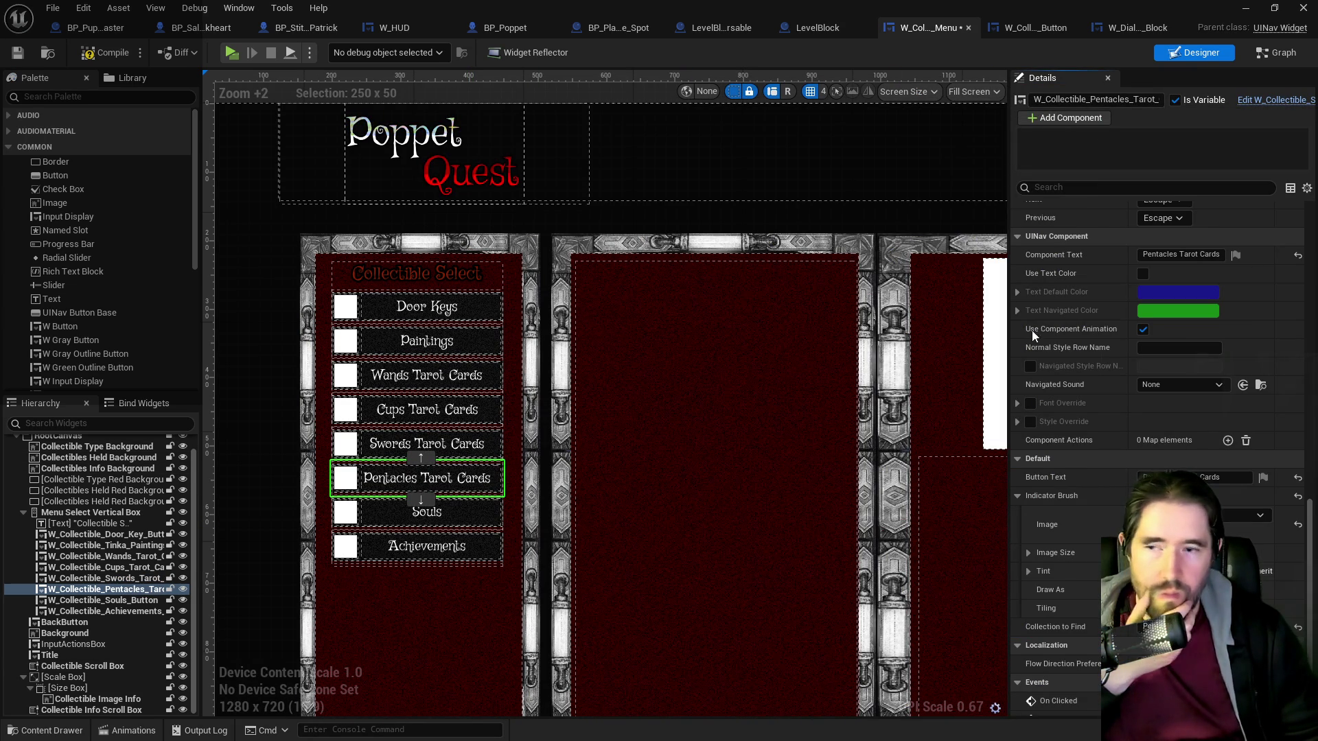
{"action": "left_click", "coordinate": [498, 454]}
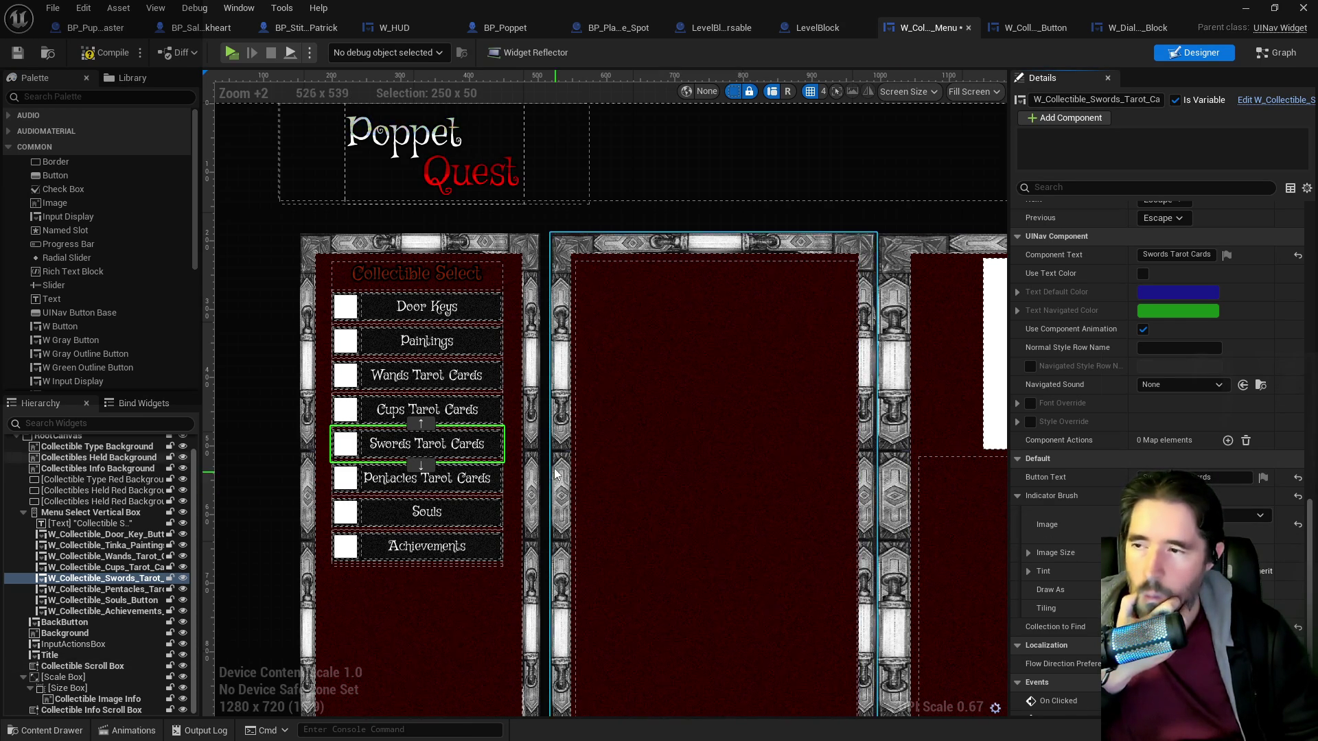
{"action": "left_click", "coordinate": [426, 410]}
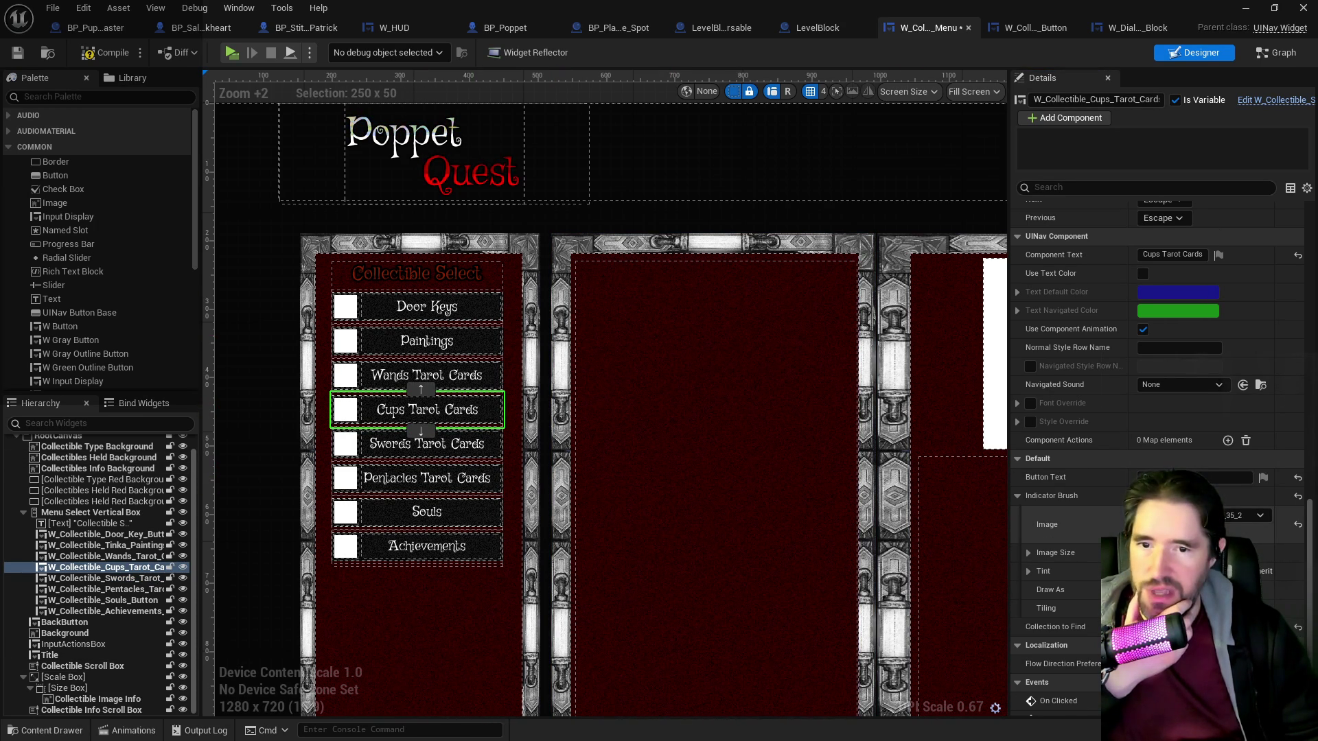
{"action": "left_click", "coordinate": [446, 375]}
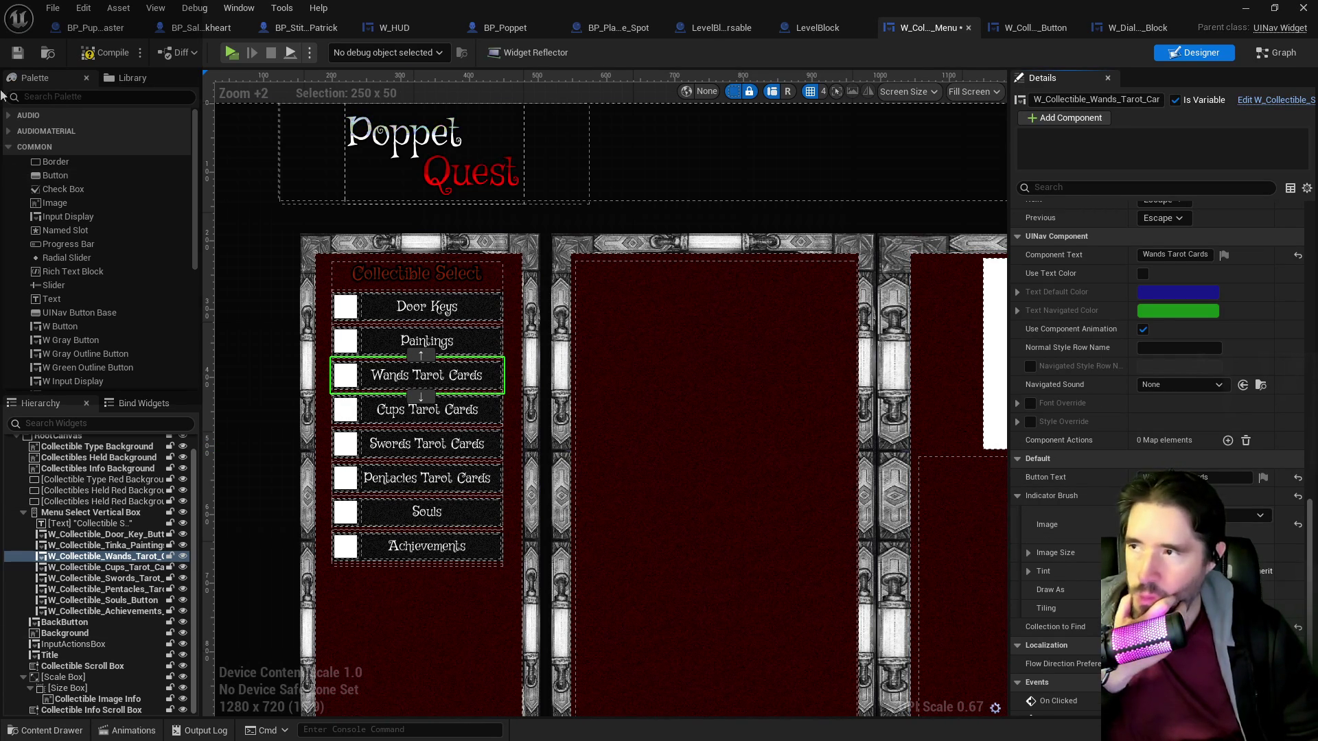
{"action": "left_click", "coordinate": [16, 55]}
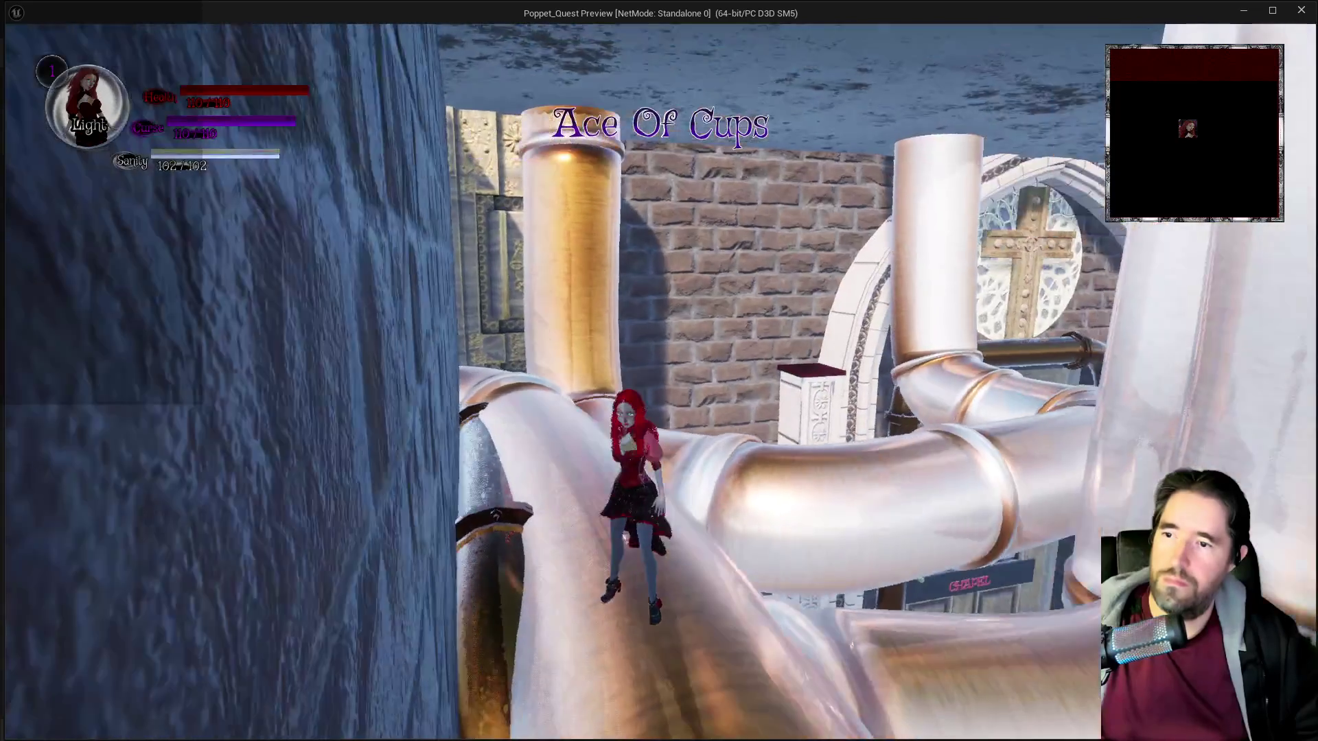
In the play test, open Collectibles, list the Cups Tarot Cards and preview Ace Of Cups.
{"action": "key", "text": "Escape"}
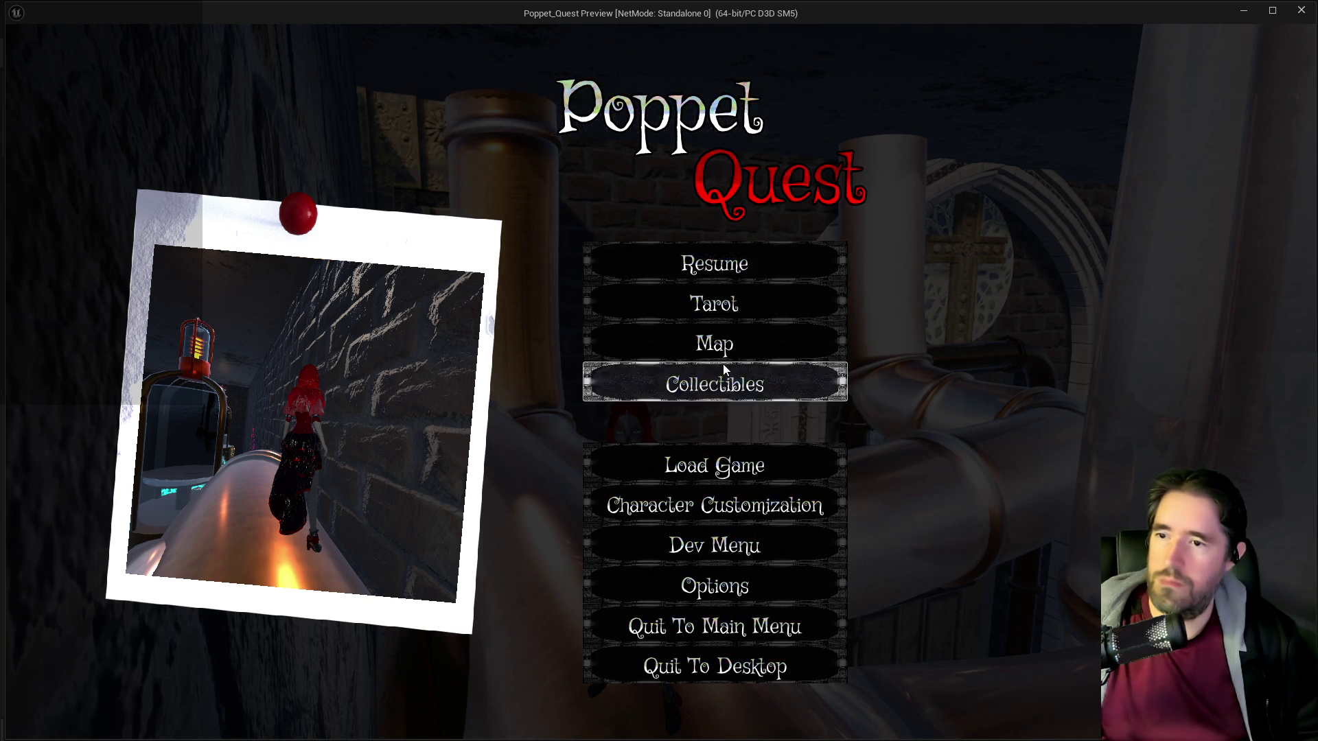
{"action": "left_click", "coordinate": [722, 367]}
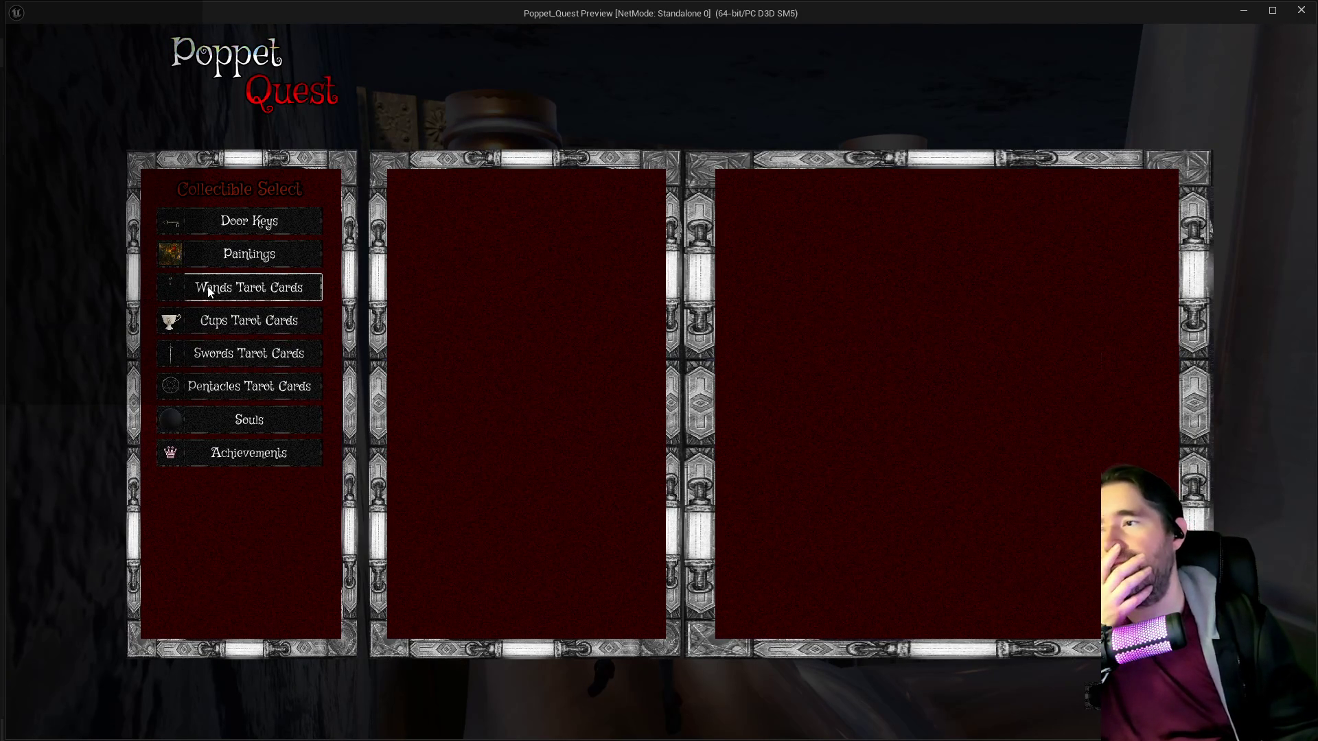
{"action": "left_click", "coordinate": [220, 328]}
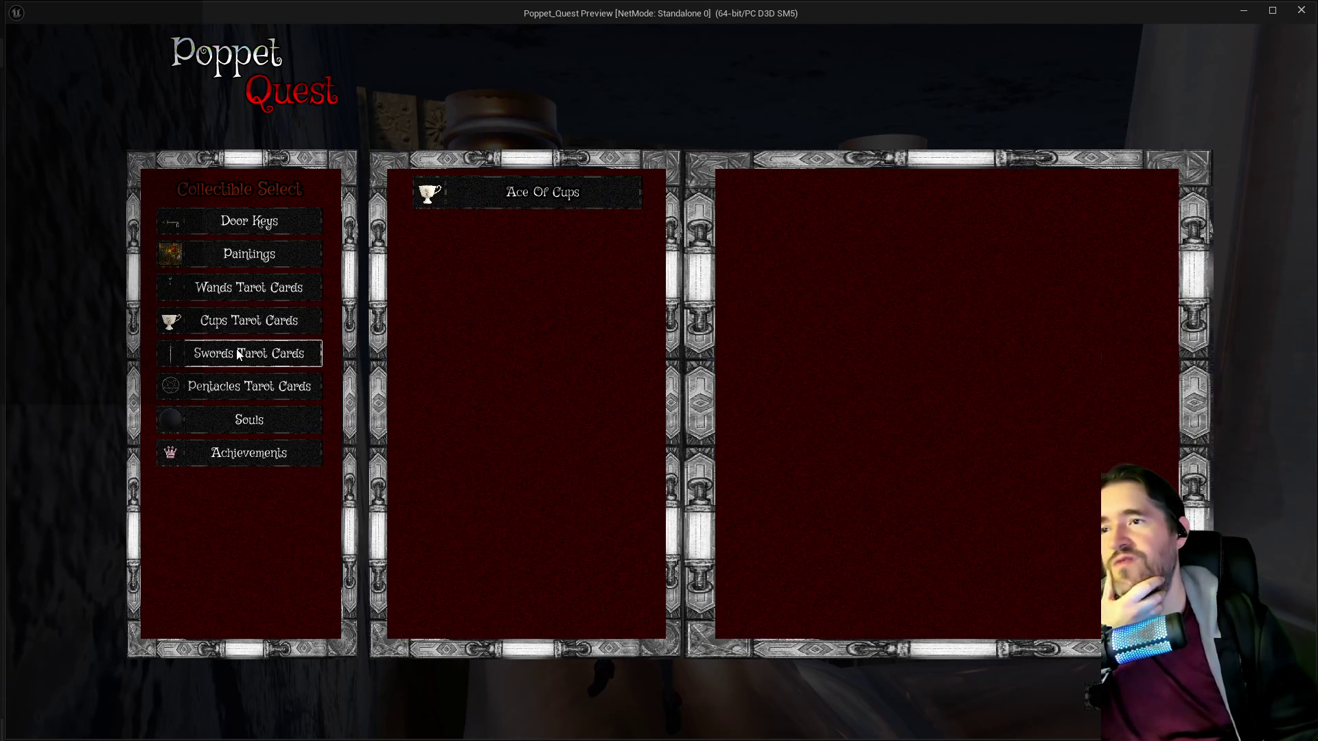
{"action": "left_click", "coordinate": [239, 355]}
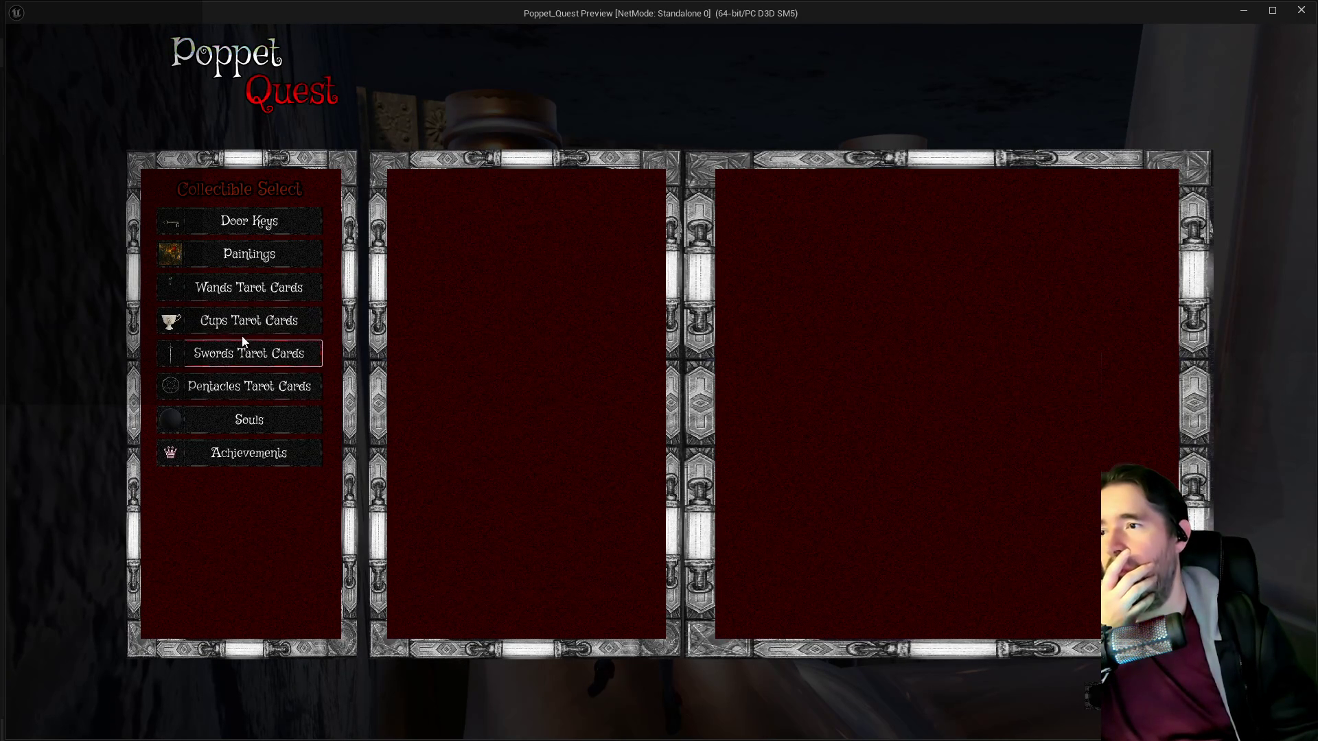
{"action": "left_click", "coordinate": [240, 322]}
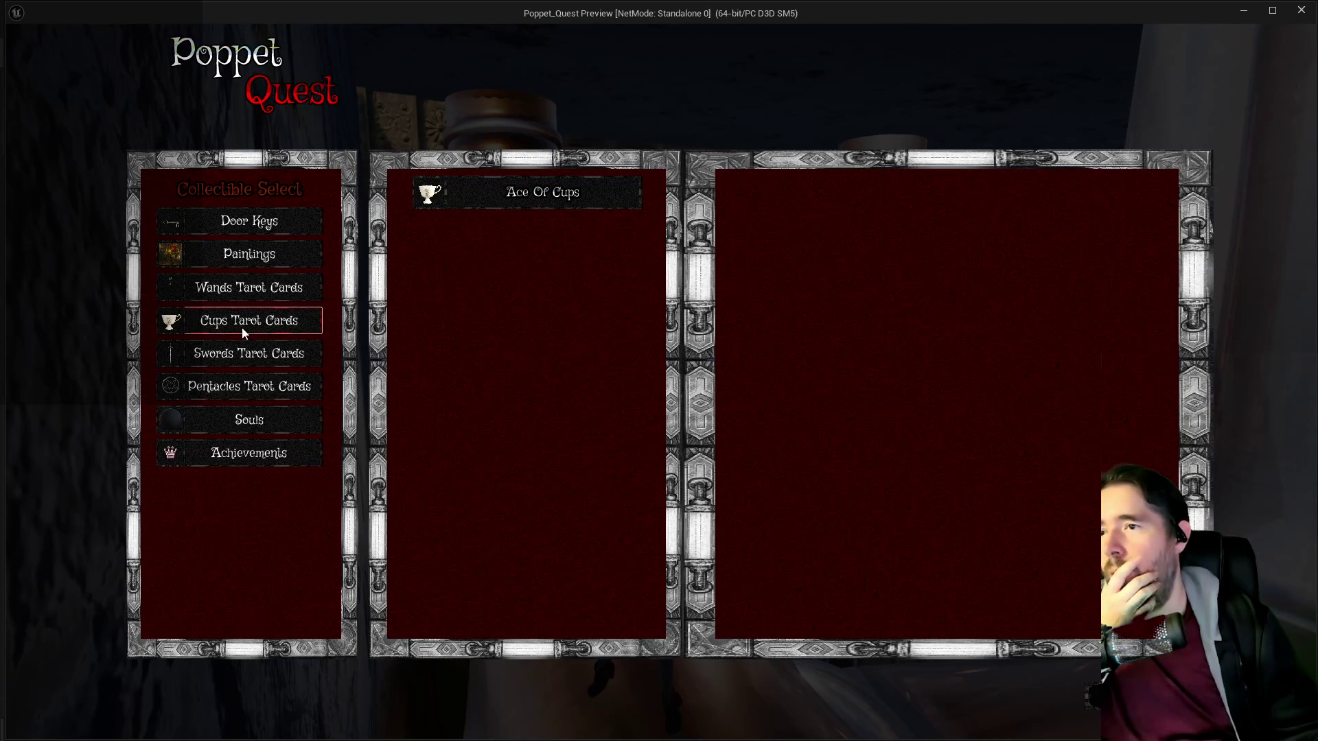
{"action": "left_click", "coordinate": [584, 185]}
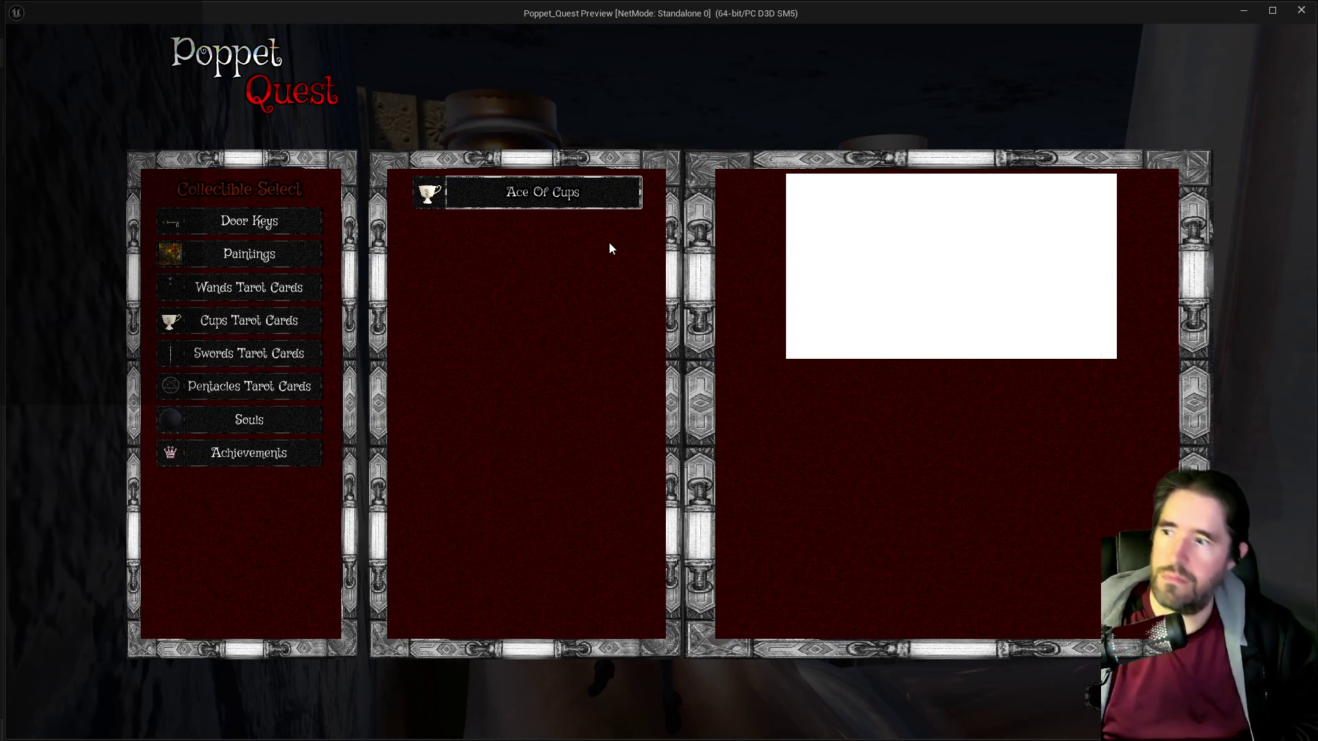
Exit the Collectibles screen and pause menu and return to the editor.
{"action": "key", "text": "Escape"}
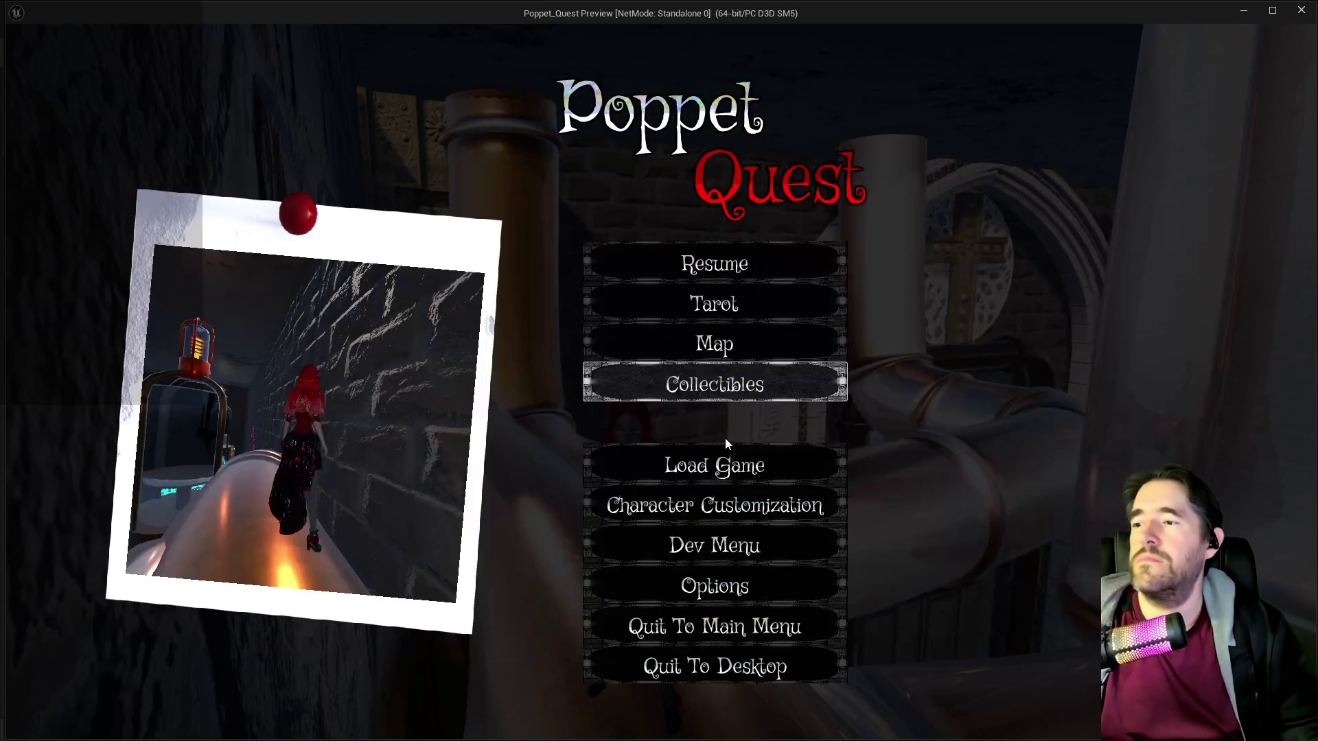
{"action": "key", "text": "Escape"}
{"action": "key", "text": "alt+Tab"}
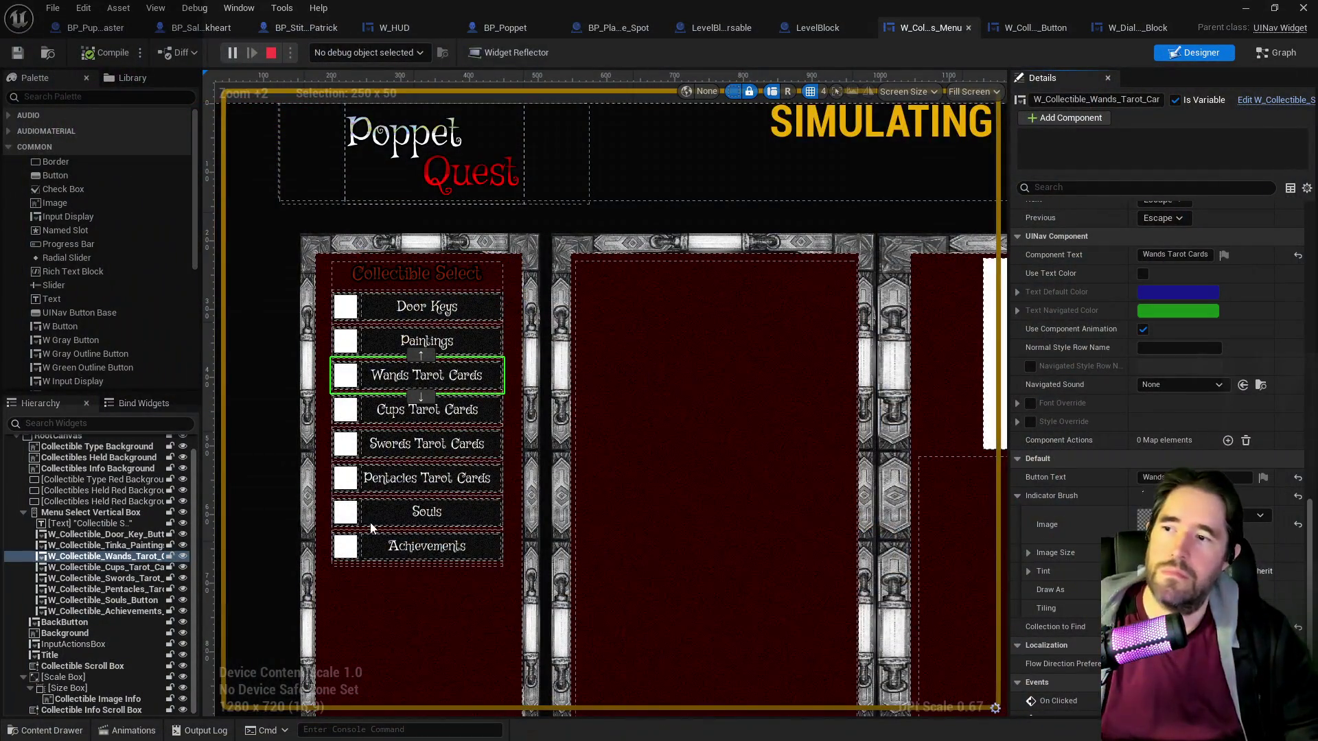
Give the Souls button the GameToken_12_2 indicator icon, then compile and save the widget.
{"action": "key", "text": "Escape"}
{"action": "left_click", "coordinate": [382, 512]}
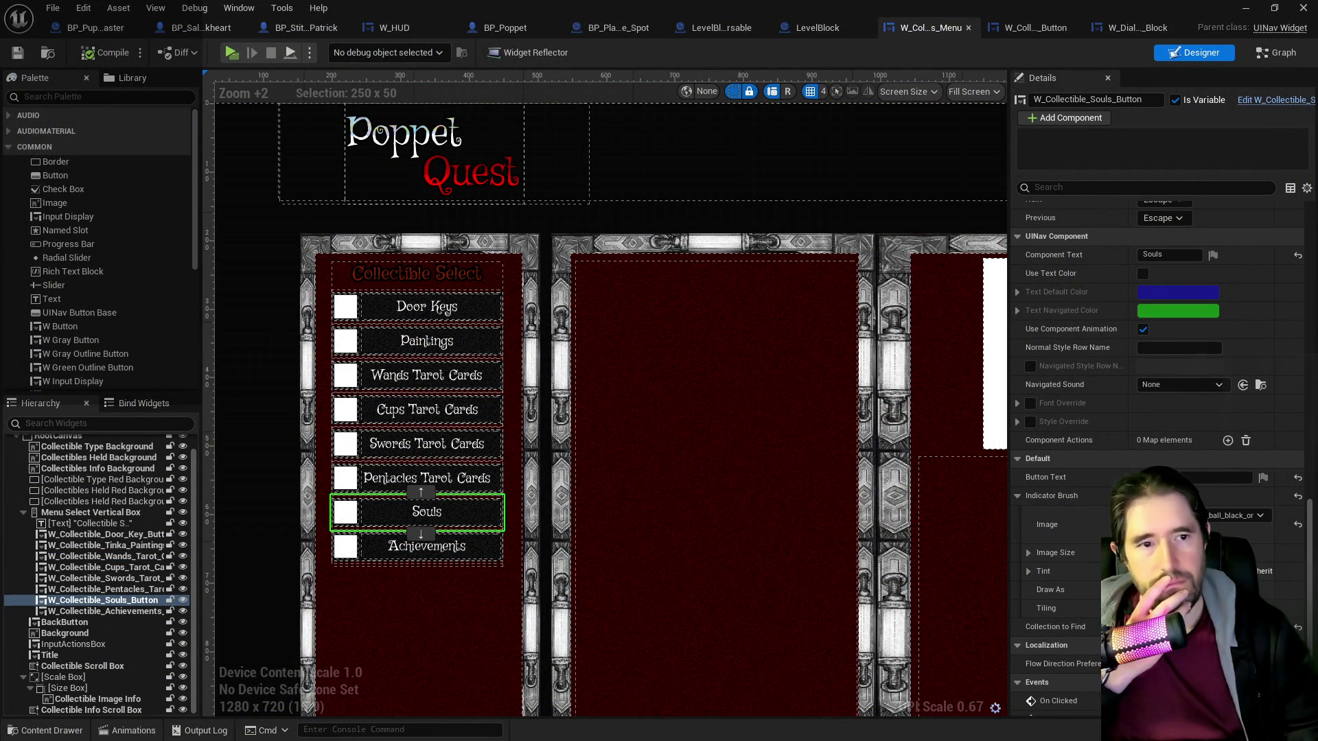
{"action": "left_click", "coordinate": [1228, 534]}
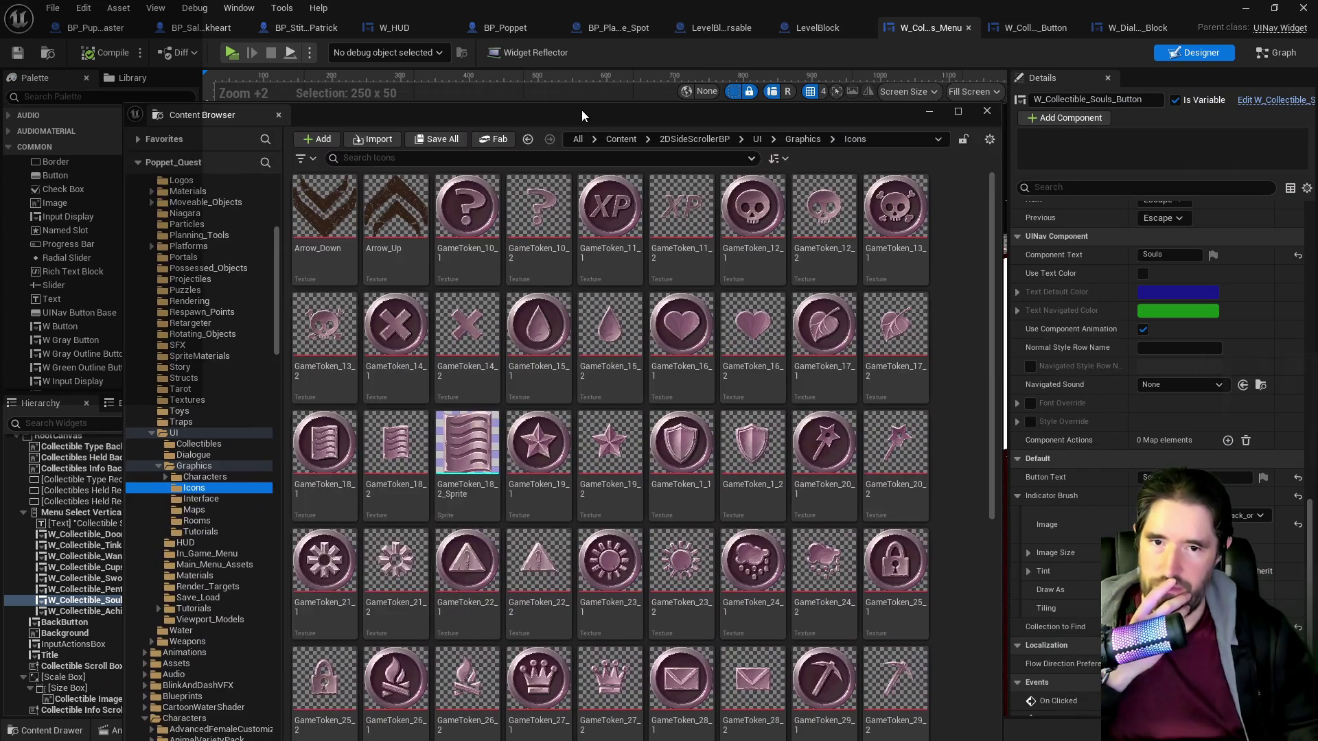
{"action": "mouse_move", "coordinate": [582, 109]}
{"action": "left_mouse_down"}
{"action": "mouse_move", "coordinate": [877, 129]}
{"action": "mouse_move", "coordinate": [1108, 78]}
{"action": "mouse_move", "coordinate": [1316, 110]}
{"action": "left_mouse_up"}
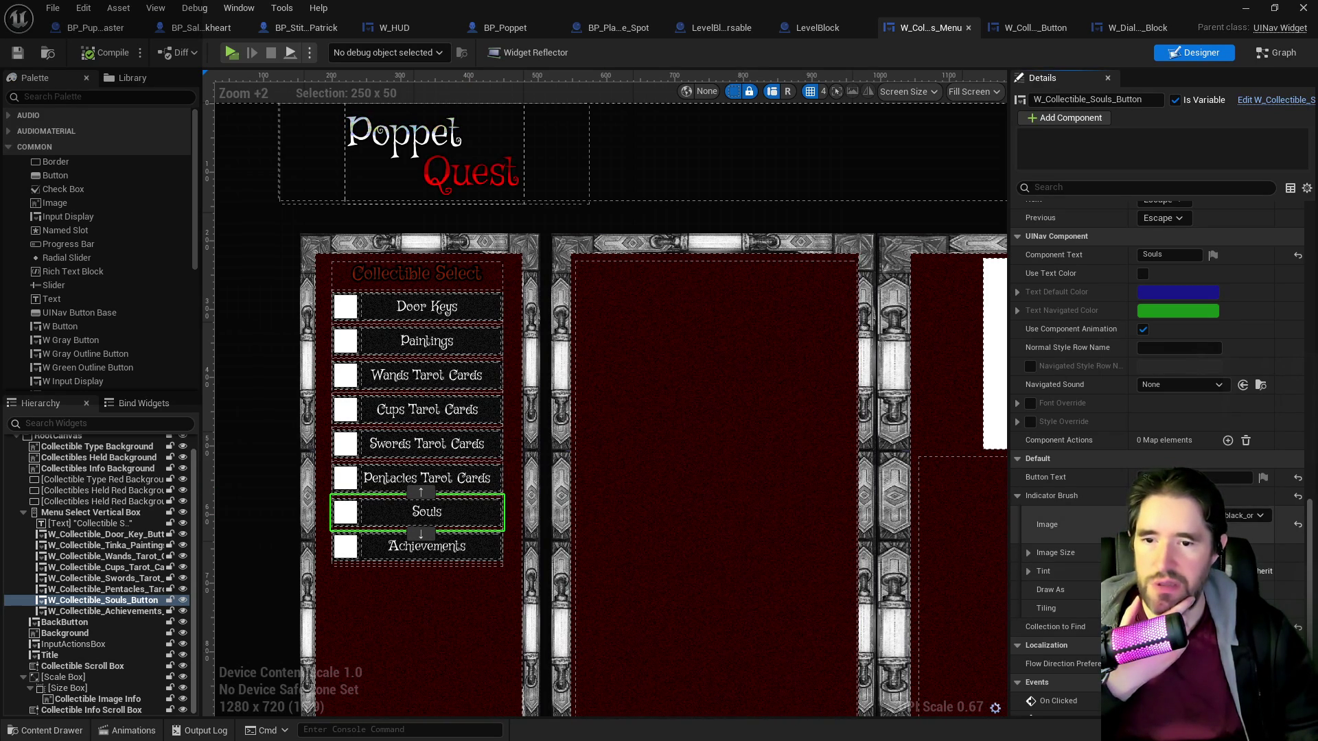
{"action": "left_click", "coordinate": [1225, 534]}
{"action": "left_click", "coordinate": [104, 52]}
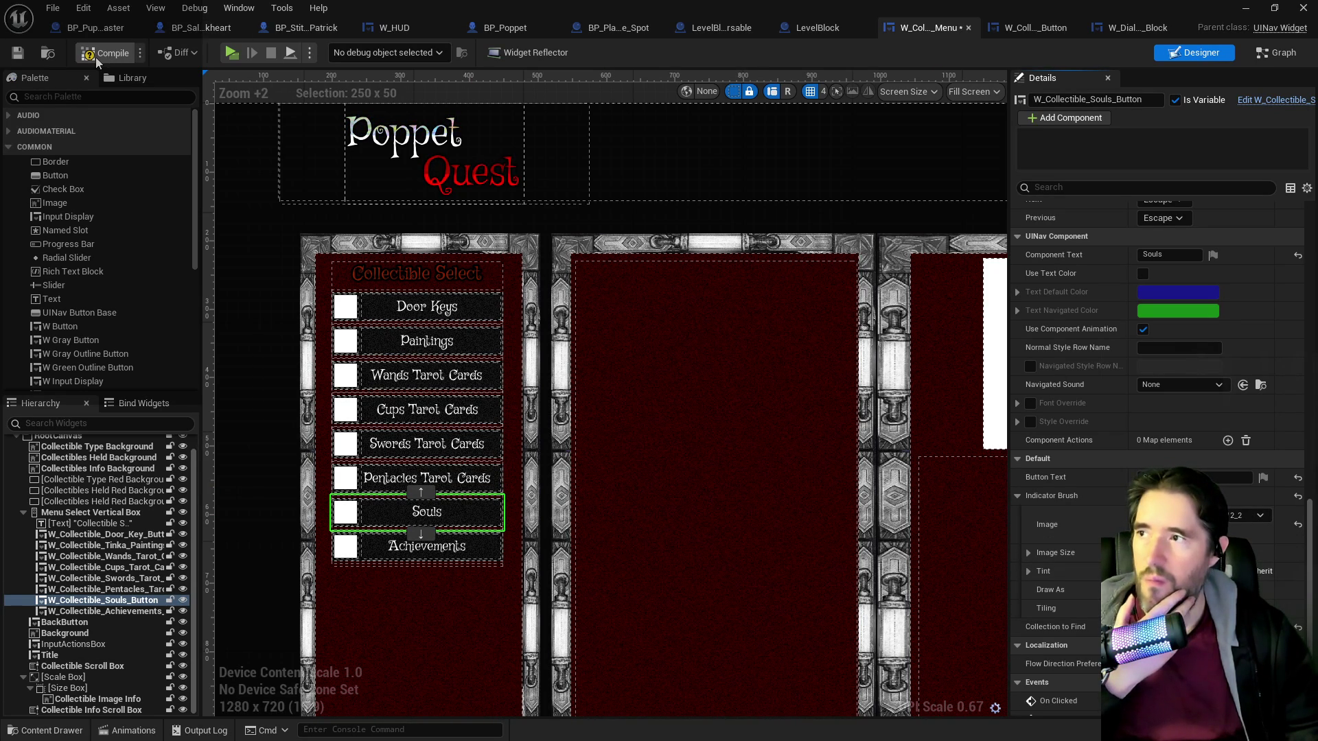
{"action": "left_click", "coordinate": [17, 53]}
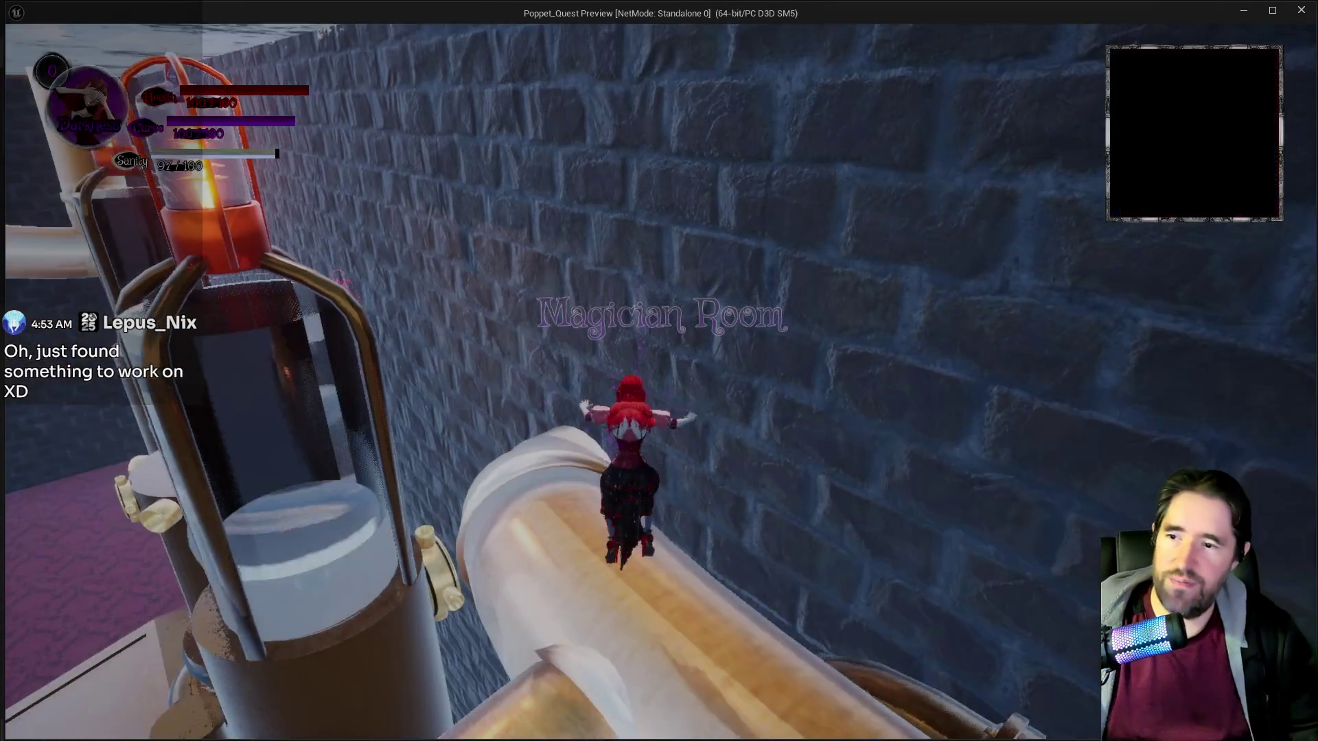
Move the character, then open Collectibles from the pause menu and step through the categories.
{"action": "key", "text": "w"}
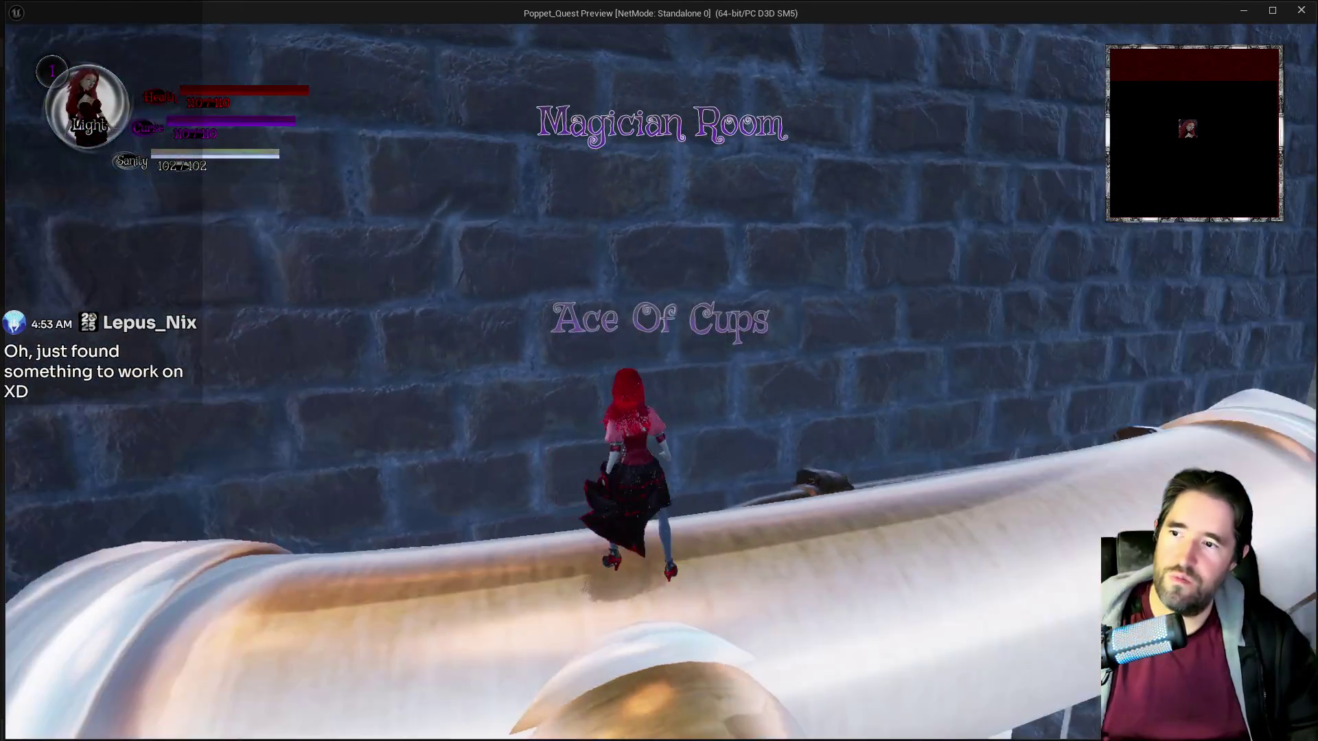
{"action": "key", "text": "Escape"}
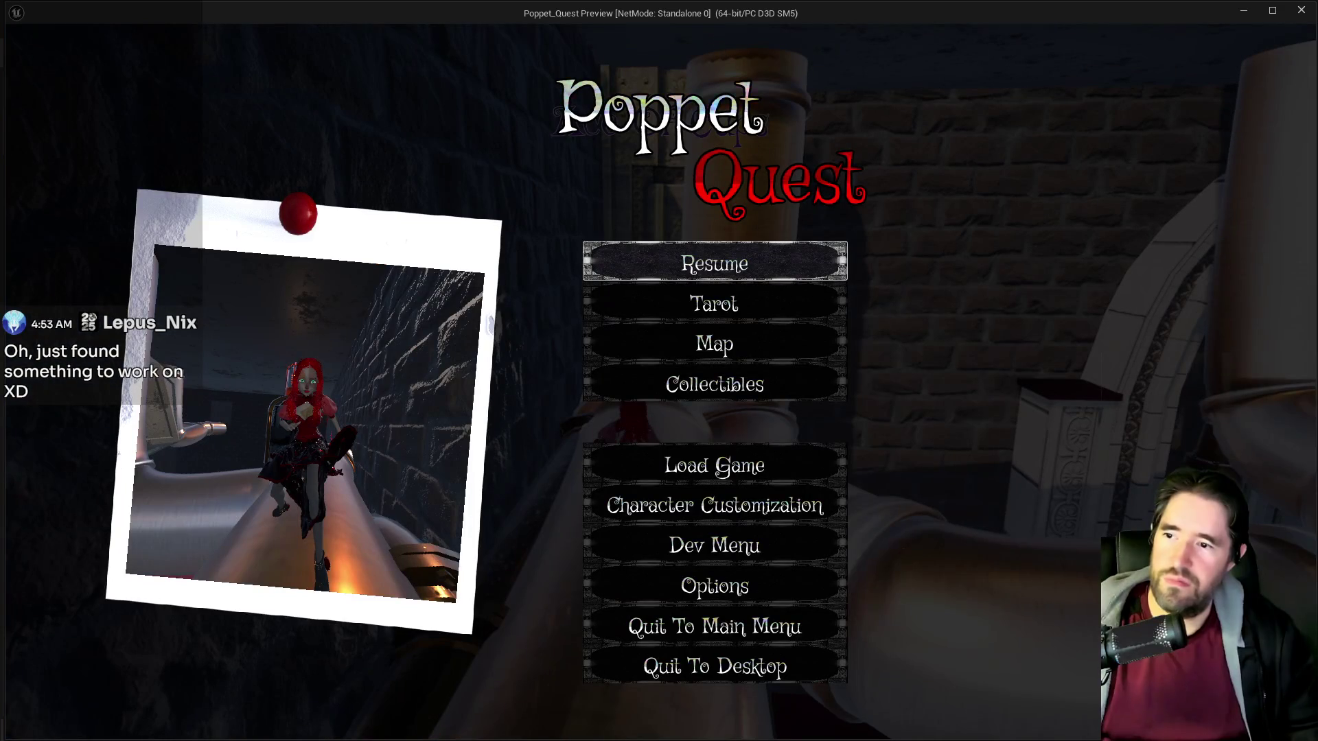
{"action": "left_click", "coordinate": [767, 383]}
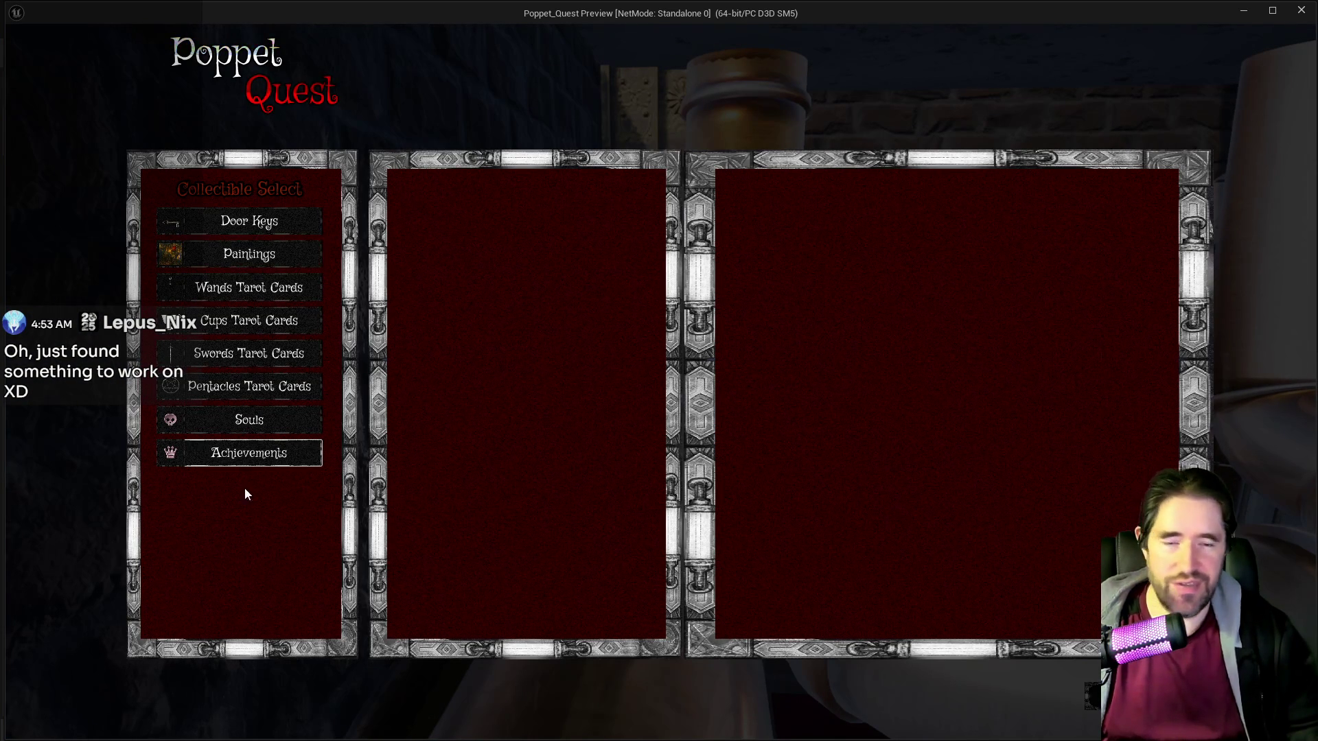
{"action": "key", "text": "Up"}
{"action": "key", "text": "Up"}
{"action": "key", "text": "Up"}
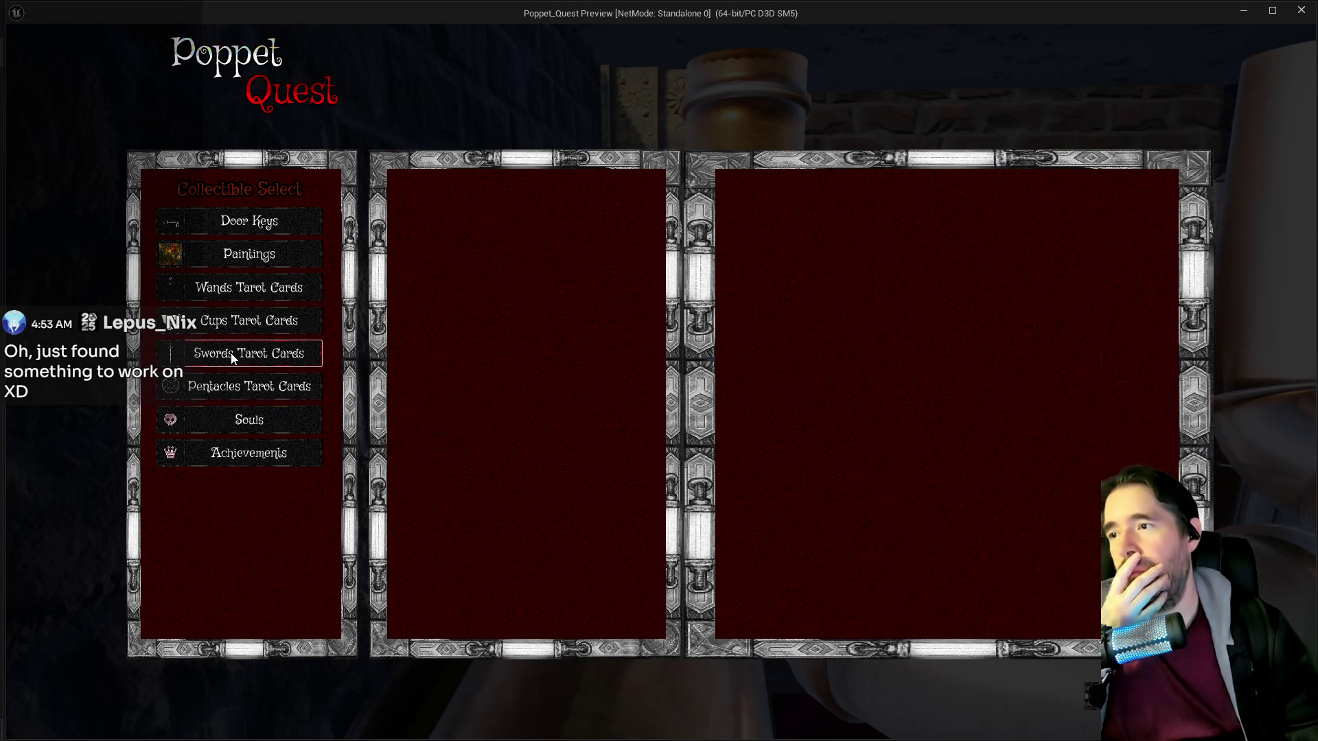
Preview Ace Of Cups and the Safari Room painting, checking Door Keys, Wands and Pentacles.
{"action": "left_click", "coordinate": [258, 321]}
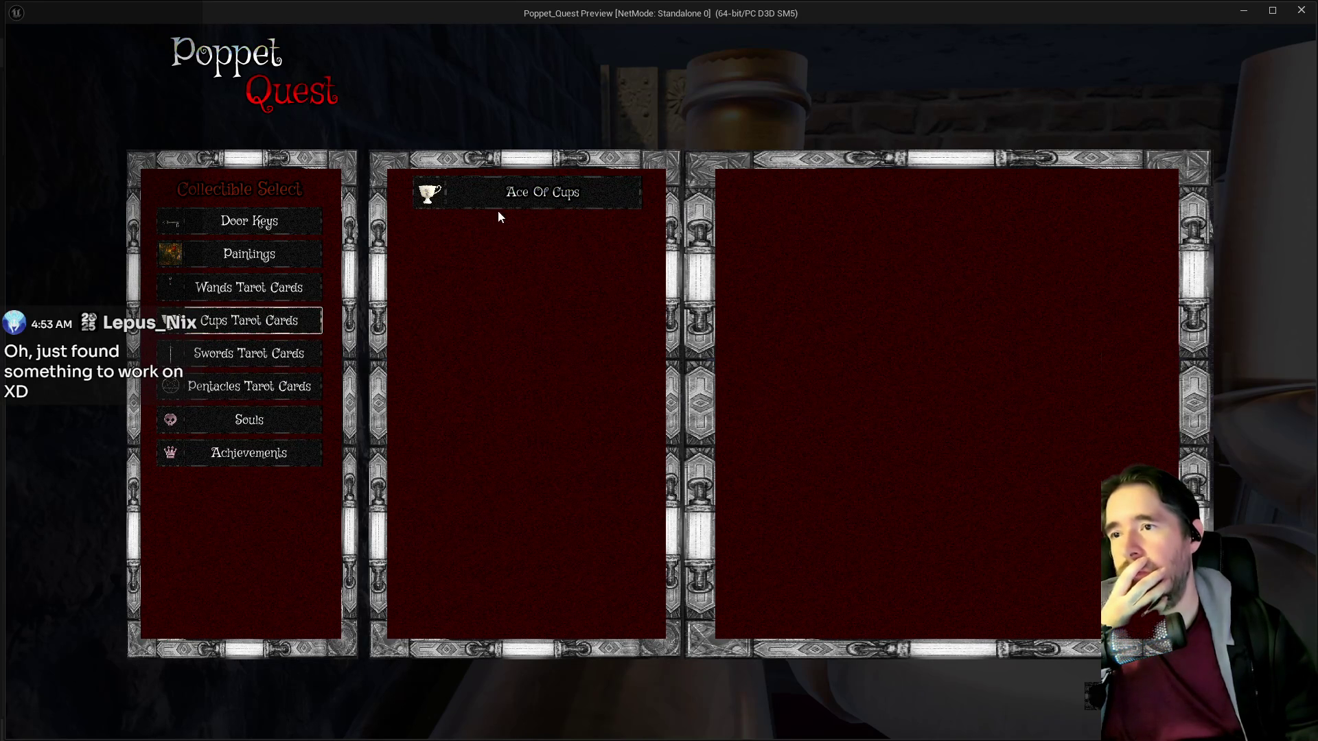
{"action": "left_click", "coordinate": [522, 198]}
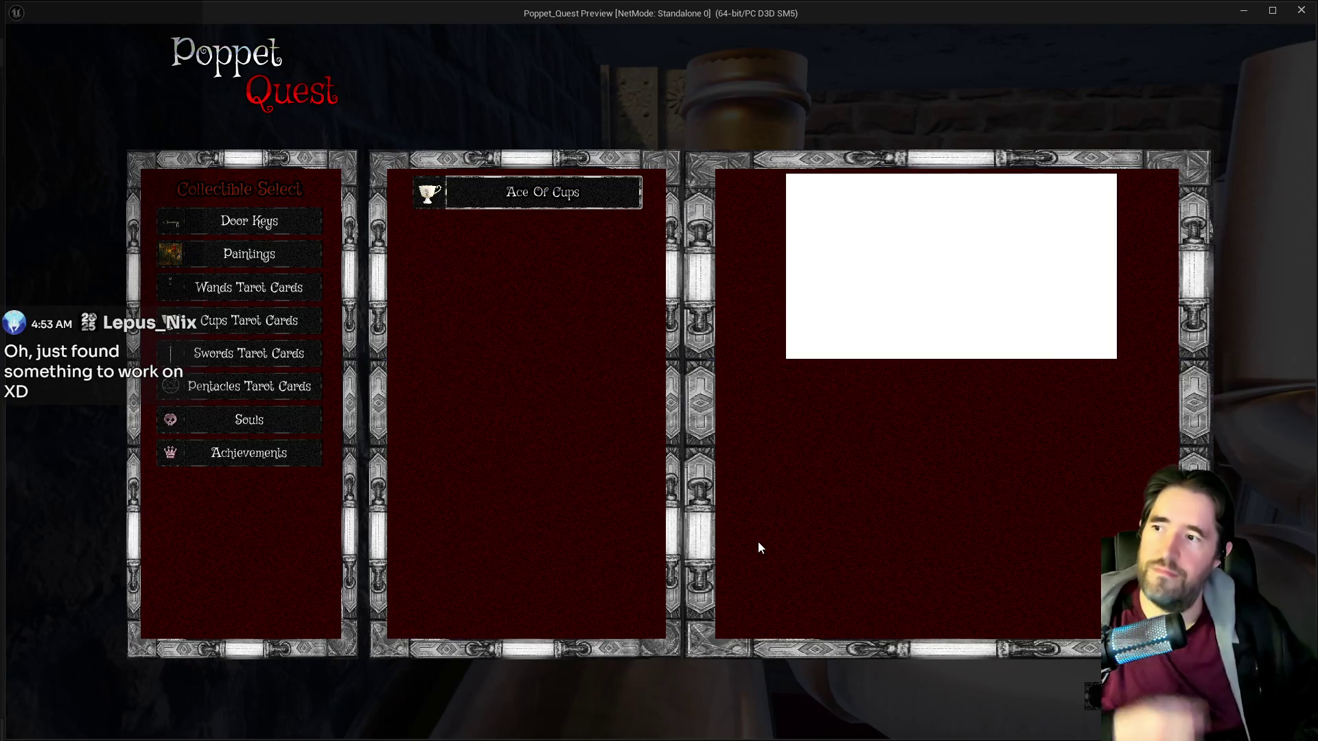
{"action": "left_click", "coordinate": [294, 213]}
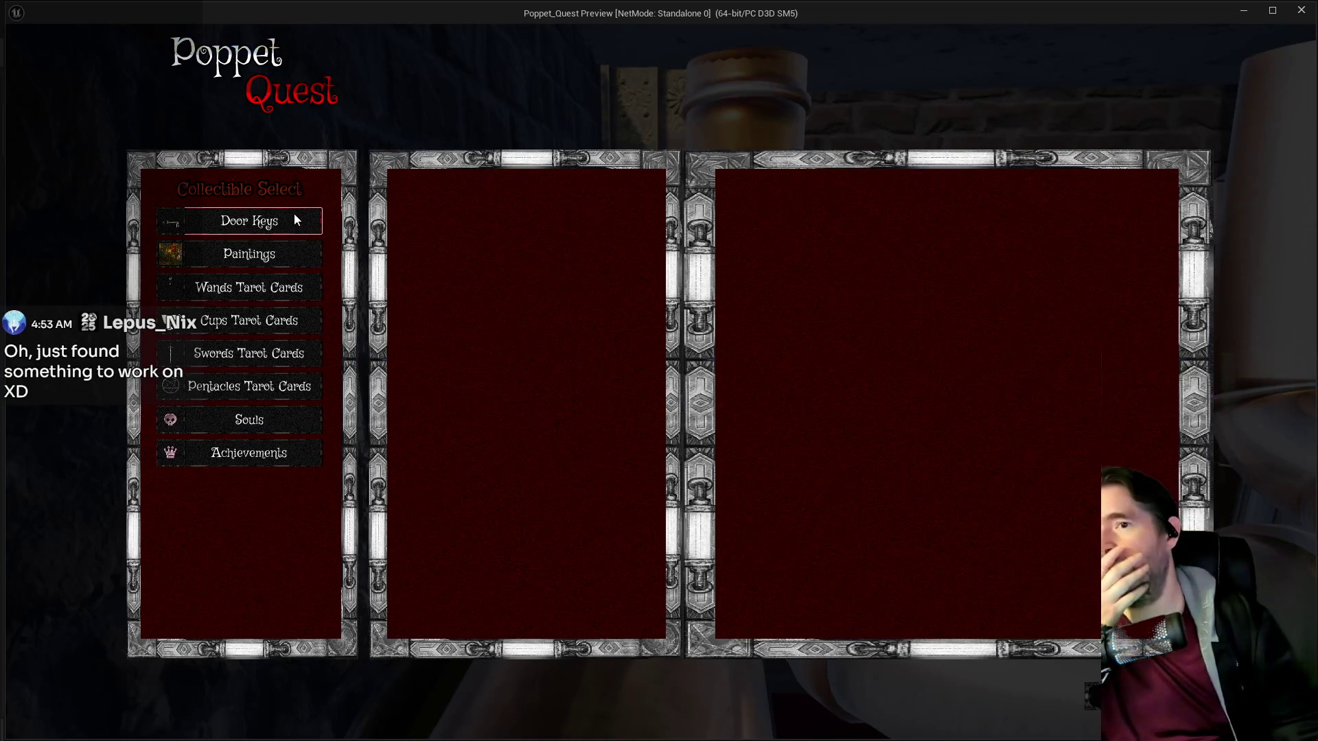
{"action": "left_click", "coordinate": [276, 252]}
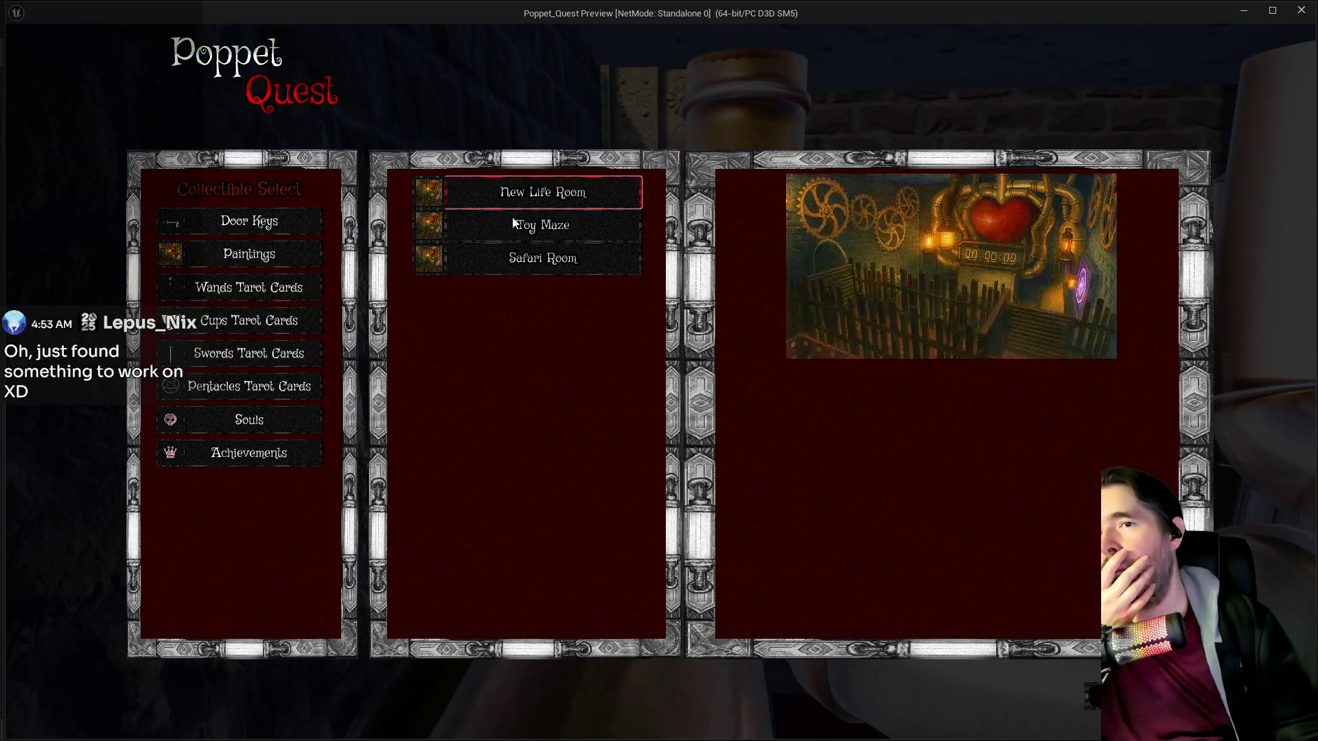
{"action": "left_click", "coordinate": [512, 261]}
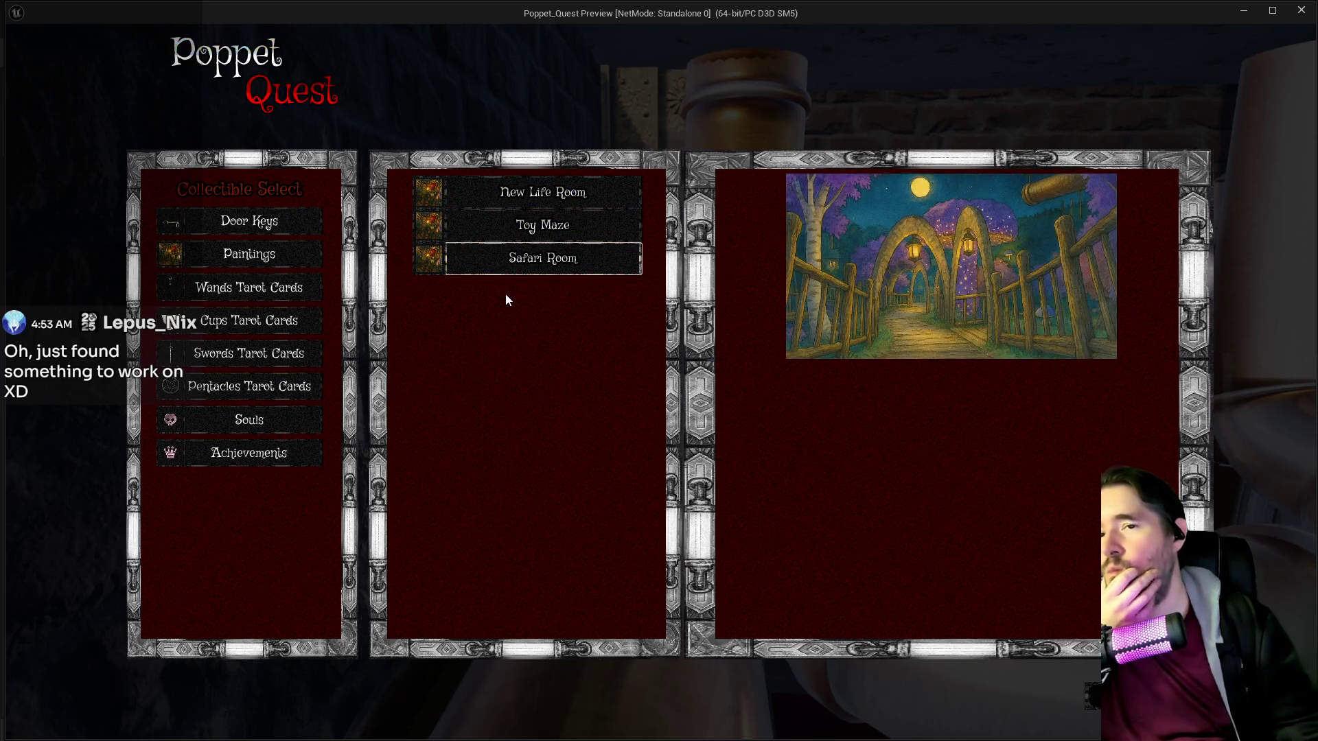
{"action": "left_click", "coordinate": [247, 294]}
{"action": "left_click", "coordinate": [245, 321]}
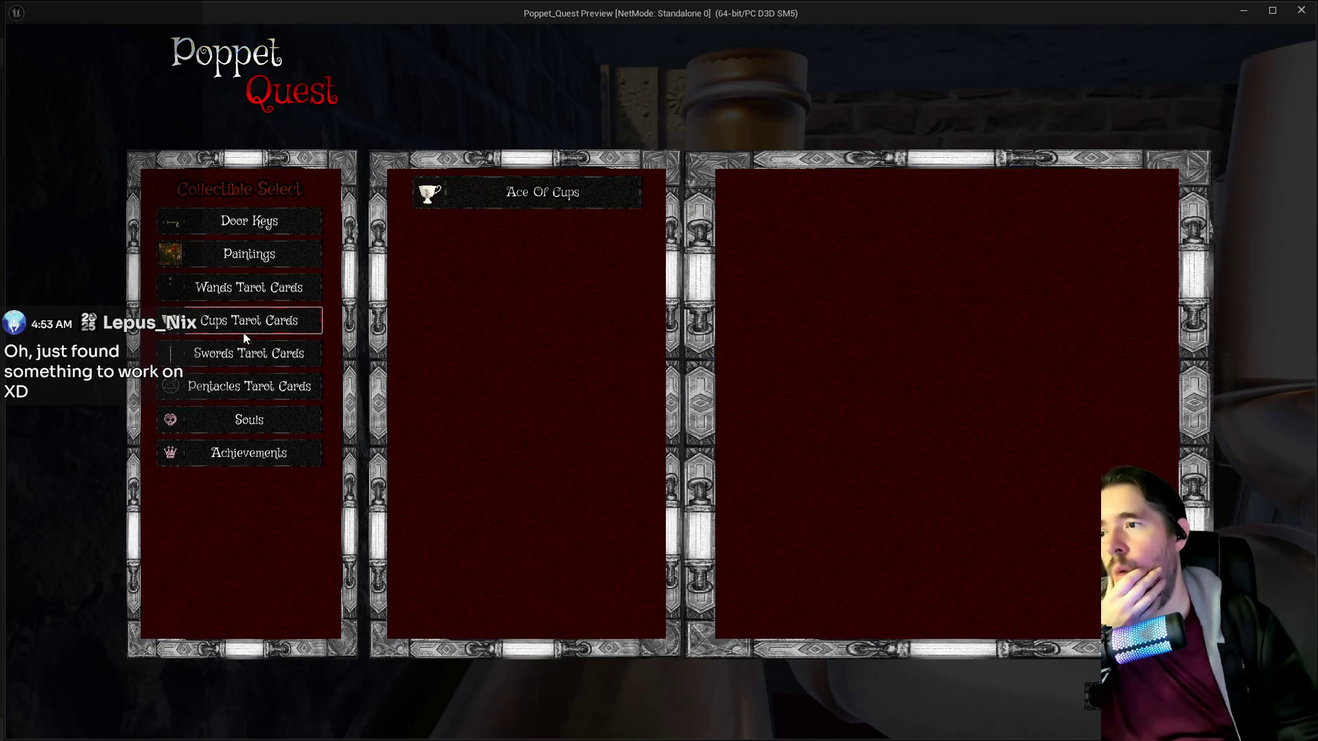
{"action": "left_click", "coordinate": [530, 188]}
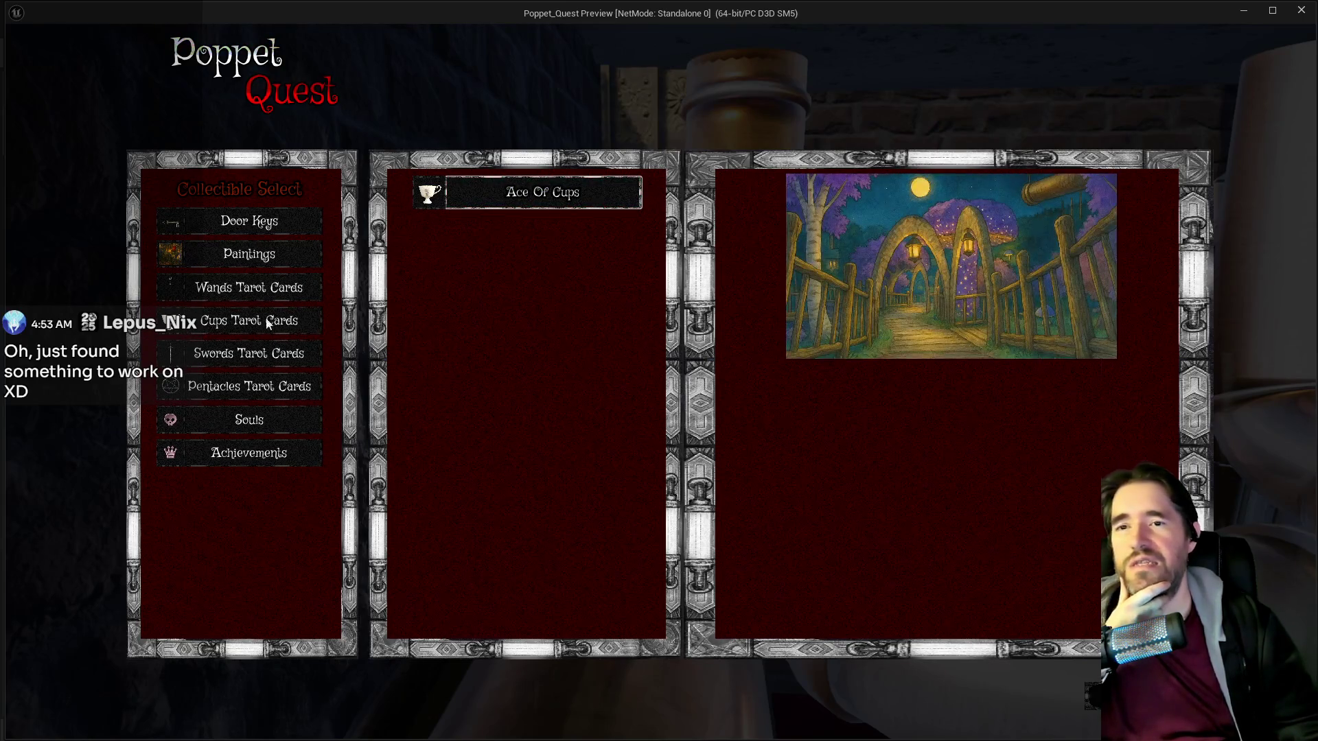
{"action": "left_click", "coordinate": [239, 396]}
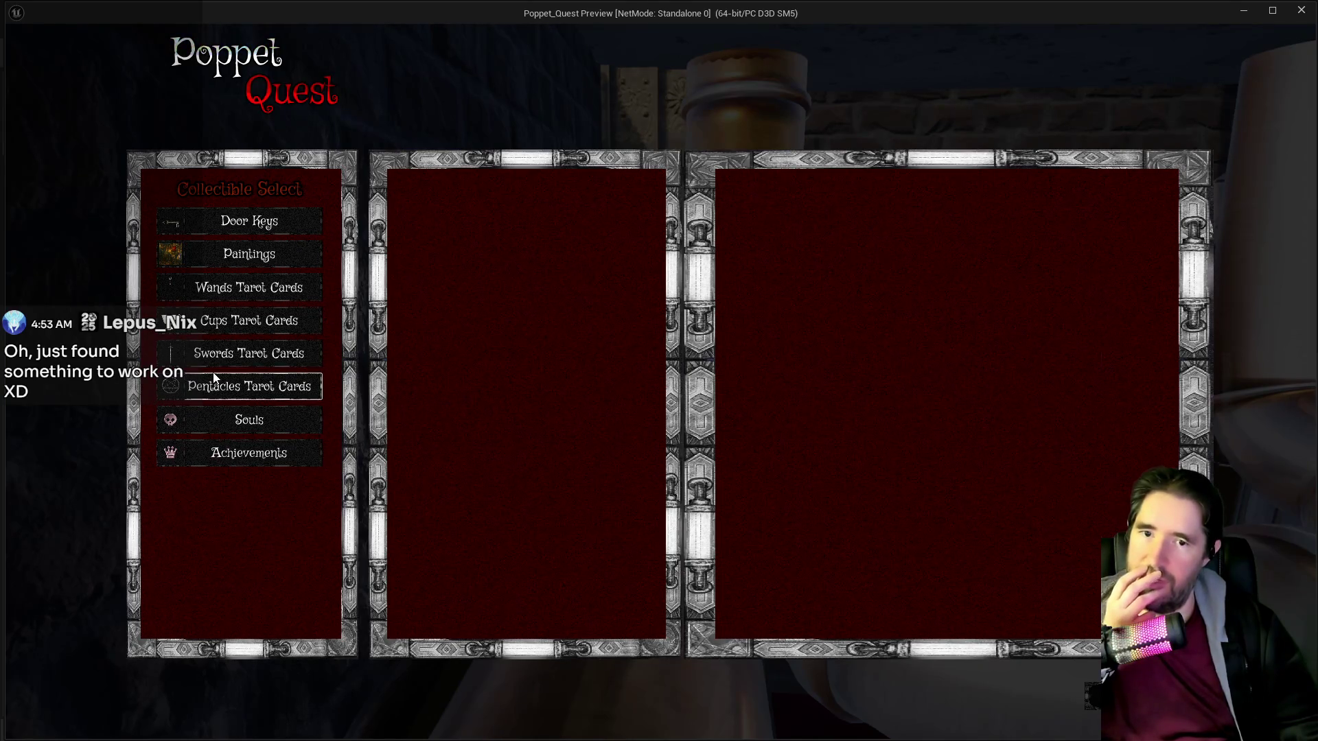
Recheck Door Keys, Paintings and Cups, preview Ace Of Cups again, then close the menus.
{"action": "left_click", "coordinate": [254, 255]}
{"action": "left_click", "coordinate": [258, 217]}
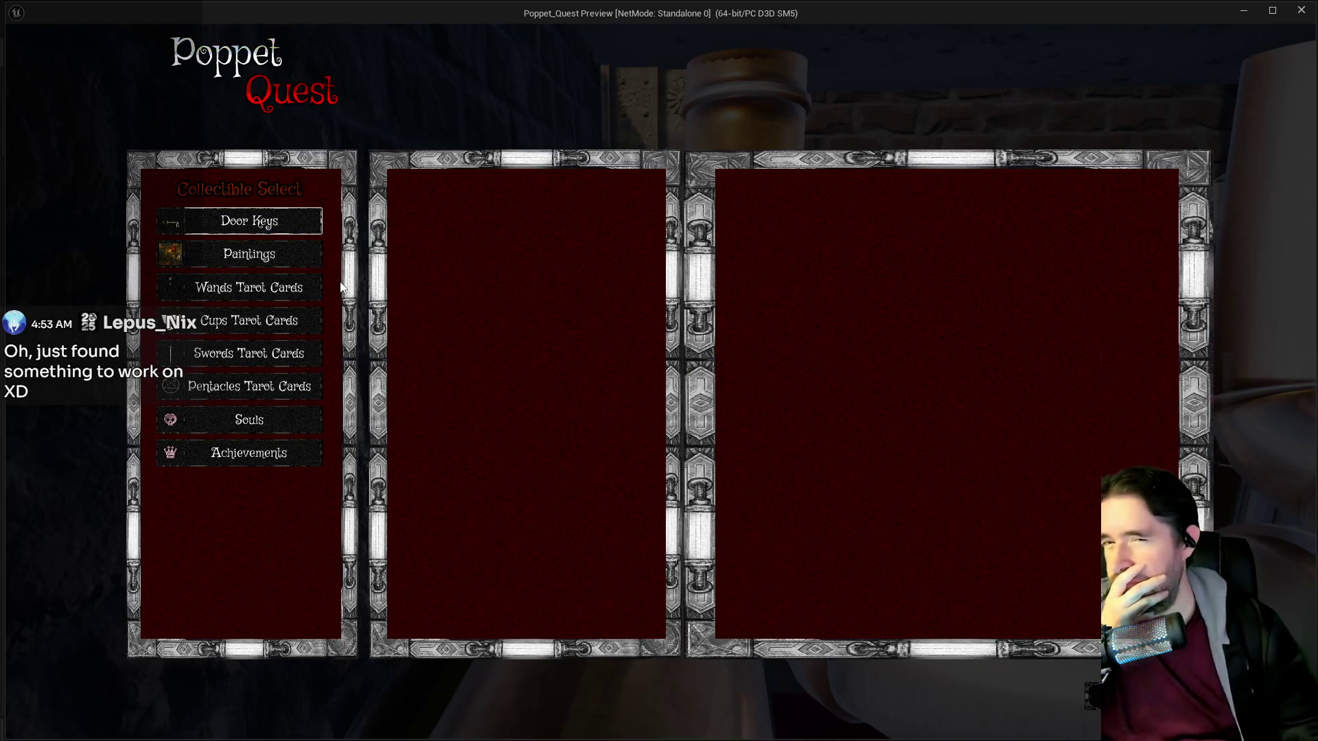
{"action": "left_click", "coordinate": [241, 246]}
{"action": "left_click", "coordinate": [244, 290]}
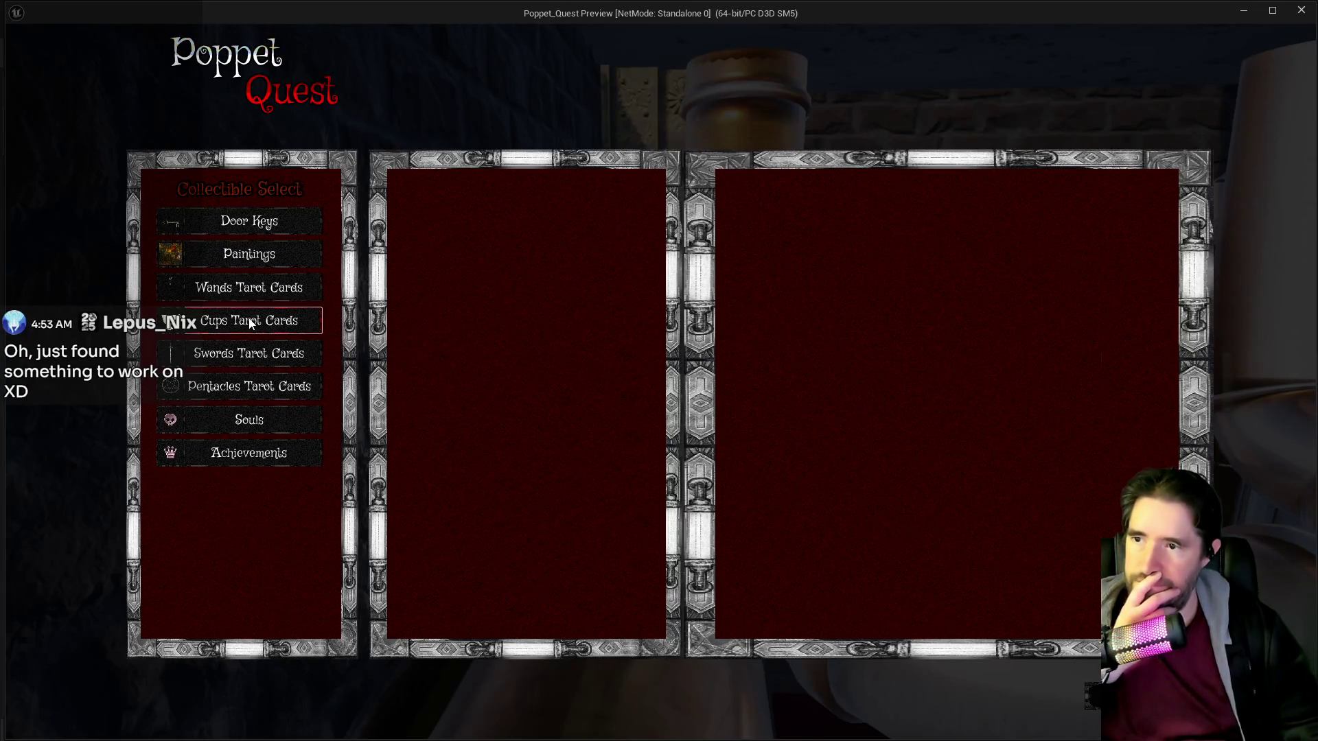
{"action": "left_click", "coordinate": [245, 320]}
{"action": "left_click", "coordinate": [497, 194]}
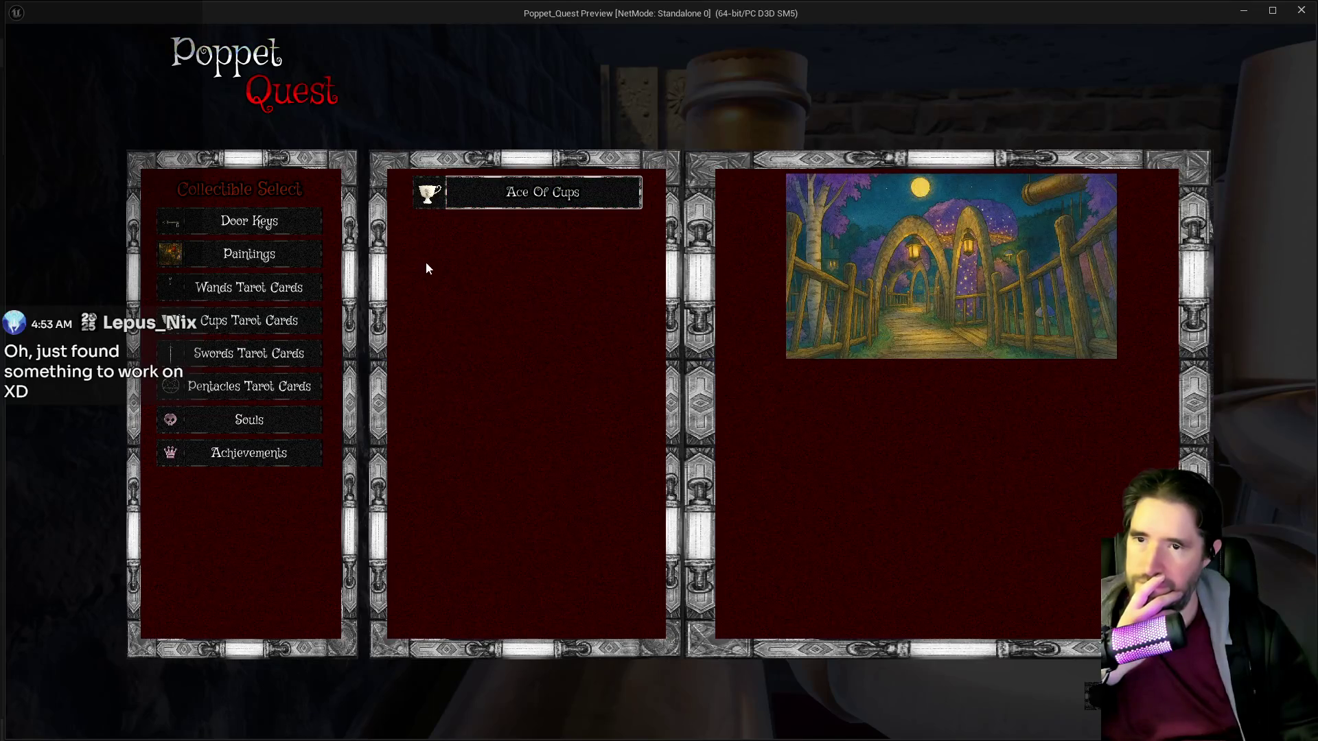
{"action": "left_click", "coordinate": [243, 321]}
{"action": "left_click", "coordinate": [239, 289]}
{"action": "left_click", "coordinate": [247, 324]}
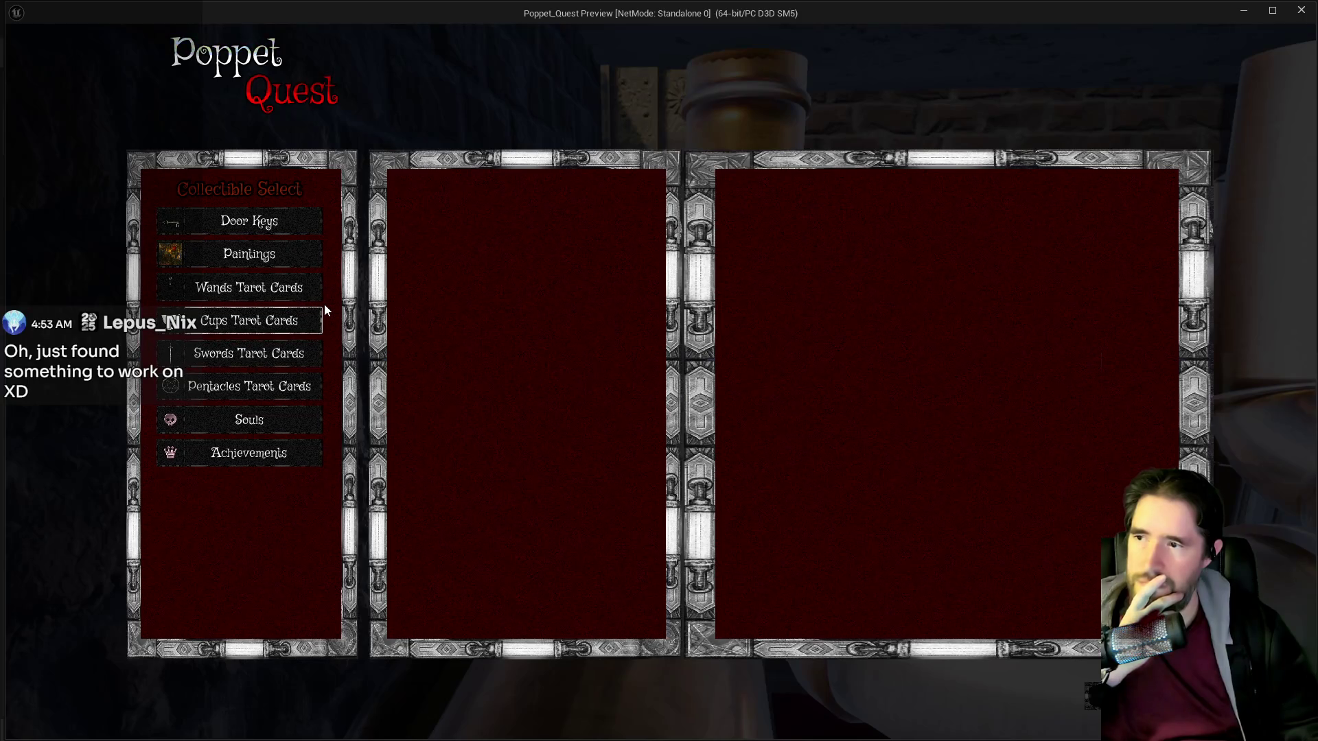
{"action": "left_click", "coordinate": [302, 319]}
{"action": "left_click", "coordinate": [489, 195]}
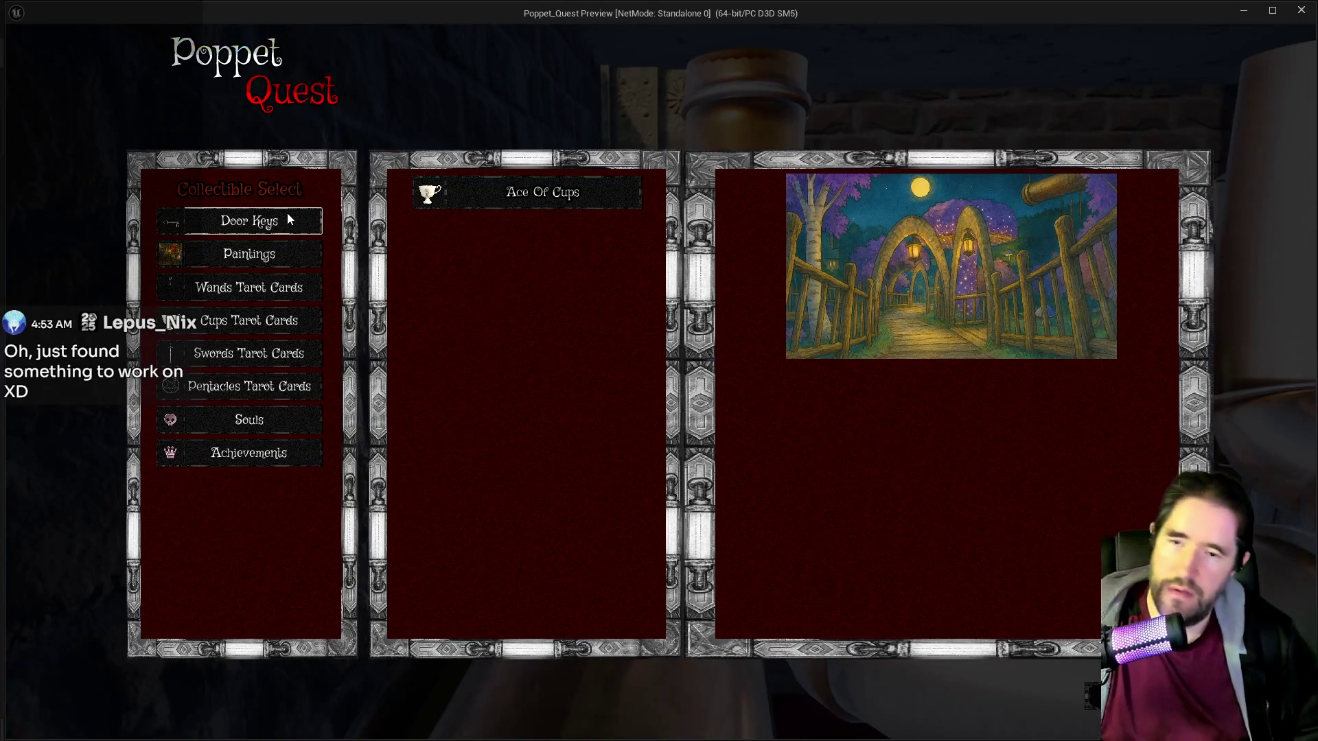
{"action": "key", "text": "Escape"}
{"action": "key", "text": "Escape"}
{"action": "key", "text": "Escape"}
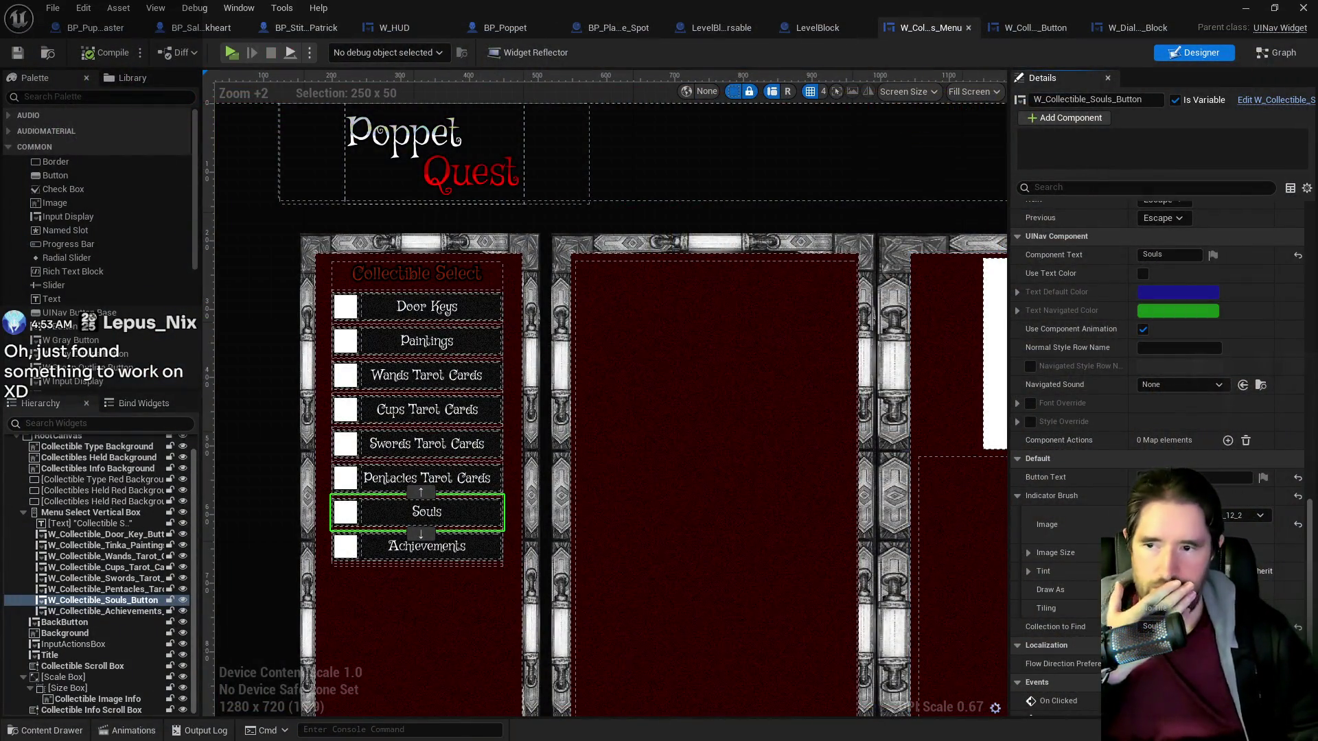
In the EventGraph, delete the Speaker Image getter and the image break, SET and reroute nodes.
{"action": "left_click", "coordinate": [1280, 52]}
{"action": "scroll", "coordinate": [626, 363], "scroll_direction": "down", "scroll_amount": 4}
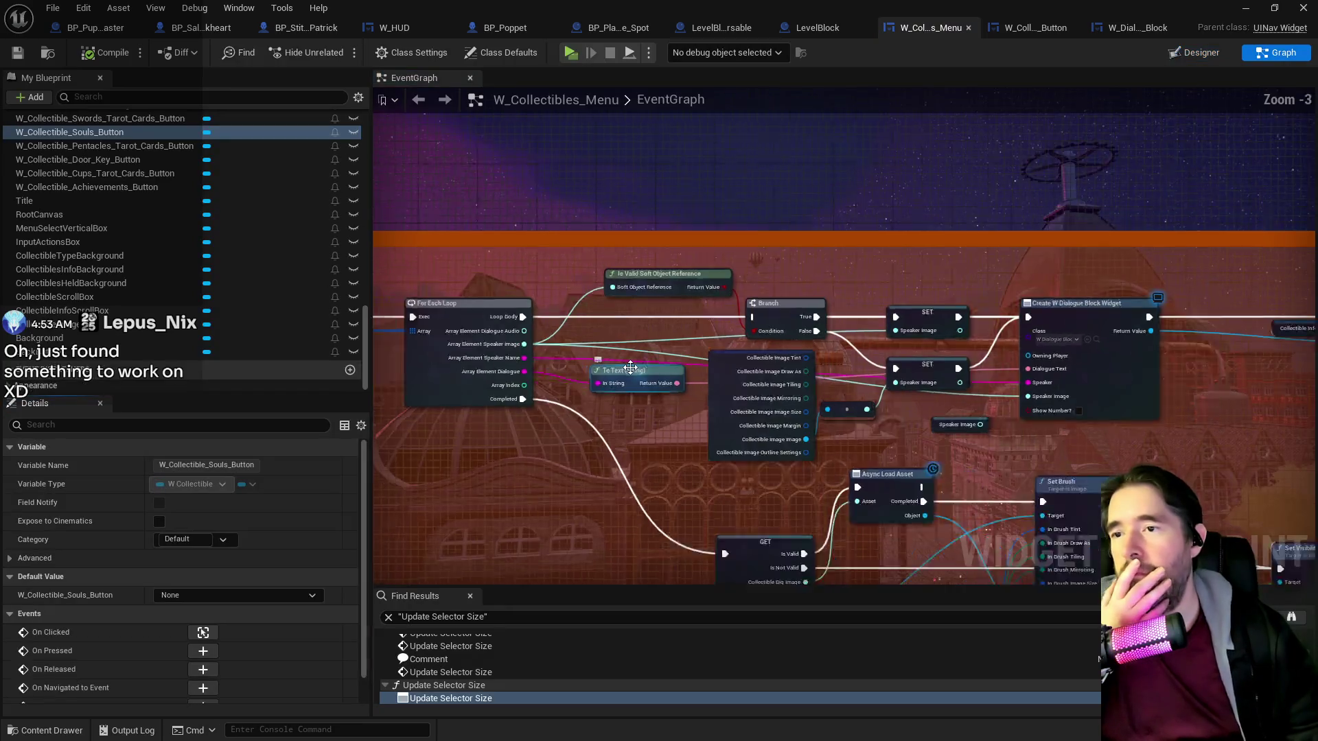
{"action": "scroll", "coordinate": [638, 384], "scroll_direction": "up", "scroll_amount": 3}
{"action": "scroll", "coordinate": [853, 376], "scroll_direction": "up", "scroll_amount": 2}
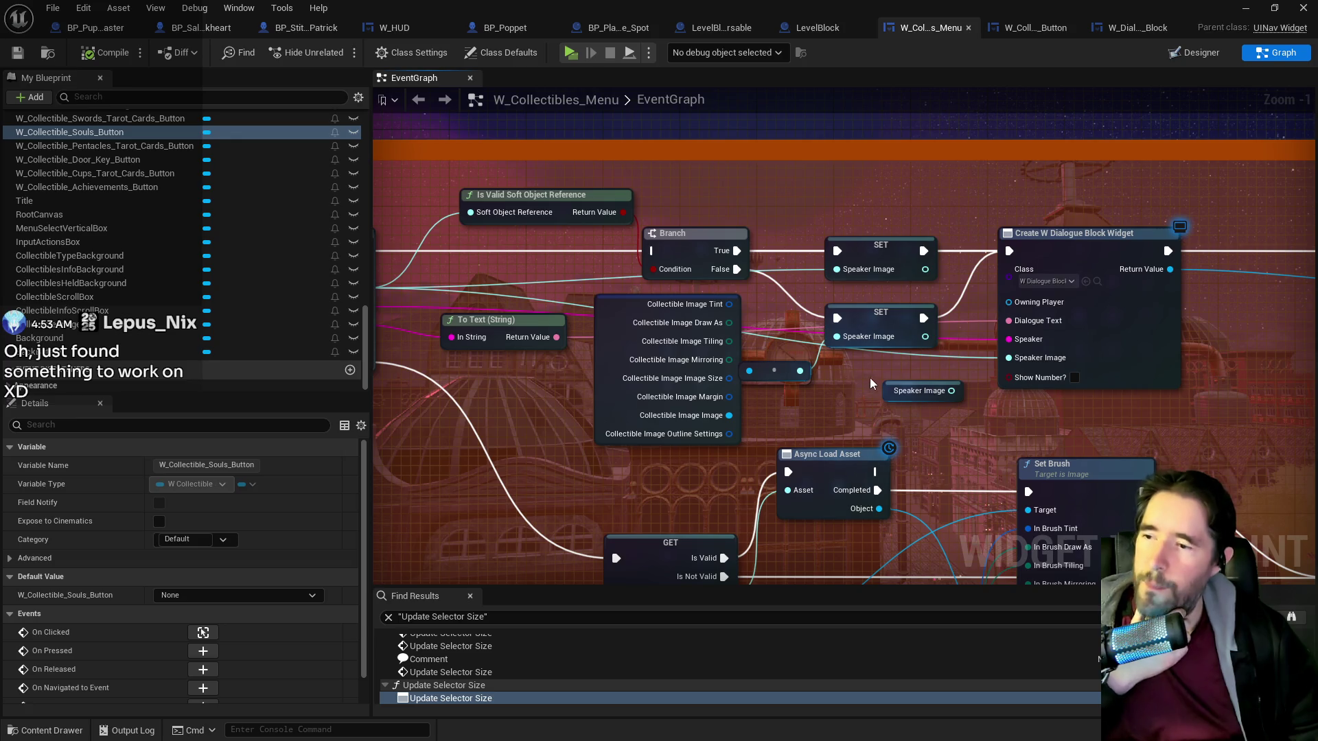
{"action": "left_click", "coordinate": [913, 391]}
{"action": "key", "text": "Delete"}
{"action": "mouse_move", "coordinate": [915, 400]}
{"action": "left_mouse_down"}
{"action": "mouse_move", "coordinate": [959, 422]}
{"action": "mouse_move", "coordinate": [996, 420]}
{"action": "left_mouse_up"}
{"action": "mouse_move", "coordinate": [697, 347]}
{"action": "left_mouse_down"}
{"action": "mouse_move", "coordinate": [844, 400]}
{"action": "mouse_move", "coordinate": [725, 364]}
{"action": "left_mouse_up"}
{"action": "left_click_drag", "start_coordinate": [897, 379], "coordinate": [943, 412]}
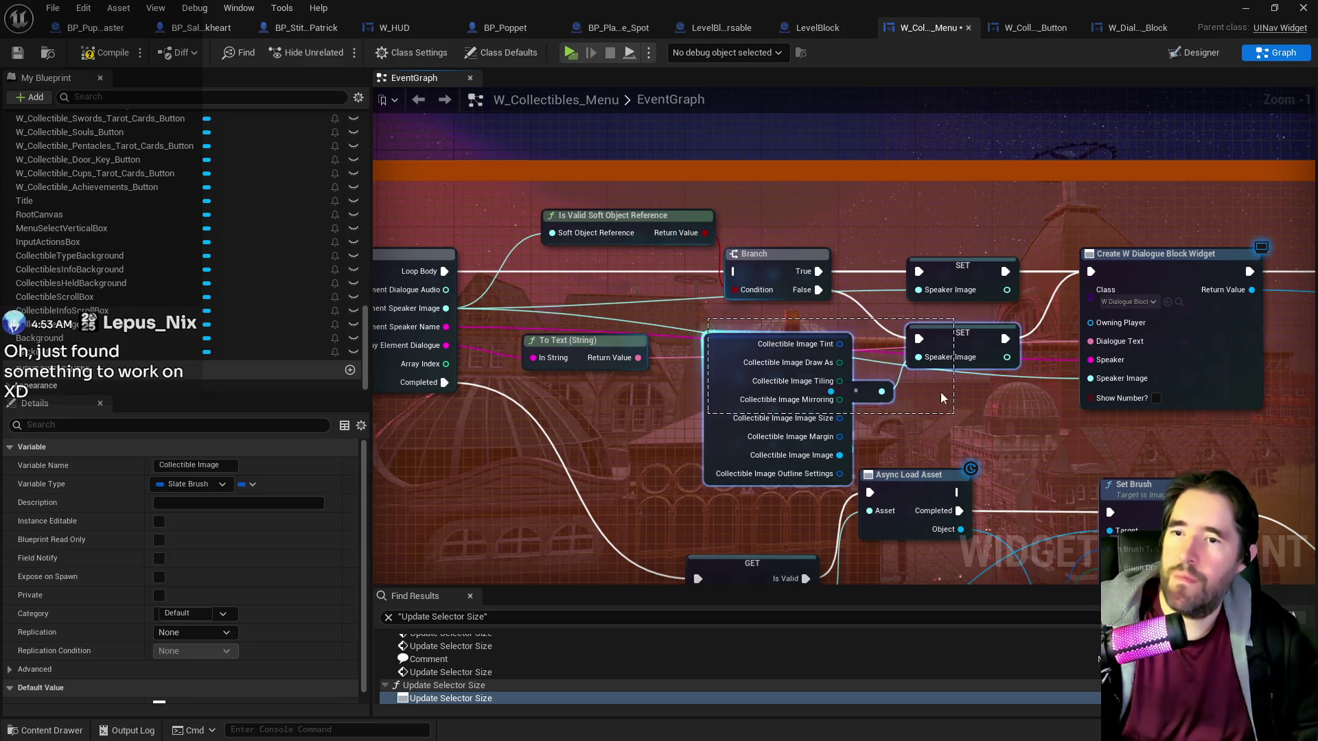
{"action": "key", "text": "Delete"}
Remove the Is Valid, Branch and SET Speaker Image nodes from the dialogue loop.
{"action": "mouse_move", "coordinate": [759, 224]}
{"action": "left_mouse_down"}
{"action": "mouse_move", "coordinate": [907, 277]}
{"action": "mouse_move", "coordinate": [896, 285]}
{"action": "left_mouse_up"}
{"action": "key", "text": "Delete"}
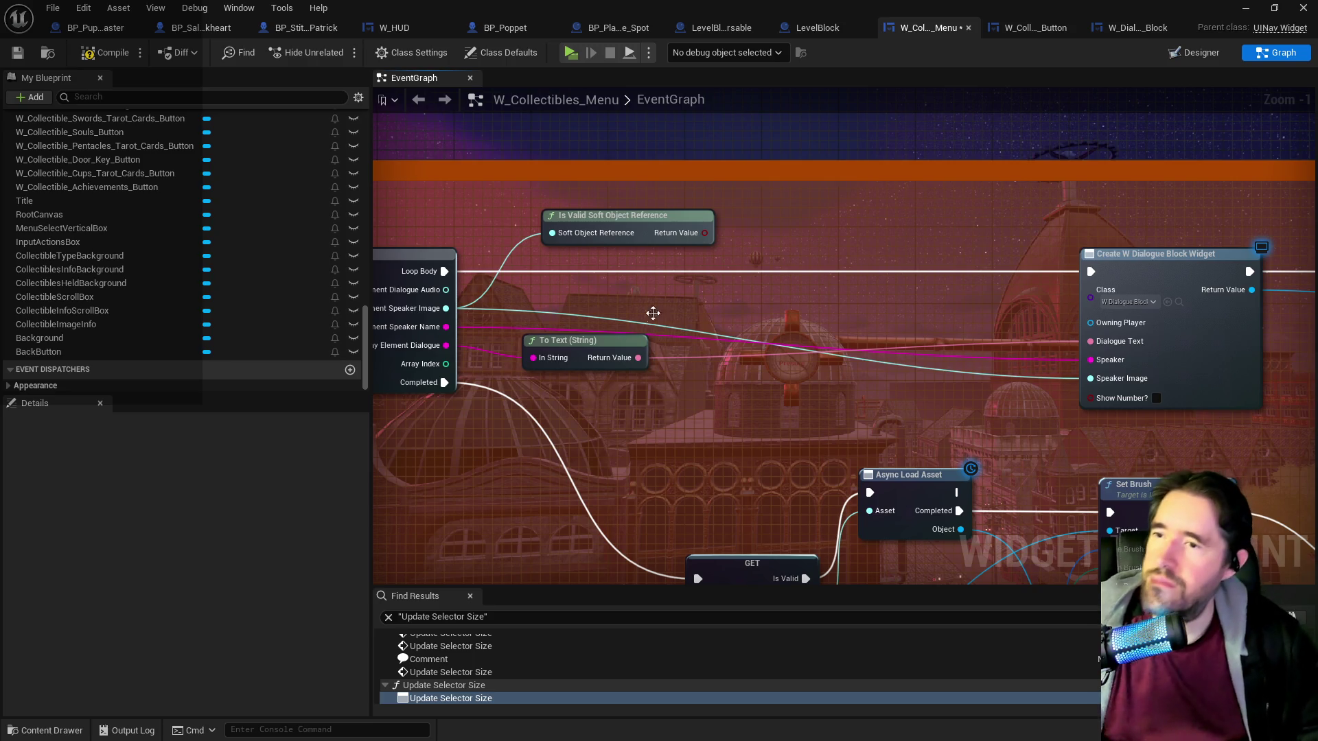
{"action": "left_click_drag", "start_coordinate": [514, 202], "coordinate": [633, 243]}
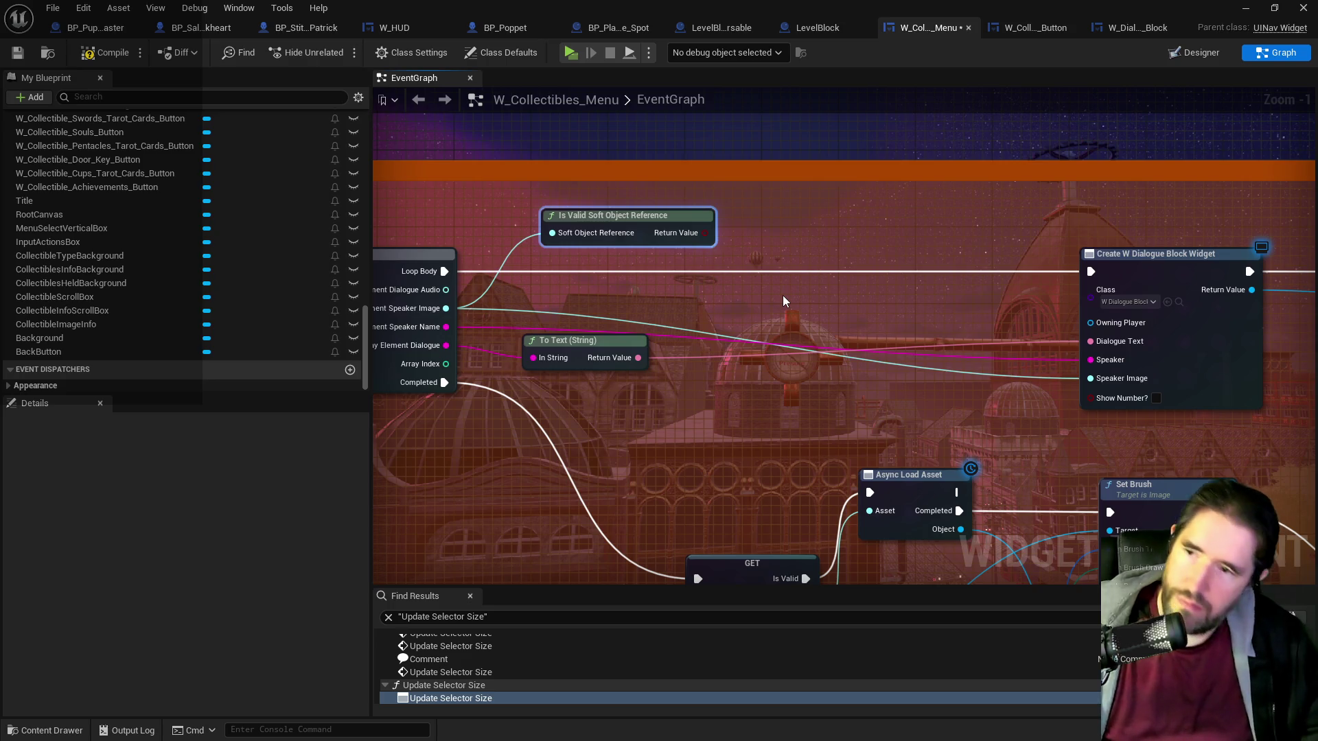
{"action": "key", "text": "ctrl+z"}
{"action": "left_click_drag", "start_coordinate": [714, 331], "coordinate": [707, 328]}
{"action": "left_click_drag", "start_coordinate": [615, 214], "coordinate": [953, 299]}
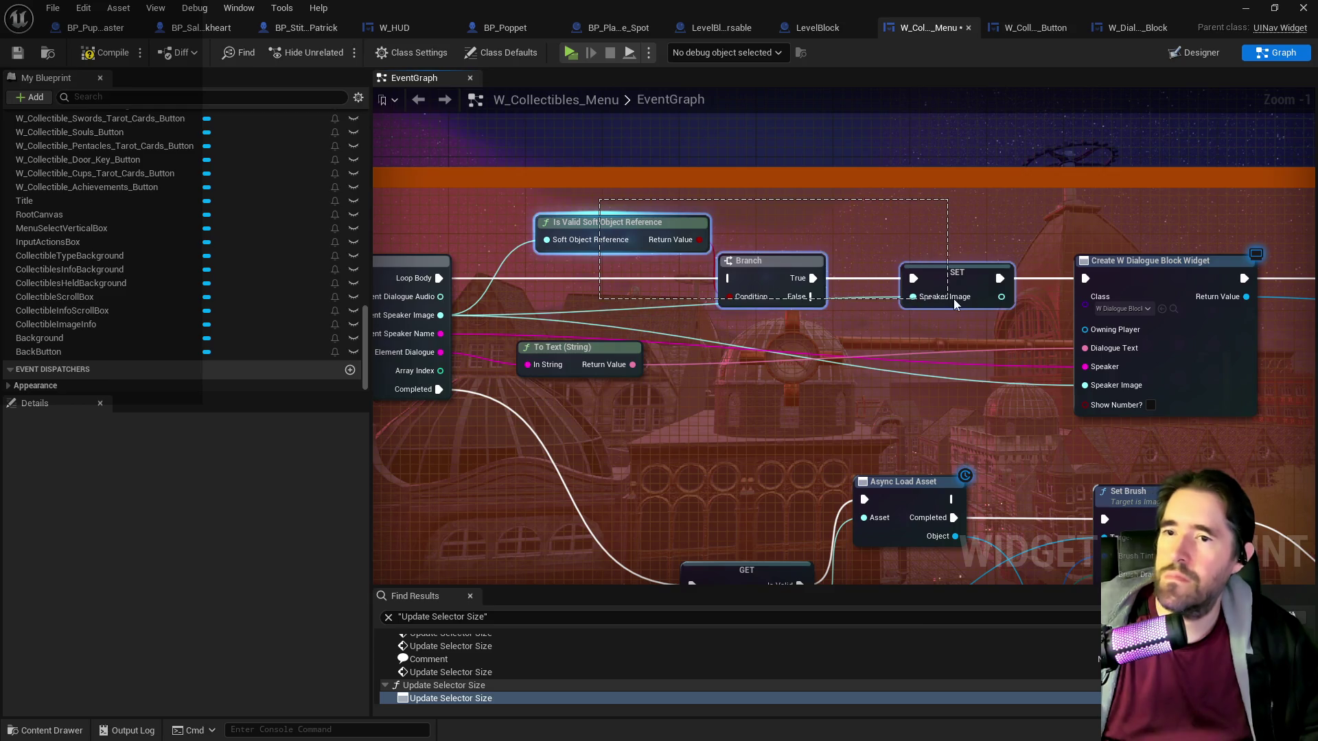
{"action": "key", "text": "Delete"}
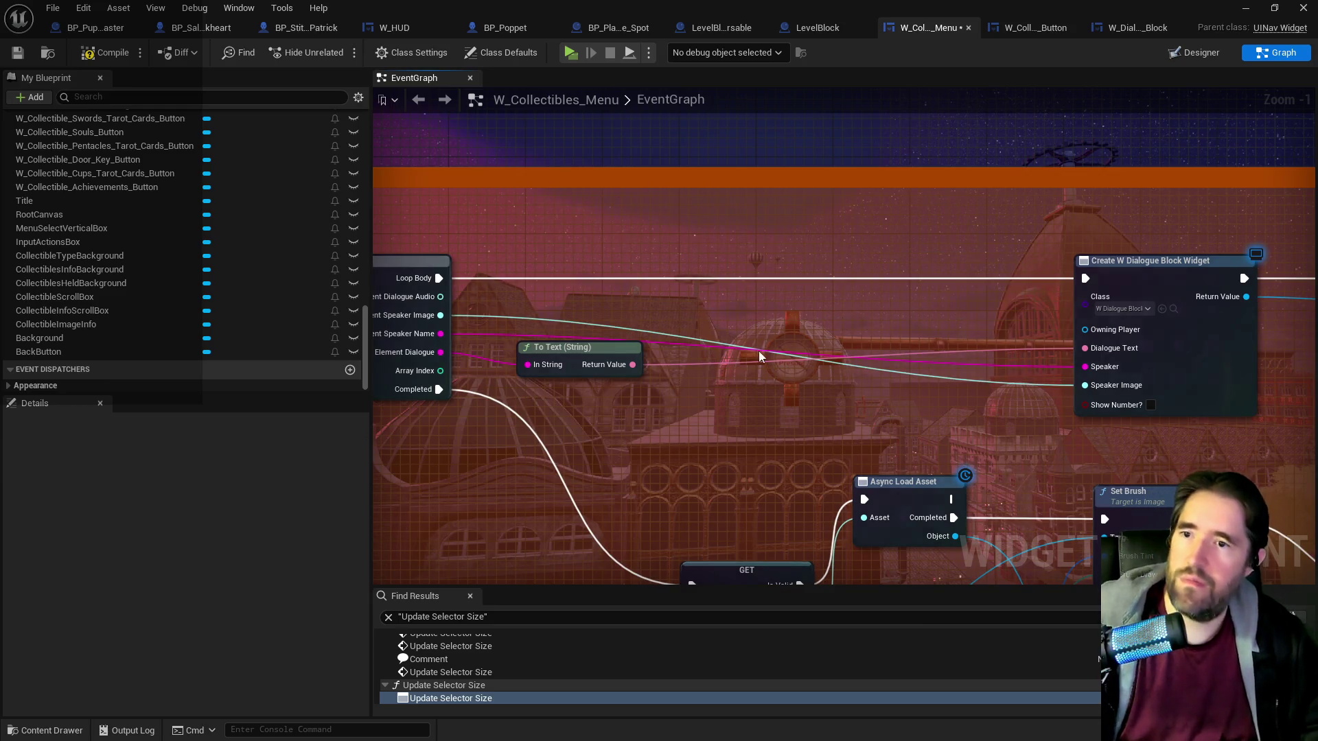
{"action": "scroll", "coordinate": [748, 360], "scroll_direction": "down", "scroll_amount": 4}
{"action": "scroll", "coordinate": [720, 392], "scroll_direction": "up", "scroll_amount": 2}
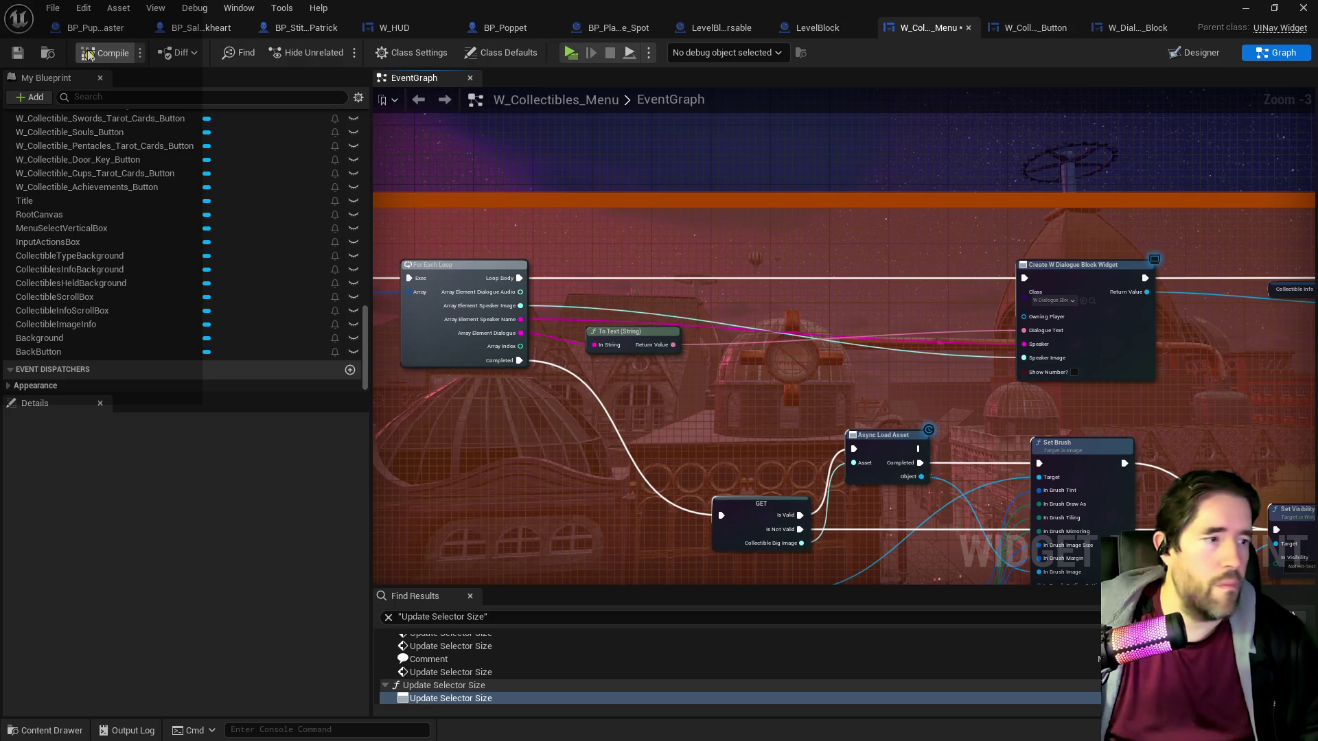
Save the collectibles menu blueprint and pan the graph to the Collectible Big Image set chain.
{"action": "key", "text": "ctrl+s"}
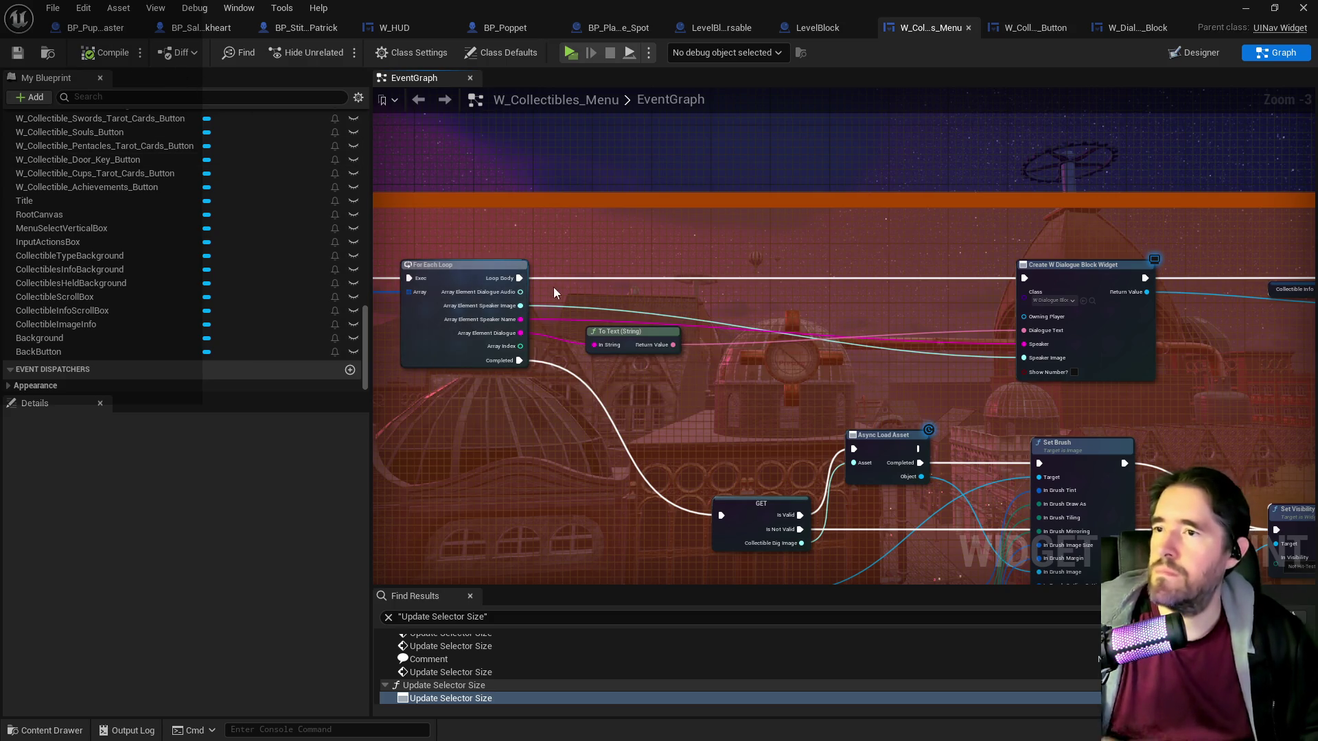
{"action": "mouse_move", "coordinate": [388, 397]}
{"action": "left_mouse_down"}
{"action": "mouse_move", "coordinate": [746, 470]}
{"action": "mouse_move", "coordinate": [1000, 481]}
{"action": "left_mouse_up"}
{"action": "scroll", "coordinate": [991, 481], "scroll_direction": "down", "scroll_amount": 2}
{"action": "scroll", "coordinate": [761, 402], "scroll_direction": "up", "scroll_amount": 1}
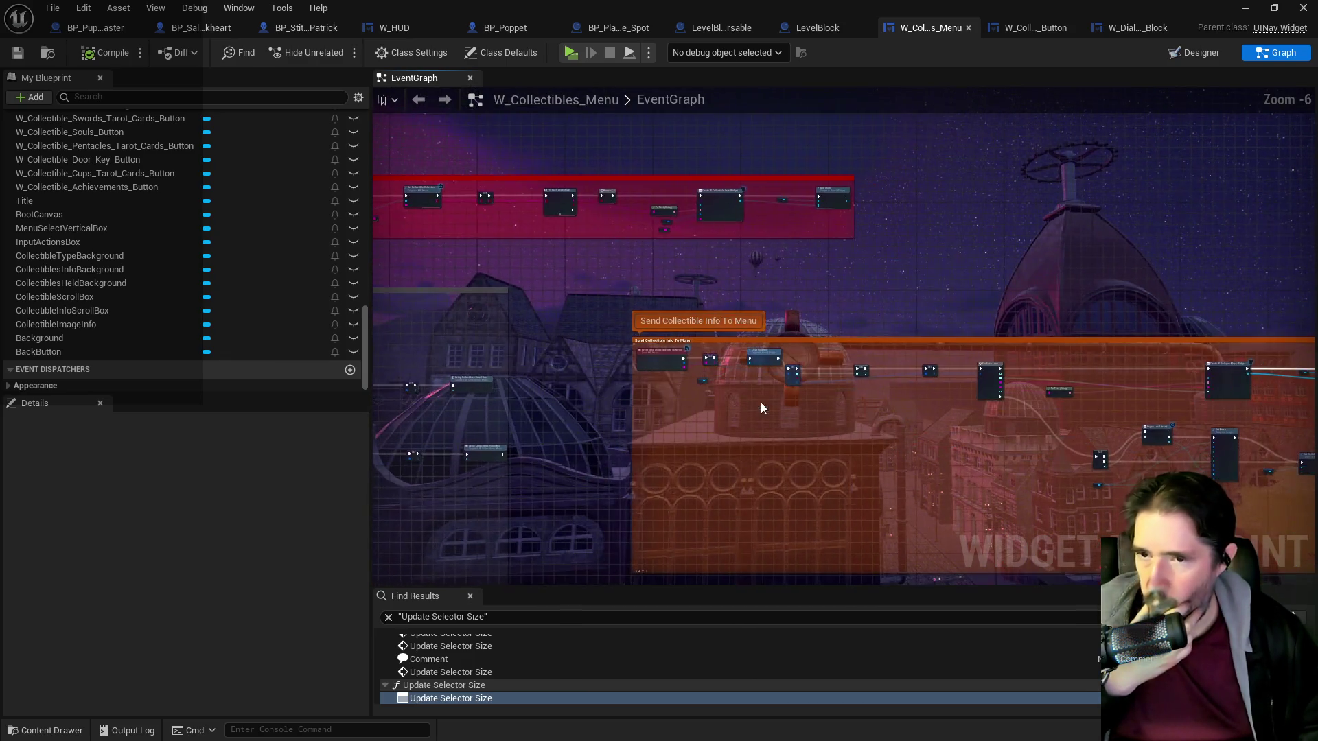
{"action": "scroll", "coordinate": [796, 398], "scroll_direction": "up", "scroll_amount": 1}
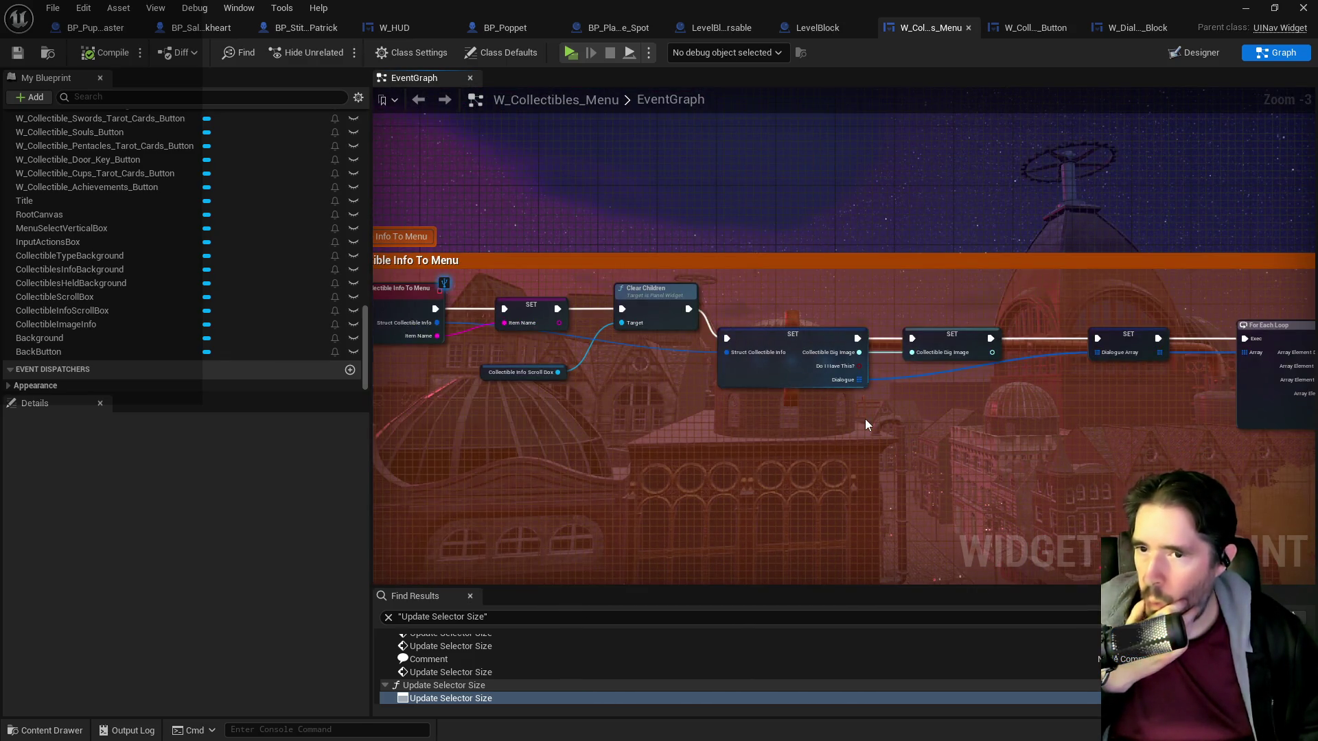
{"action": "left_click_drag", "start_coordinate": [862, 418], "coordinate": [760, 388]}
{"action": "scroll", "coordinate": [761, 388], "scroll_direction": "up", "scroll_amount": 1}
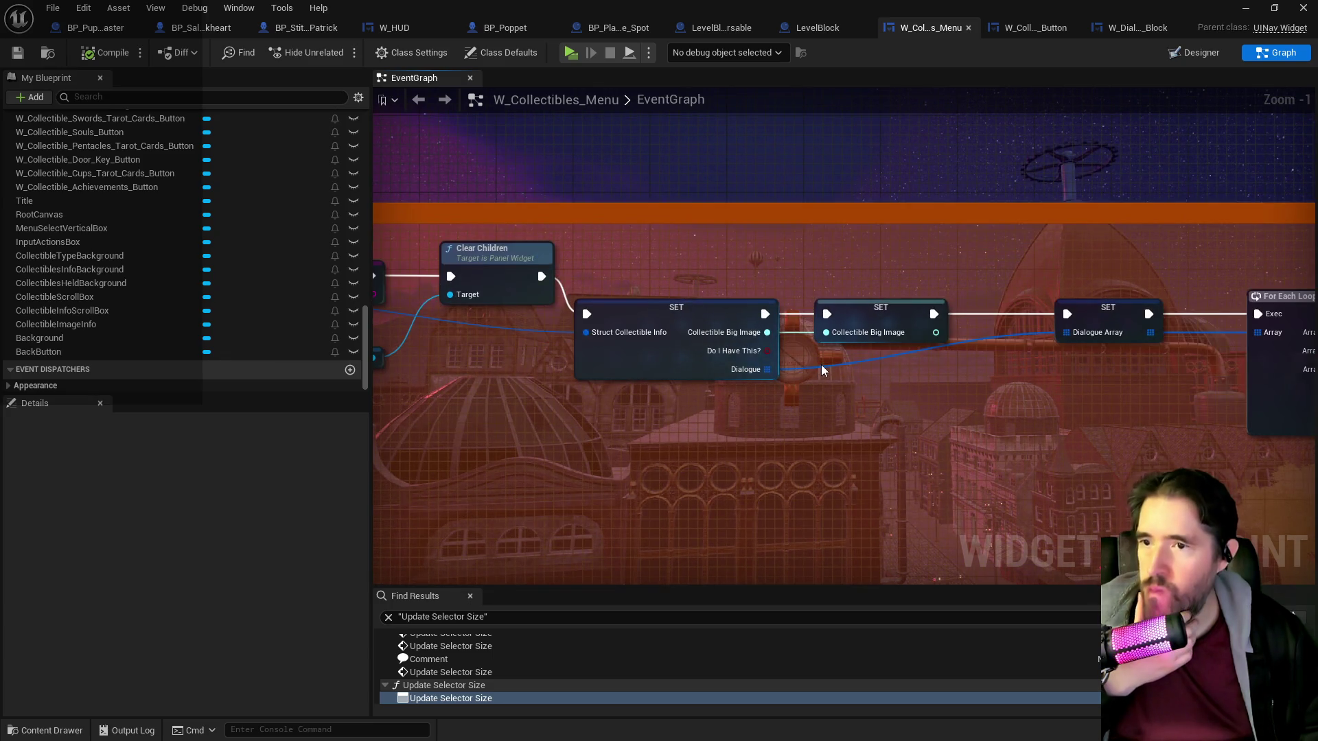
{"action": "scroll", "coordinate": [821, 364], "scroll_direction": "up", "scroll_amount": 1}
{"action": "scroll", "coordinate": [731, 355], "scroll_direction": "down", "scroll_amount": 2}
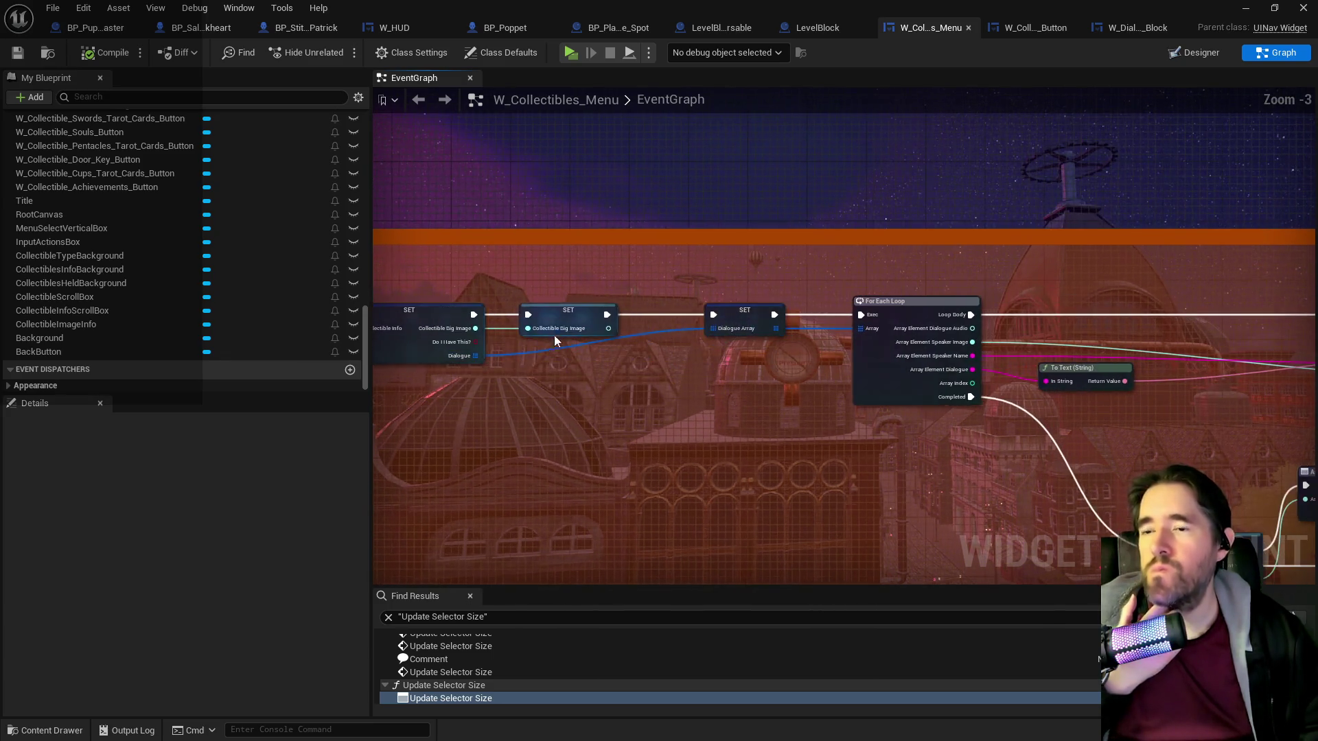
{"action": "scroll", "coordinate": [583, 280], "scroll_direction": "down", "scroll_amount": 1}
{"action": "scroll", "coordinate": [582, 275], "scroll_direction": "up", "scroll_amount": 1}
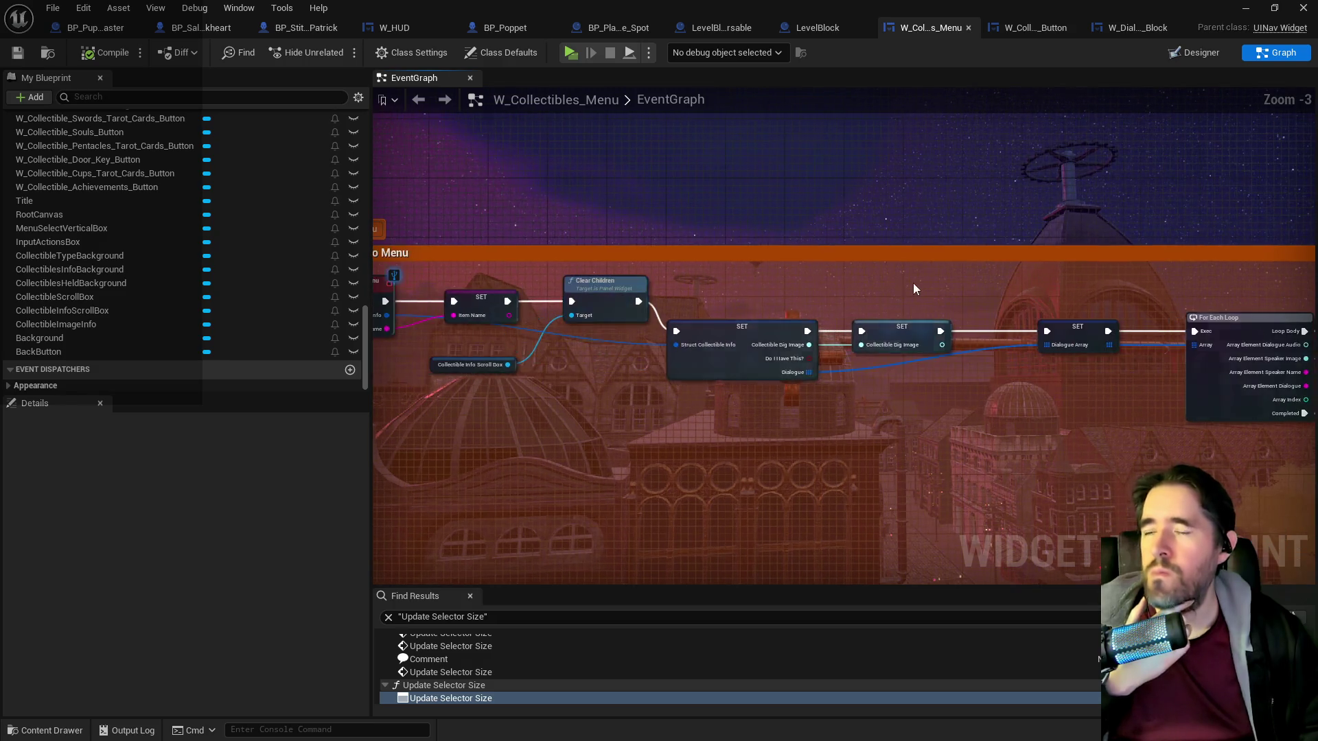
{"action": "left_click", "coordinate": [717, 326]}
{"action": "mouse_move", "coordinate": [716, 325]}
{"action": "left_mouse_down"}
{"action": "mouse_move", "coordinate": [818, 343]}
{"action": "mouse_move", "coordinate": [546, 363]}
{"action": "left_mouse_up"}
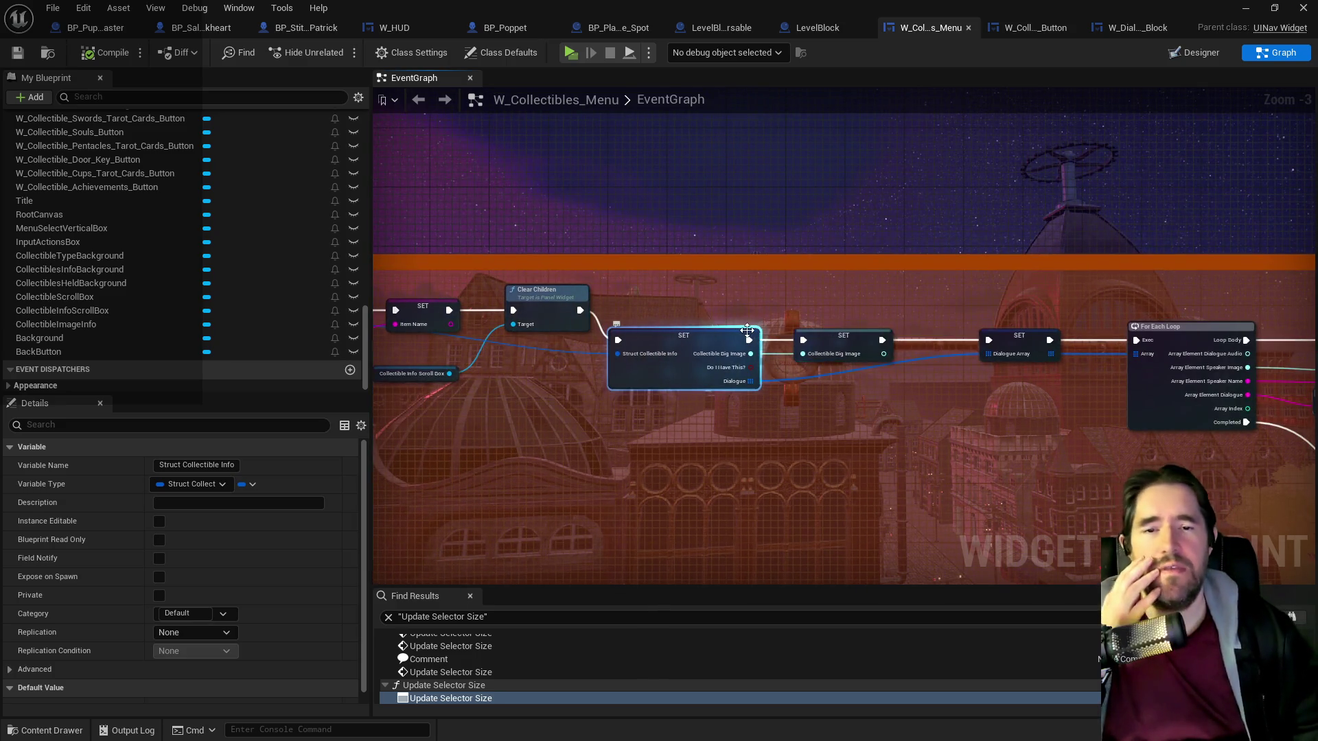
Find all references to Collectible Big Image and step through each result, then bring up the to-do doc.
{"action": "right_click", "coordinate": [843, 341]}
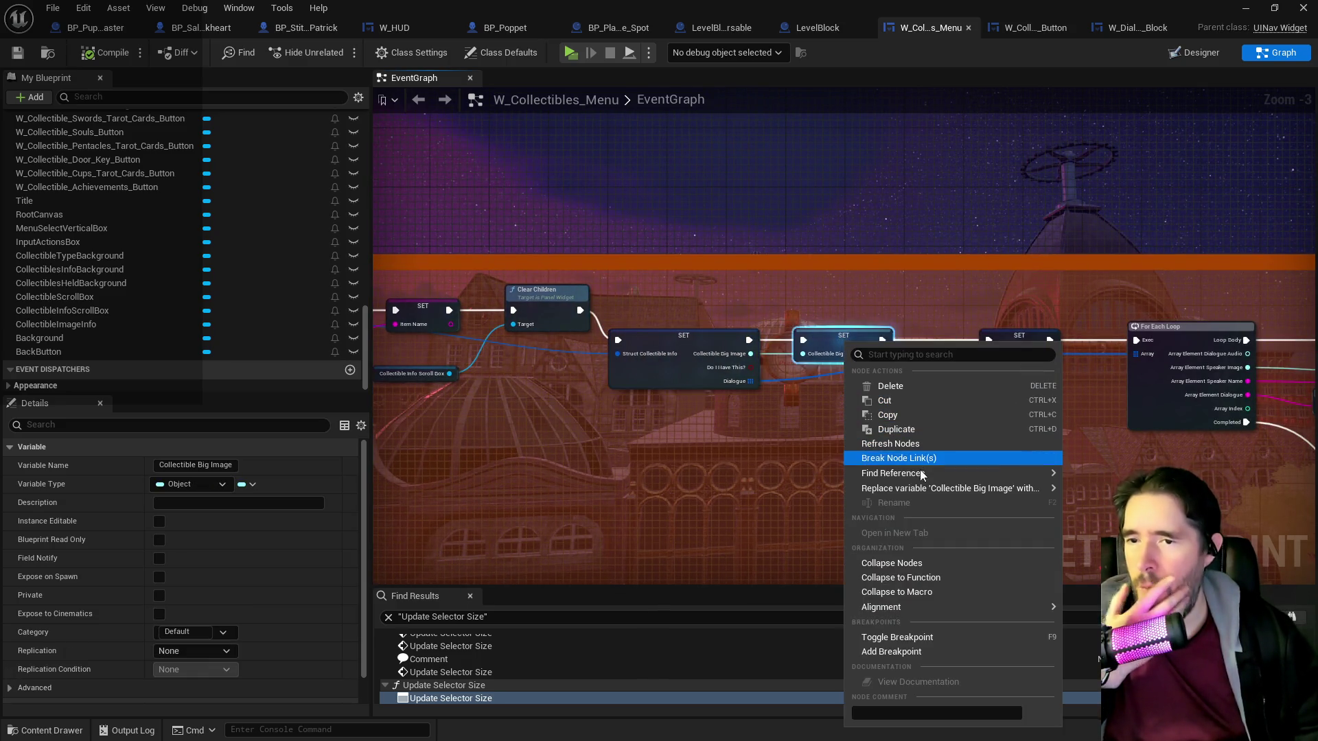
{"action": "left_click", "coordinate": [1097, 488]}
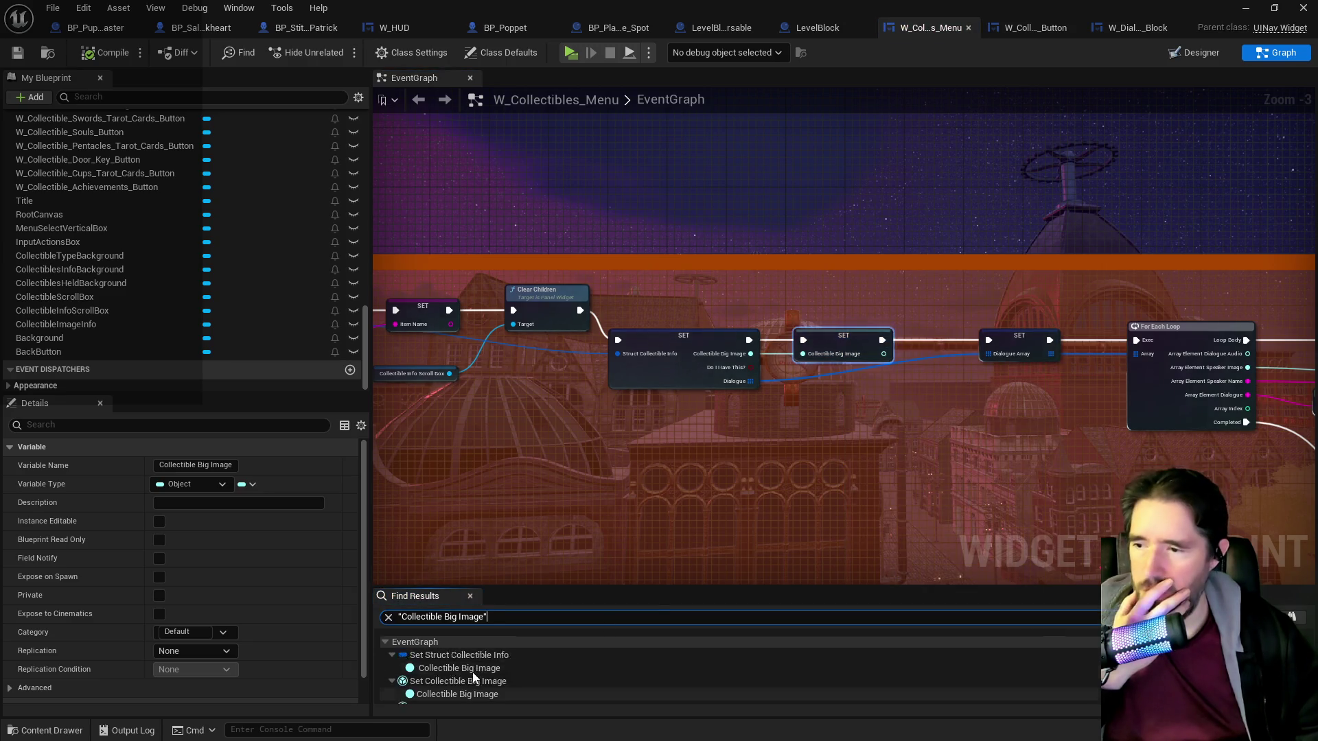
{"action": "left_click", "coordinate": [466, 682]}
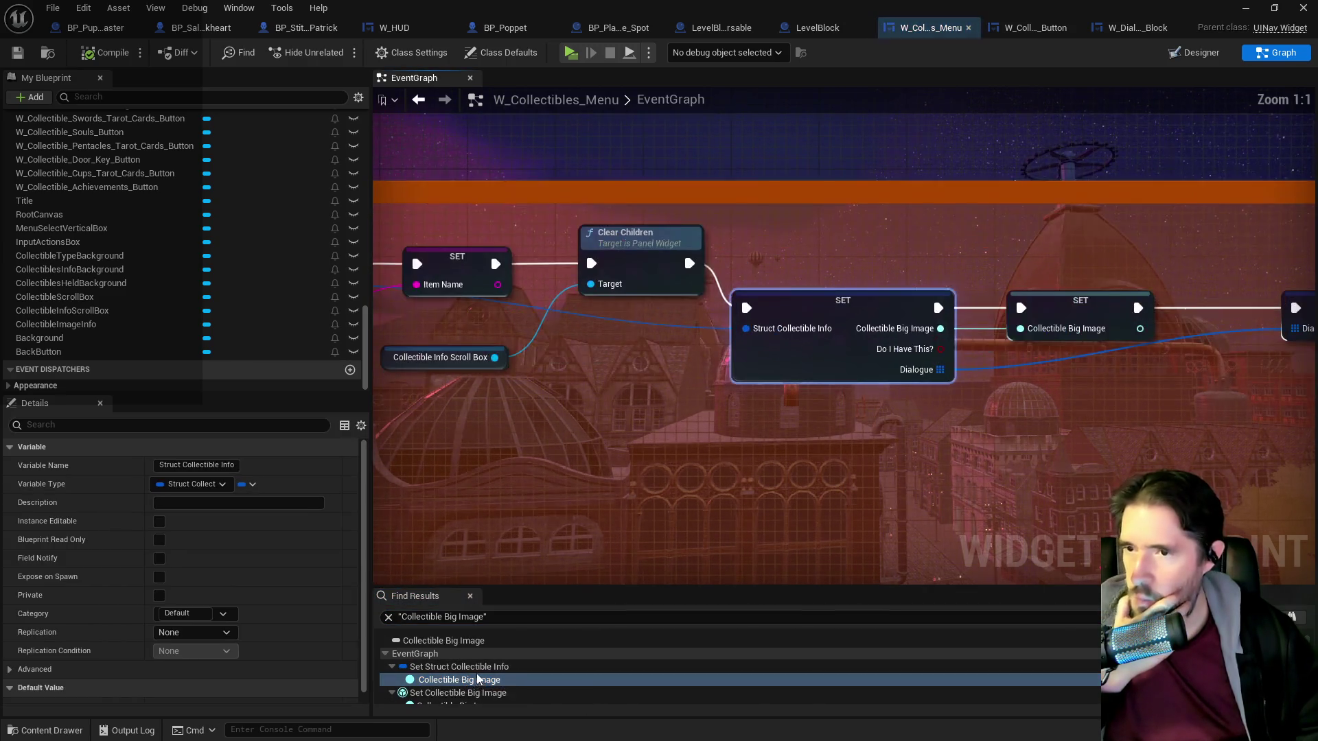
{"action": "scroll", "coordinate": [476, 673], "scroll_direction": "down", "scroll_amount": 1}
{"action": "left_click", "coordinate": [475, 677]}
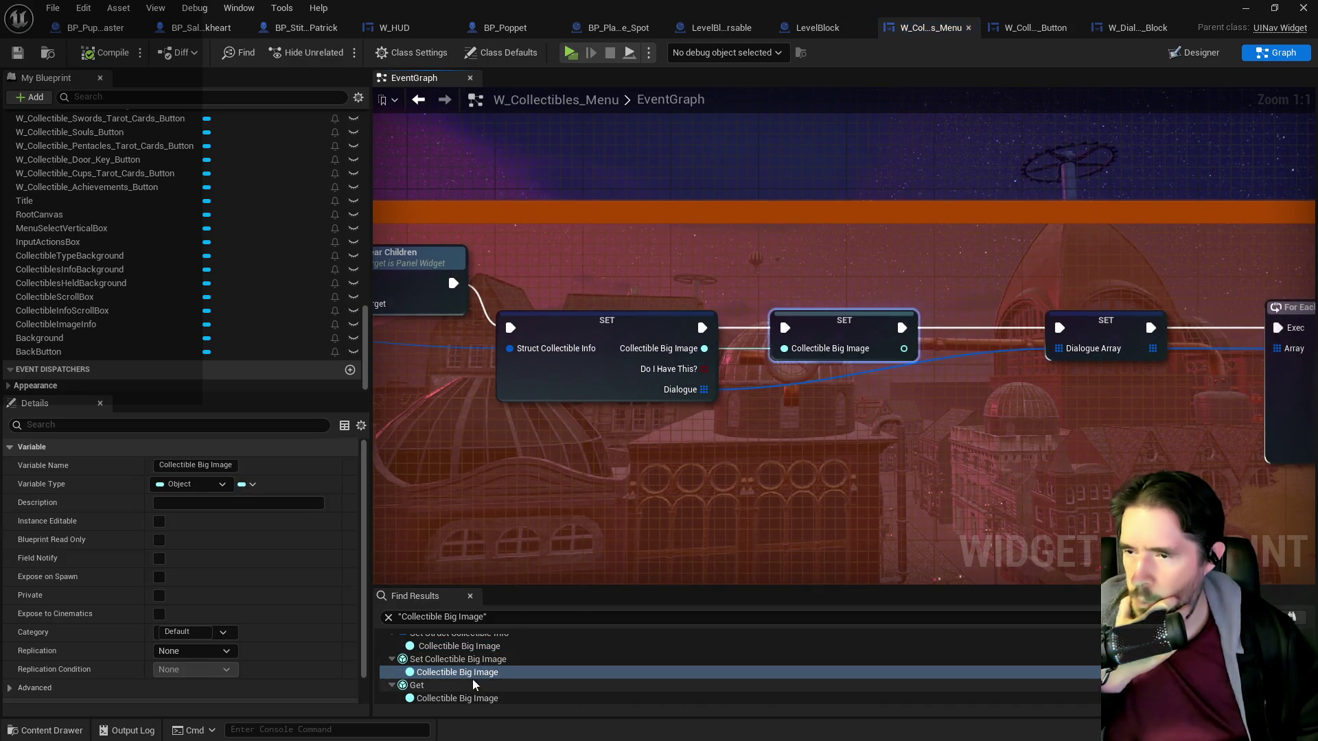
{"action": "left_click", "coordinate": [455, 699]}
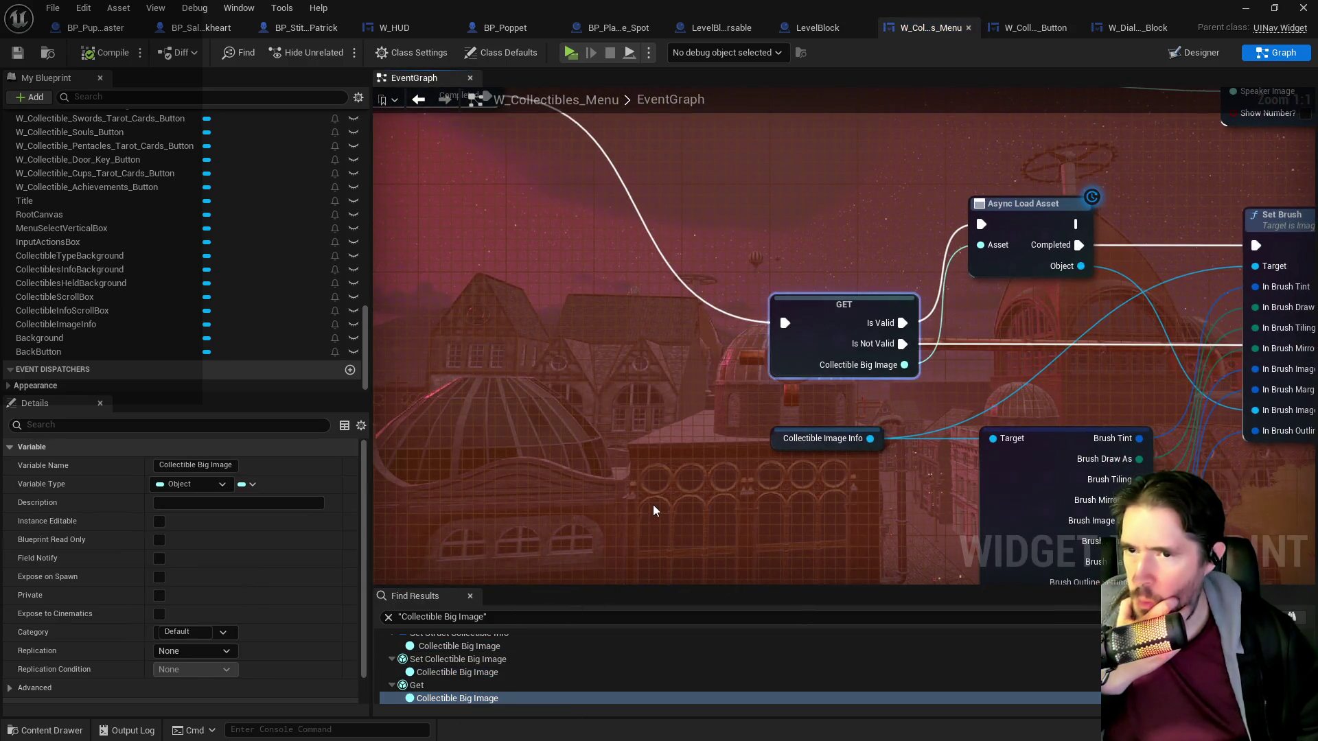
{"action": "left_click_drag", "start_coordinate": [779, 310], "coordinate": [586, 554]}
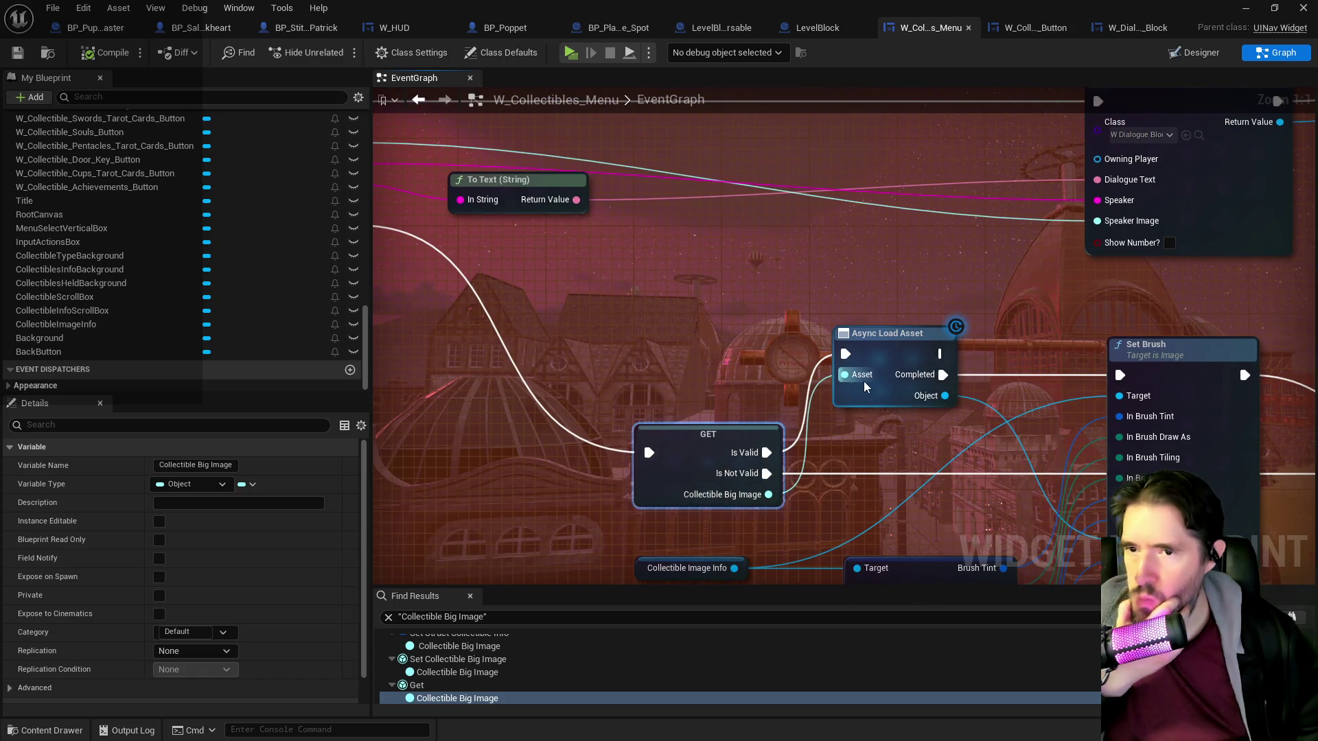
{"action": "scroll", "coordinate": [848, 456], "scroll_direction": "down", "scroll_amount": 2}
{"action": "left_click_drag", "start_coordinate": [758, 433], "coordinate": [940, 435]}
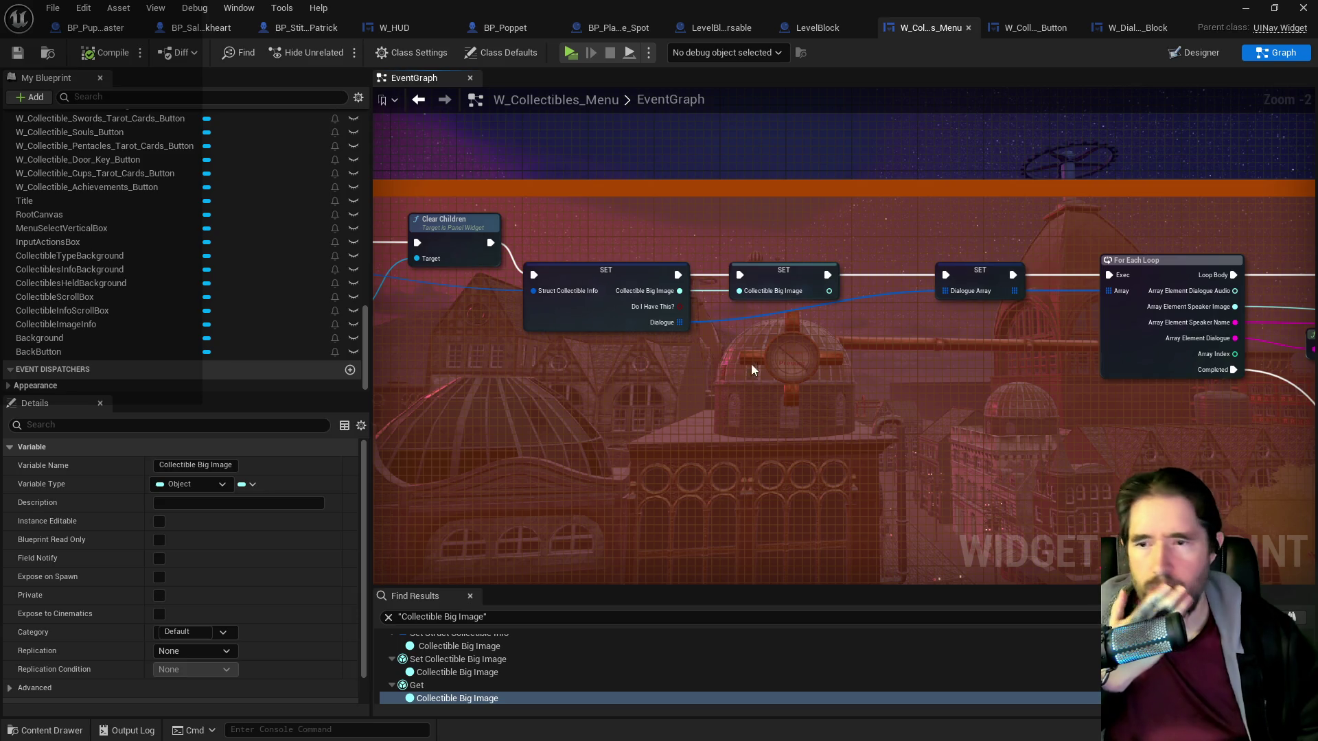
{"action": "left_click_drag", "start_coordinate": [678, 339], "coordinate": [714, 388]}
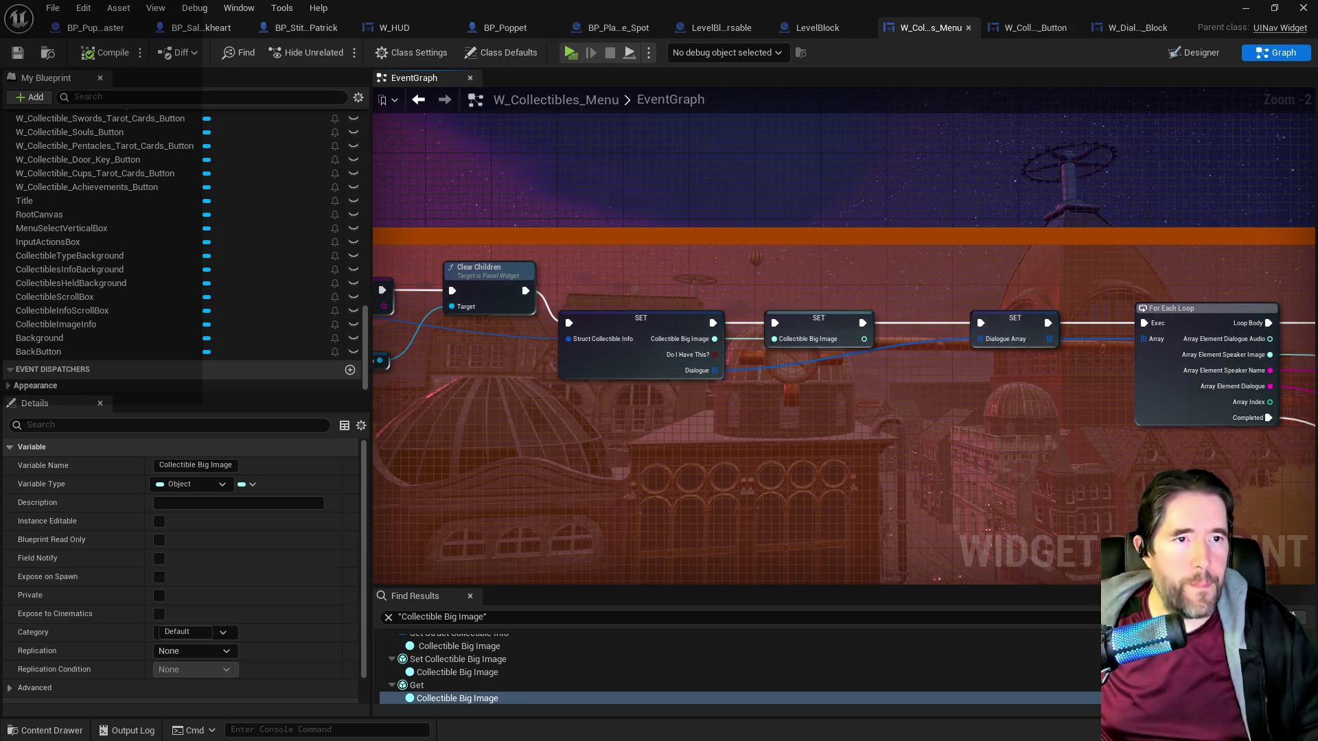
{"action": "key", "text": "alt+Tab"}
{"action": "scroll", "coordinate": [195, 464], "scroll_direction": "up", "scroll_amount": 7}
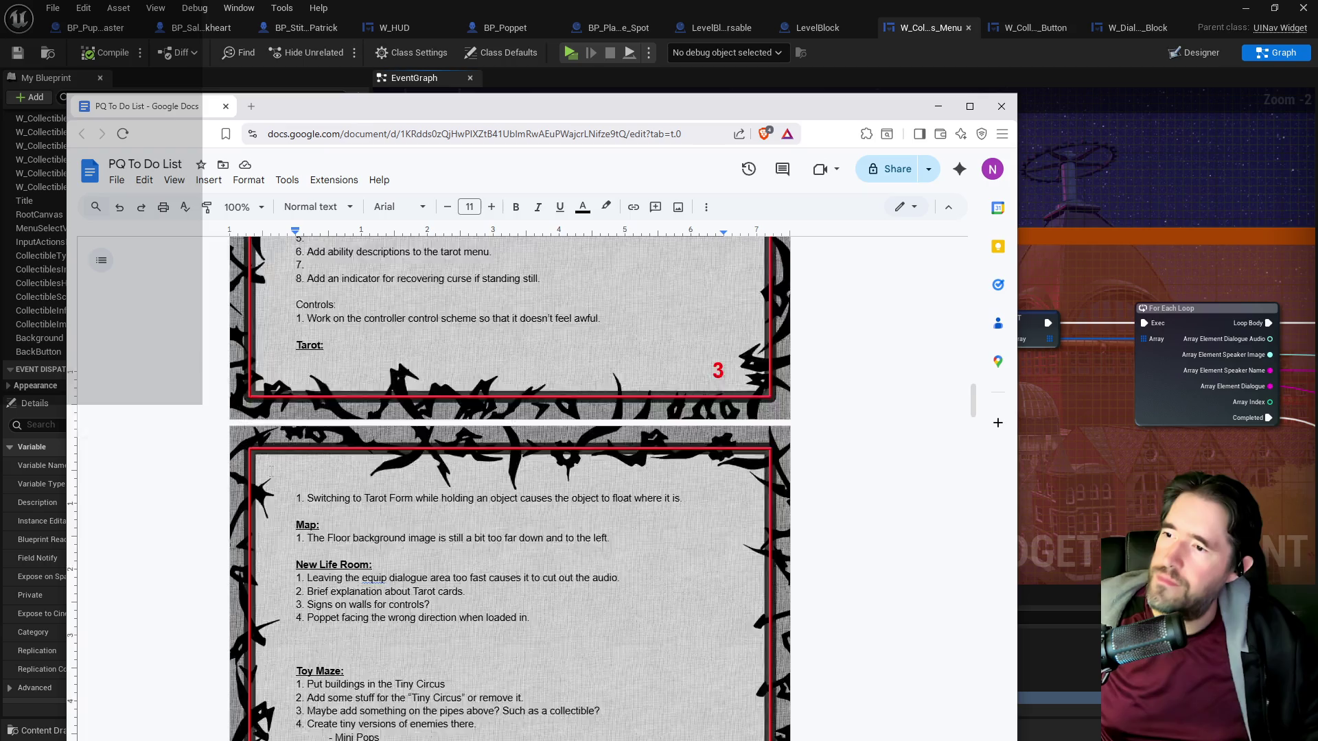
Review the Menu Stuff tasks in the PQ To Do List, then move the doc aside and return to Unreal.
{"action": "left_click", "coordinate": [332, 485]}
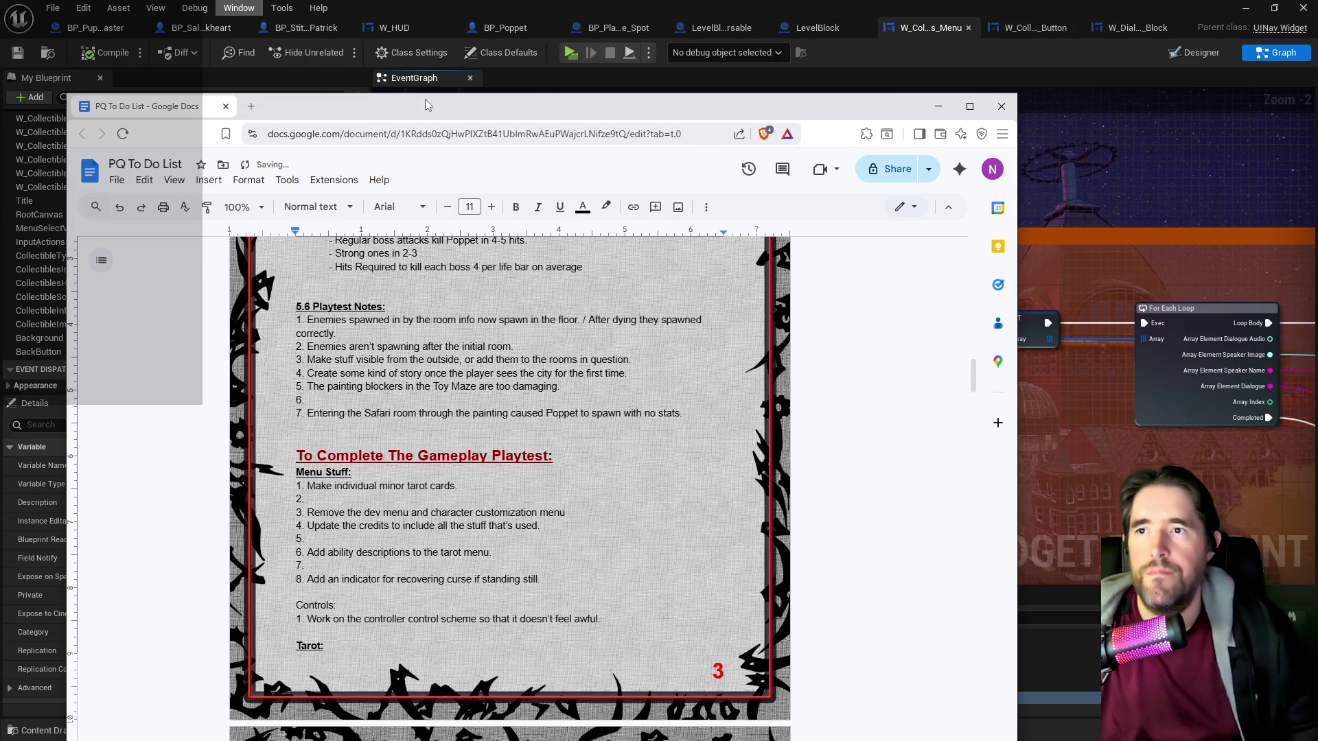
{"action": "left_click_drag", "start_coordinate": [483, 102], "coordinate": [1317, 102]}
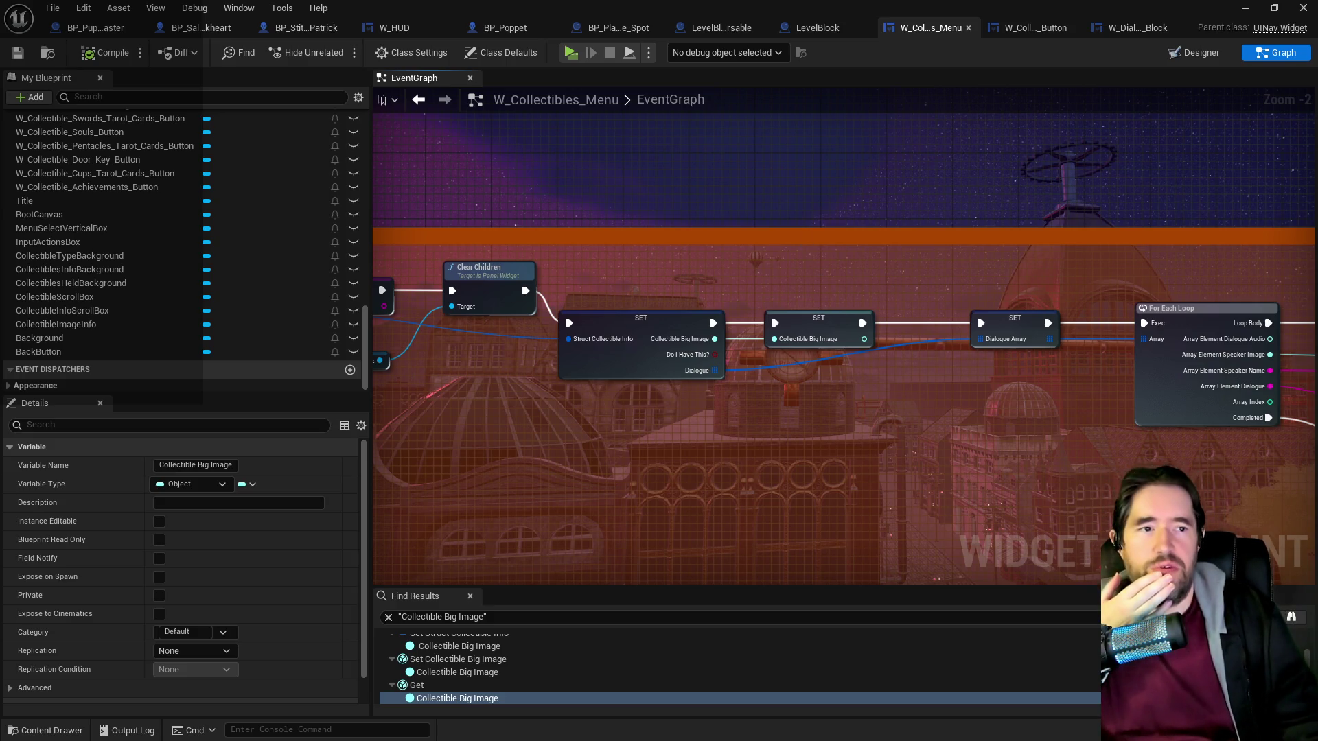
{"action": "key", "text": "alt+Tab"}
{"action": "scroll", "coordinate": [617, 480], "scroll_direction": "down", "scroll_amount": 5}
{"action": "scroll", "coordinate": [617, 479], "scroll_direction": "up", "scroll_amount": 3}
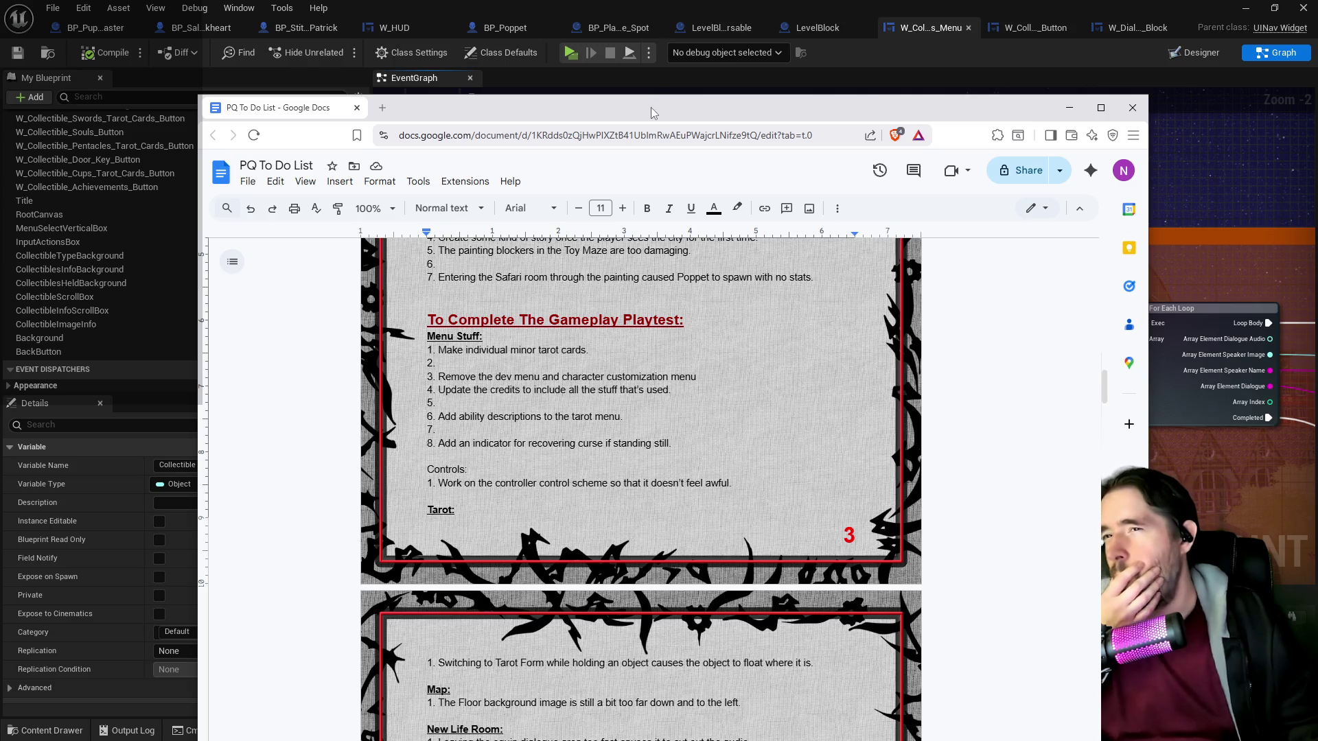
{"action": "key", "text": "alt+Tab"}
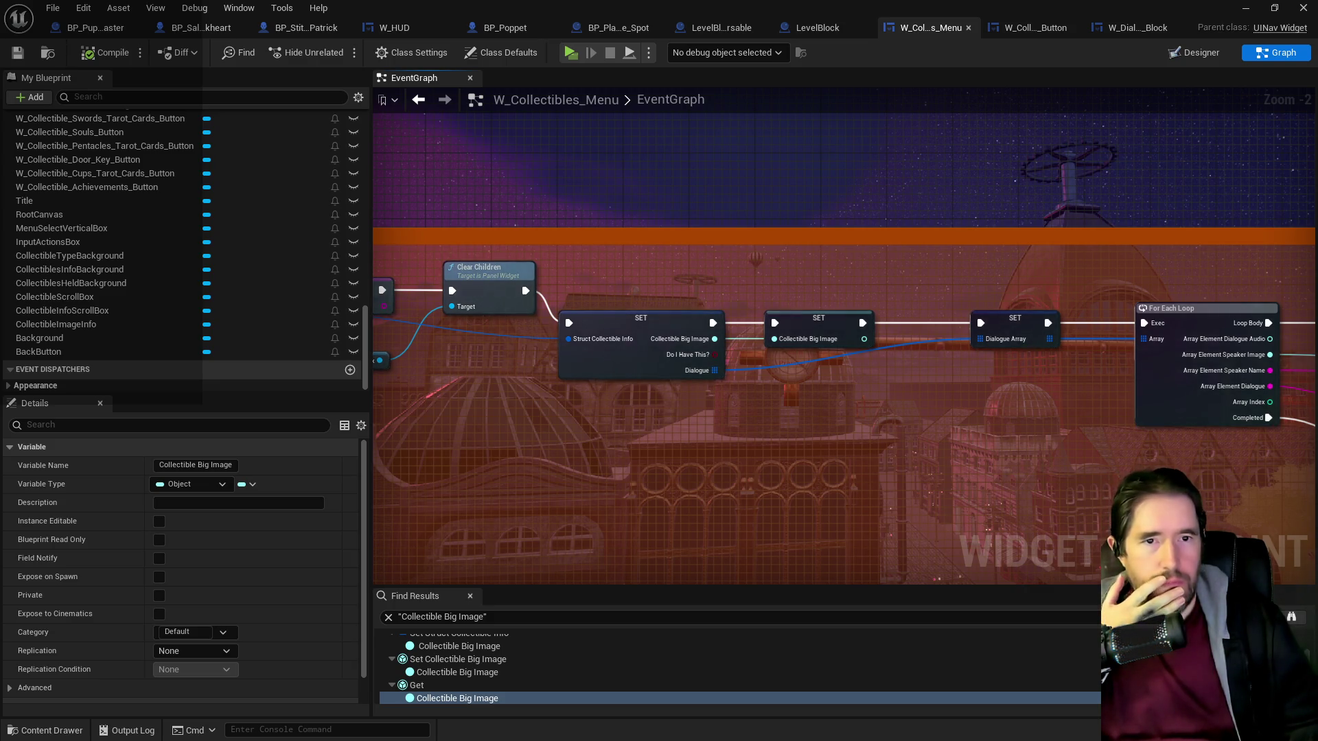
{"action": "key", "text": "alt+Tab"}
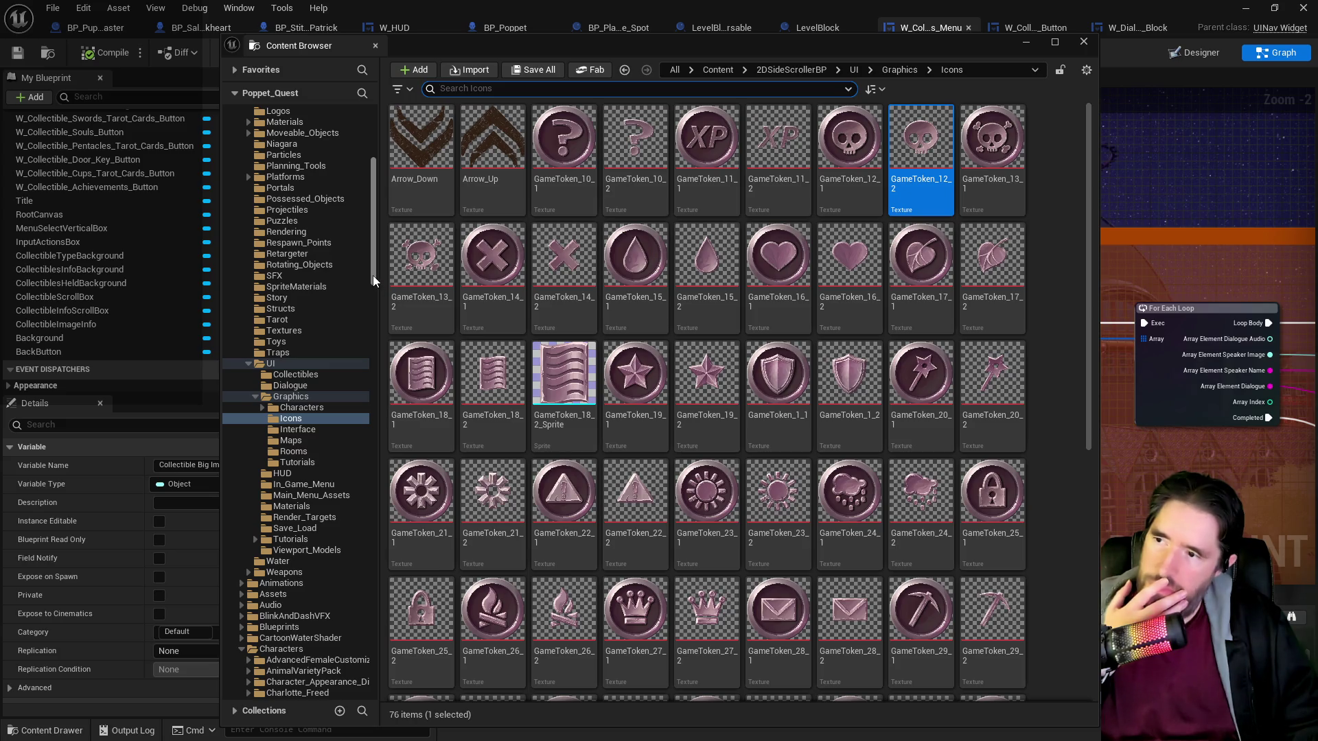
Enlarge the Content Browser and open W_Tarot_Menu from UI/UINavSimplePack/UMG/Widgets.
{"action": "left_click_drag", "start_coordinate": [372, 274], "coordinate": [361, 506]}
{"action": "scroll", "coordinate": [361, 506], "scroll_direction": "down", "scroll_amount": 10}
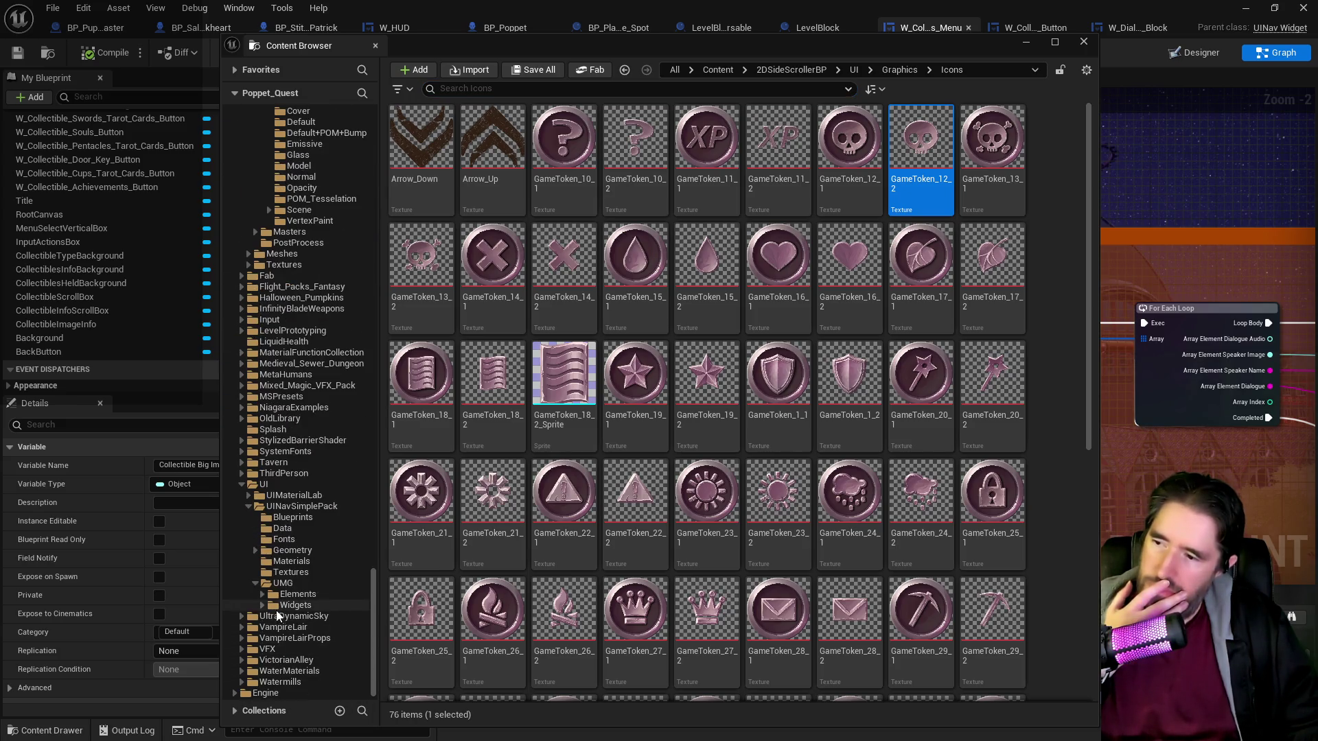
{"action": "left_click", "coordinate": [295, 605]}
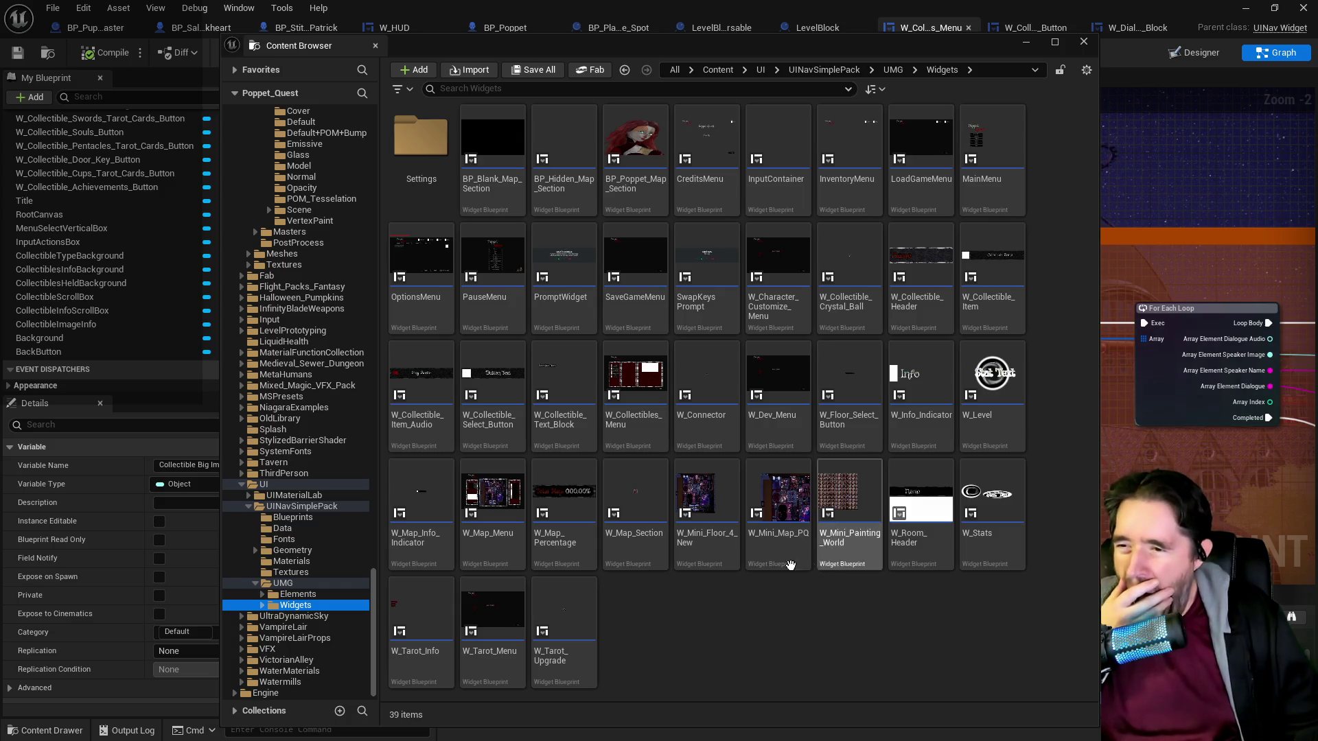
{"action": "left_click", "coordinate": [492, 638]}
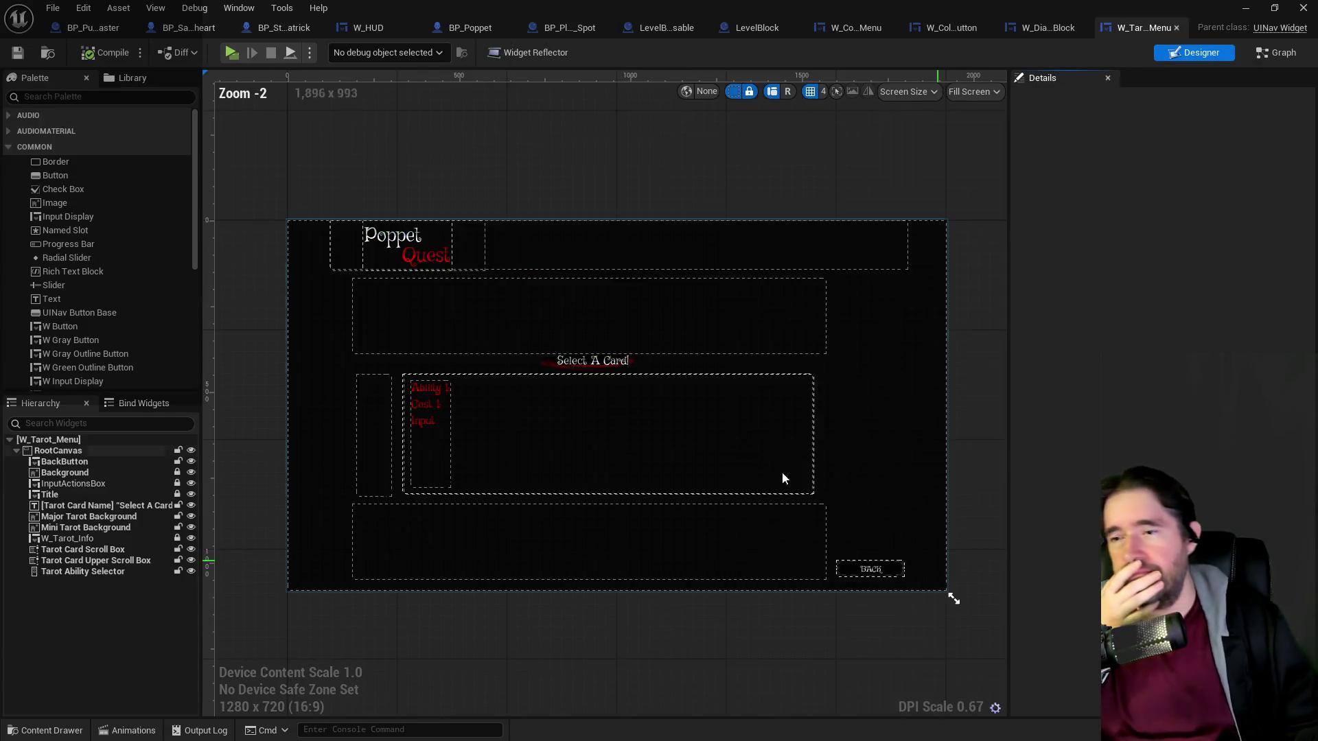
Switch to W_Tarot_Menu's event graph and pan to the For Each Loop (Map) and widget-creation nodes.
{"action": "scroll", "coordinate": [415, 430], "scroll_direction": "up", "scroll_amount": 3}
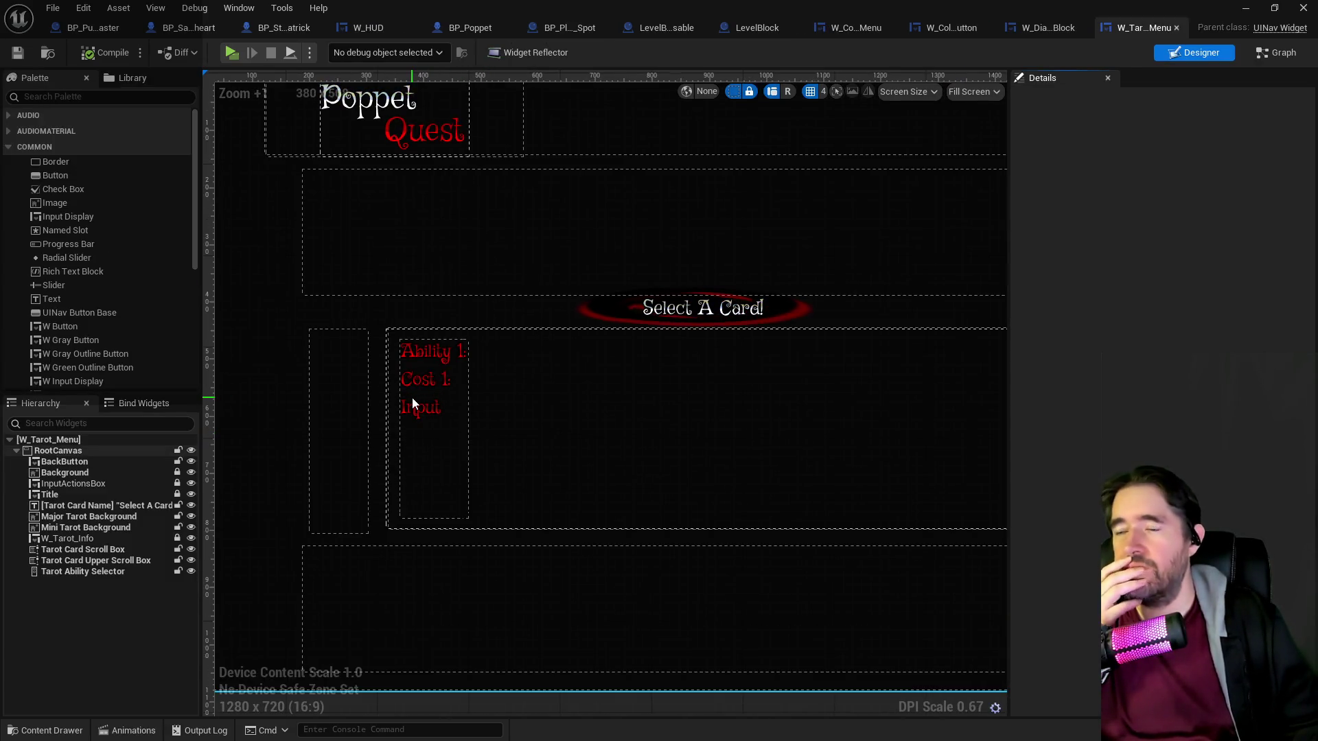
{"action": "left_click", "coordinate": [1280, 52]}
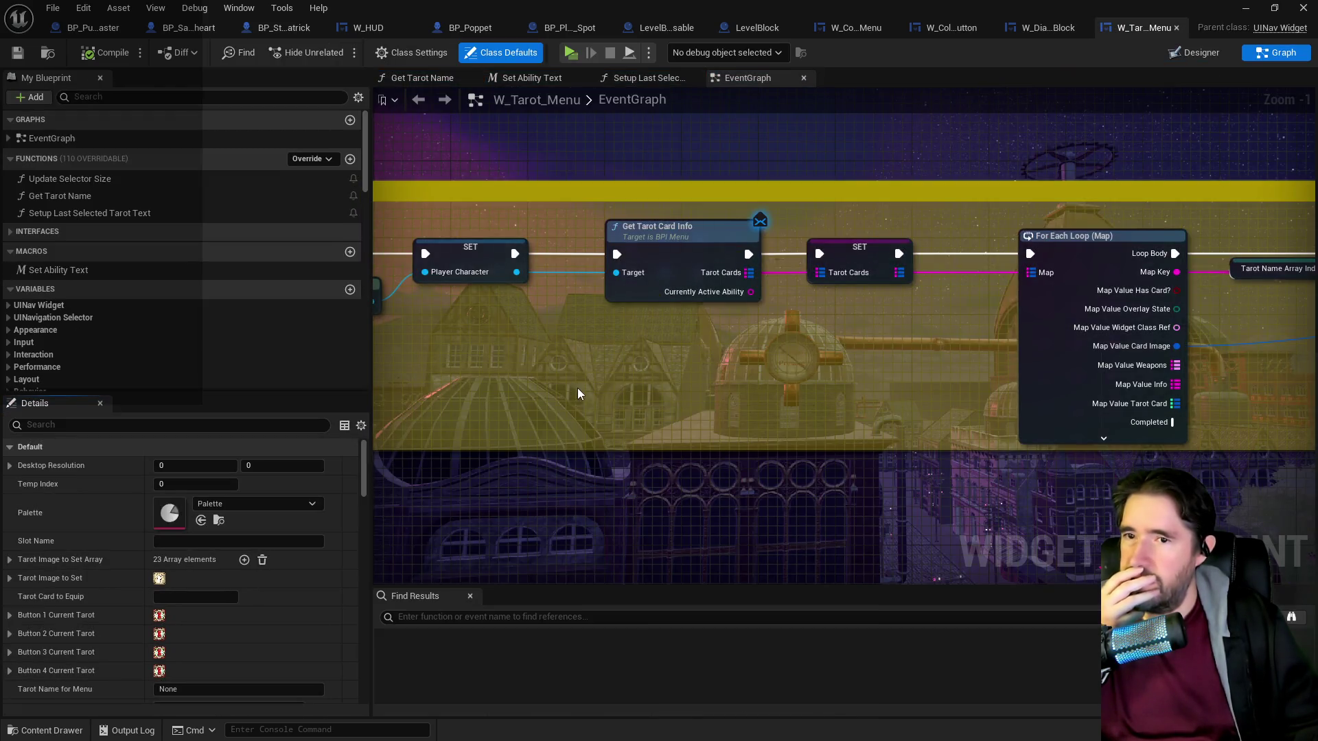
{"action": "scroll", "coordinate": [579, 391], "scroll_direction": "down", "scroll_amount": 4}
{"action": "scroll", "coordinate": [715, 350], "scroll_direction": "up", "scroll_amount": 5}
{"action": "mouse_move", "coordinate": [739, 406]}
{"action": "left_mouse_down"}
{"action": "mouse_move", "coordinate": [940, 376]}
{"action": "mouse_move", "coordinate": [494, 370]}
{"action": "left_mouse_up"}
{"action": "left_click_drag", "start_coordinate": [1118, 289], "coordinate": [732, 258]}
{"action": "mouse_move", "coordinate": [1237, 366]}
{"action": "left_mouse_down"}
{"action": "mouse_move", "coordinate": [880, 435]}
{"action": "mouse_move", "coordinate": [707, 424]}
{"action": "mouse_move", "coordinate": [686, 230]}
{"action": "mouse_move", "coordinate": [654, 358]}
{"action": "left_mouse_up"}
{"action": "scroll", "coordinate": [707, 424], "scroll_direction": "down", "scroll_amount": 1}
{"action": "scroll", "coordinate": [686, 393], "scroll_direction": "down", "scroll_amount": 1}
{"action": "scroll", "coordinate": [686, 393], "scroll_direction": "down", "scroll_amount": 5}
{"action": "scroll", "coordinate": [653, 358], "scroll_direction": "up", "scroll_amount": 6}
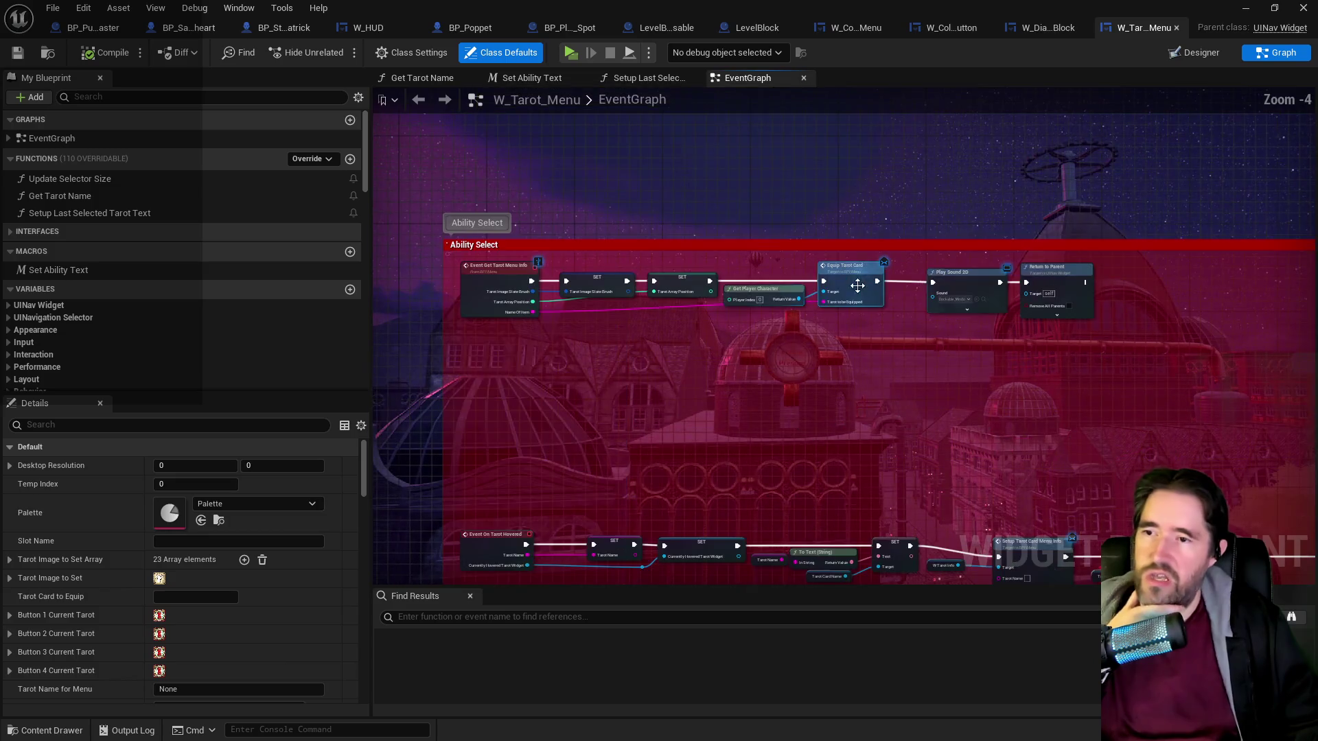
{"action": "scroll", "coordinate": [626, 402], "scroll_direction": "up", "scroll_amount": 1}
Inspect the Ability Select nodes, including Equip Tarot Card, Play Sound 2D and Clear Children.
{"action": "mouse_move", "coordinate": [625, 402]}
{"action": "left_mouse_down"}
{"action": "mouse_move", "coordinate": [718, 426]}
{"action": "mouse_move", "coordinate": [833, 412]}
{"action": "left_mouse_up"}
{"action": "scroll", "coordinate": [853, 412], "scroll_direction": "down", "scroll_amount": 3}
{"action": "scroll", "coordinate": [1060, 412], "scroll_direction": "up", "scroll_amount": 1}
{"action": "mouse_move", "coordinate": [1061, 412]}
{"action": "left_mouse_down"}
{"action": "mouse_move", "coordinate": [697, 400]}
{"action": "mouse_move", "coordinate": [731, 438]}
{"action": "mouse_move", "coordinate": [747, 245]}
{"action": "mouse_move", "coordinate": [691, 324]}
{"action": "mouse_move", "coordinate": [439, 330]}
{"action": "left_mouse_up"}
{"action": "scroll", "coordinate": [756, 393], "scroll_direction": "down", "scroll_amount": 1}
{"action": "left_click_drag", "start_coordinate": [782, 343], "coordinate": [522, 343]}
{"action": "left_click_drag", "start_coordinate": [961, 384], "coordinate": [770, 392]}
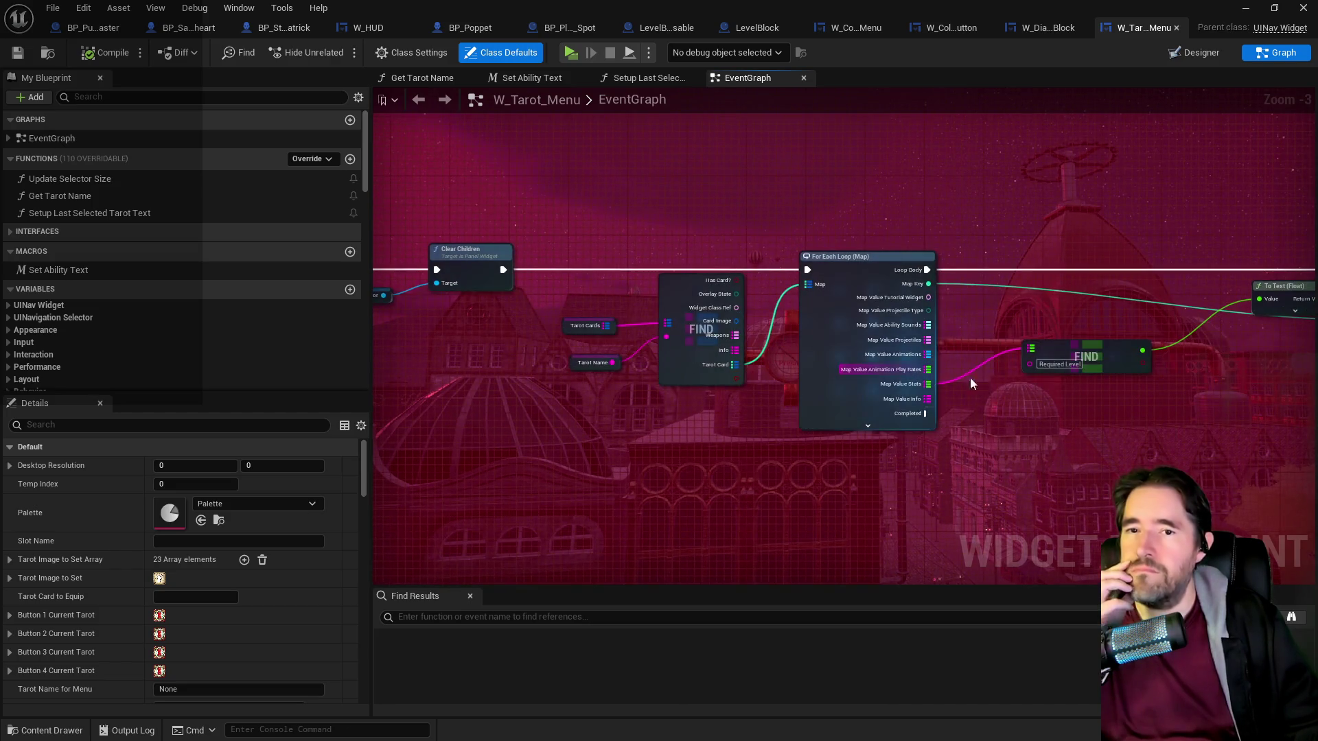
{"action": "left_click_drag", "start_coordinate": [970, 376], "coordinate": [508, 402]}
{"action": "mouse_move", "coordinate": [1150, 412]}
{"action": "left_mouse_down"}
{"action": "mouse_move", "coordinate": [766, 409]}
{"action": "mouse_move", "coordinate": [929, 226]}
{"action": "mouse_move", "coordinate": [936, 259]}
{"action": "mouse_move", "coordinate": [686, 295]}
{"action": "mouse_move", "coordinate": [645, 463]}
{"action": "left_mouse_up"}
{"action": "scroll", "coordinate": [685, 295], "scroll_direction": "up", "scroll_amount": 1}
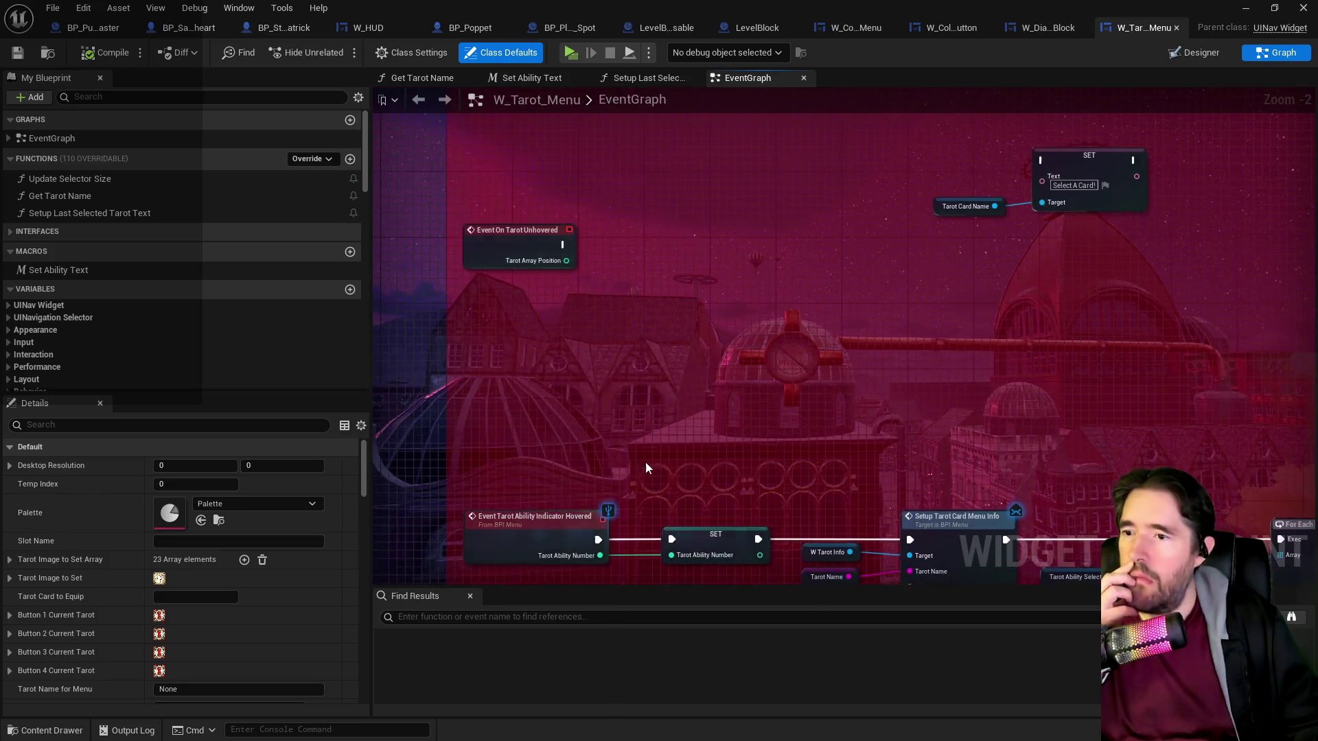
Check the Designer layout, then survey the On Construct and Ability Select groups in the event graph.
{"action": "left_click", "coordinate": [1191, 53]}
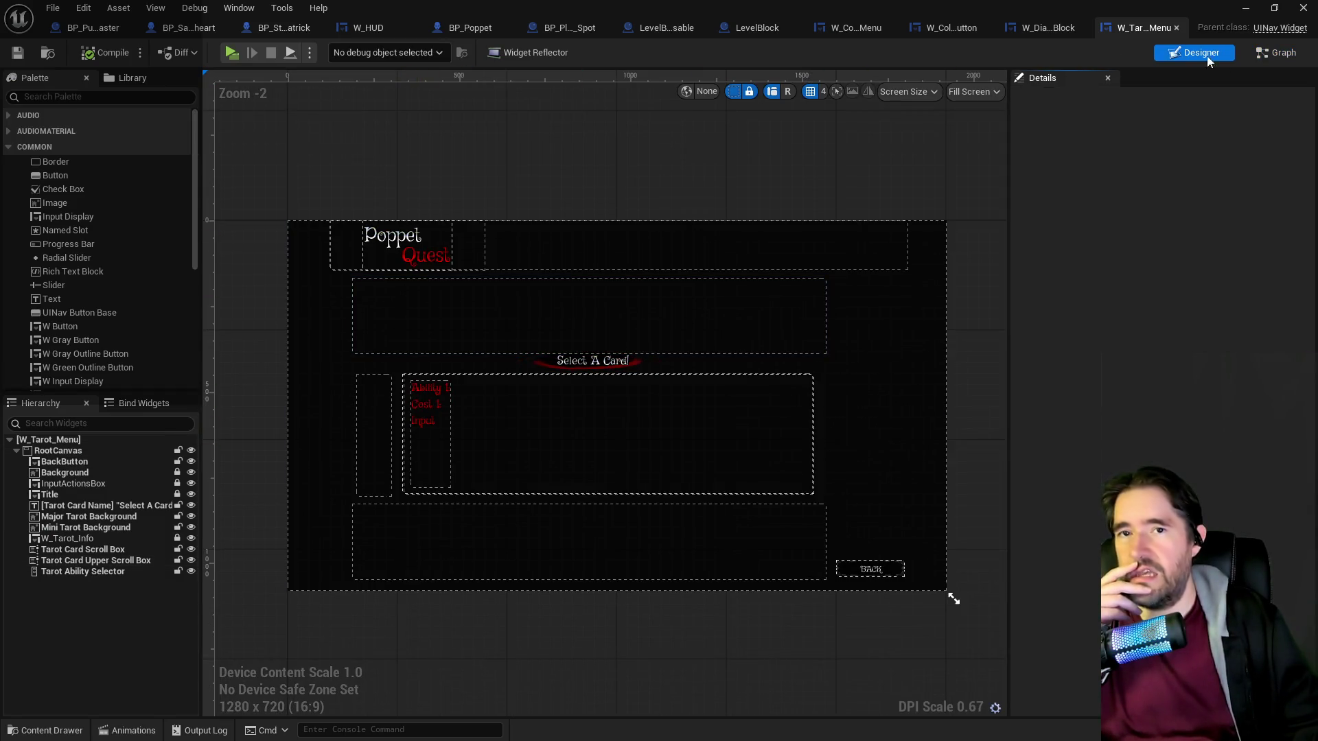
{"action": "left_click", "coordinate": [1258, 56]}
{"action": "left_click_drag", "start_coordinate": [779, 161], "coordinate": [694, 368]}
{"action": "scroll", "coordinate": [694, 367], "scroll_direction": "down", "scroll_amount": 4}
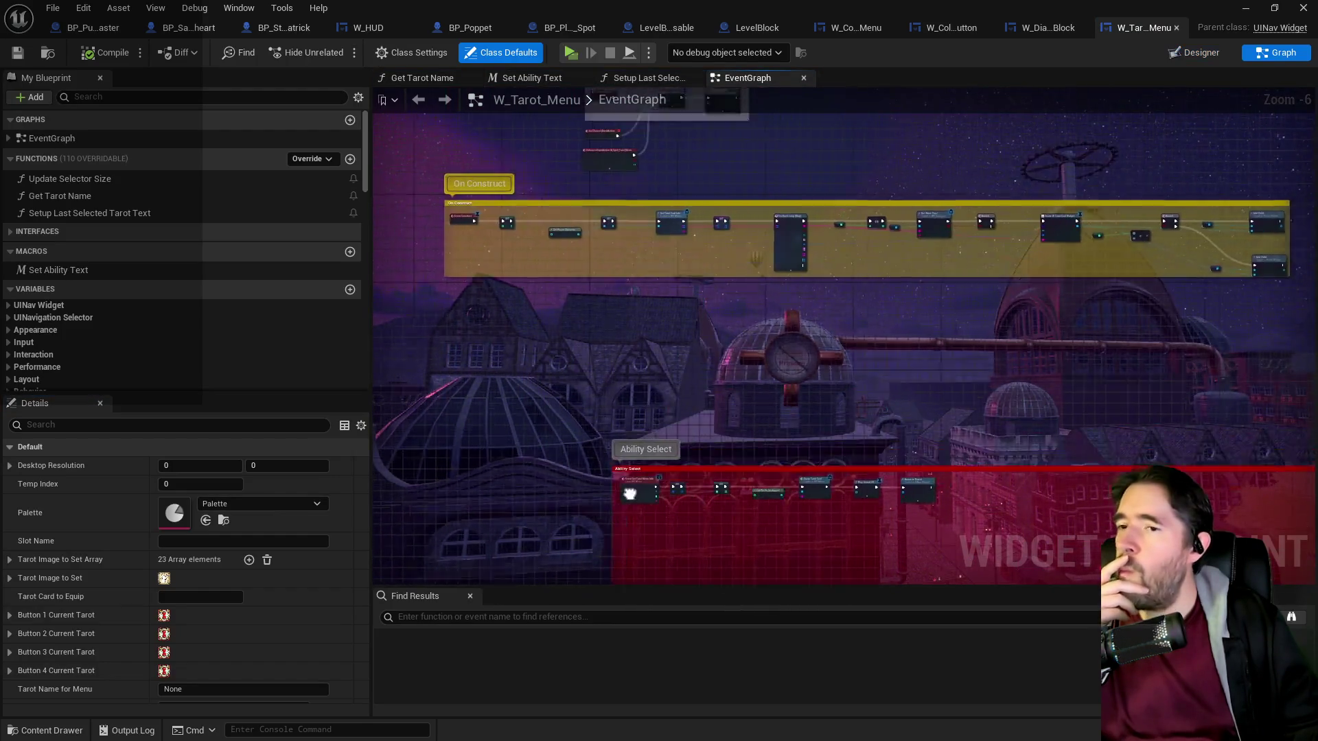
{"action": "scroll", "coordinate": [506, 391], "scroll_direction": "up", "scroll_amount": 5}
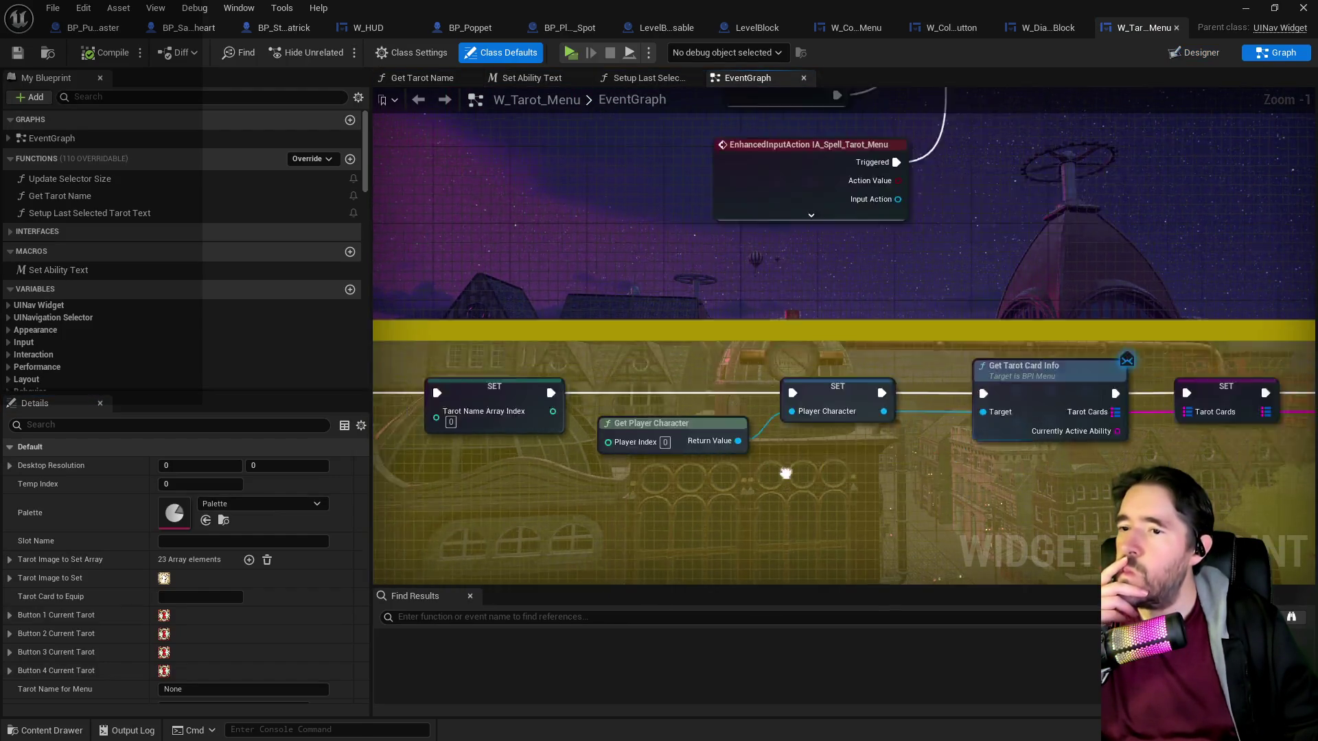
{"action": "left_click_drag", "start_coordinate": [786, 474], "coordinate": [804, 457]}
{"action": "scroll", "coordinate": [805, 457], "scroll_direction": "down", "scroll_amount": 5}
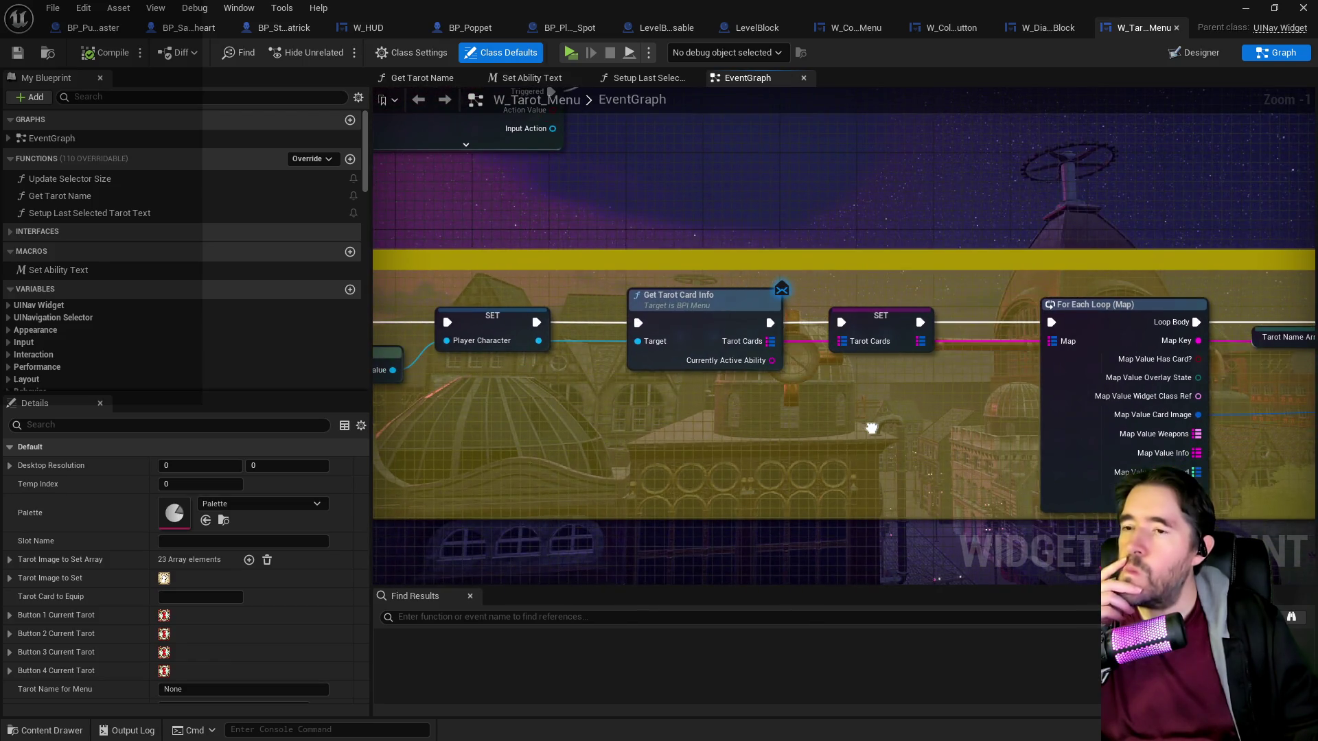
{"action": "left_click_drag", "start_coordinate": [862, 502], "coordinate": [750, 302]}
{"action": "scroll", "coordinate": [750, 302], "scroll_direction": "up", "scroll_amount": 2}
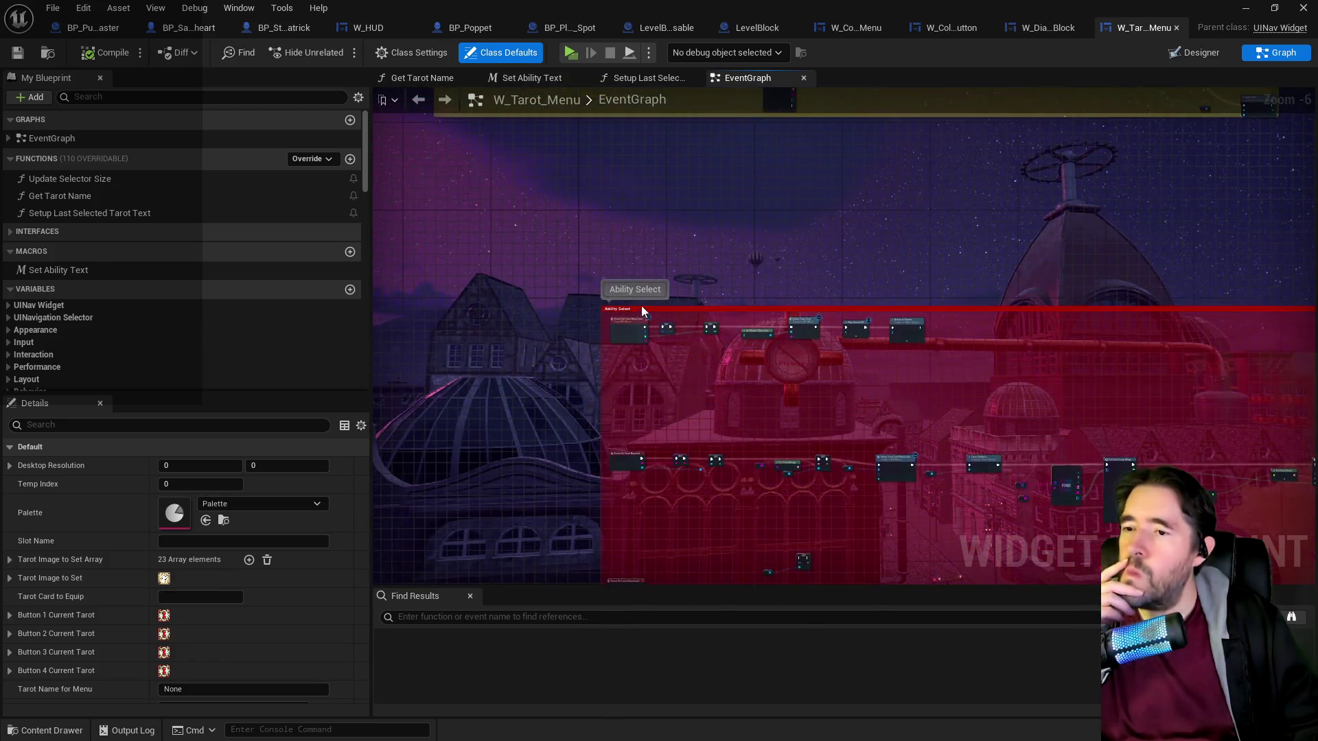
{"action": "scroll", "coordinate": [697, 486], "scroll_direction": "up", "scroll_amount": 1}
{"action": "left_click_drag", "start_coordinate": [604, 411], "coordinate": [653, 274]}
{"action": "scroll", "coordinate": [779, 353], "scroll_direction": "up", "scroll_amount": 1}
Locate the W_Tarot_Ability_Indicator asset via the Create Widget node's Class pin browse icon.
{"action": "left_click_drag", "start_coordinate": [712, 396], "coordinate": [582, 392]}
{"action": "mouse_move", "coordinate": [704, 353]}
{"action": "left_mouse_down"}
{"action": "mouse_move", "coordinate": [493, 369]}
{"action": "mouse_move", "coordinate": [450, 349]}
{"action": "left_mouse_up"}
{"action": "left_click_drag", "start_coordinate": [789, 364], "coordinate": [553, 374]}
{"action": "left_click_drag", "start_coordinate": [892, 363], "coordinate": [635, 362]}
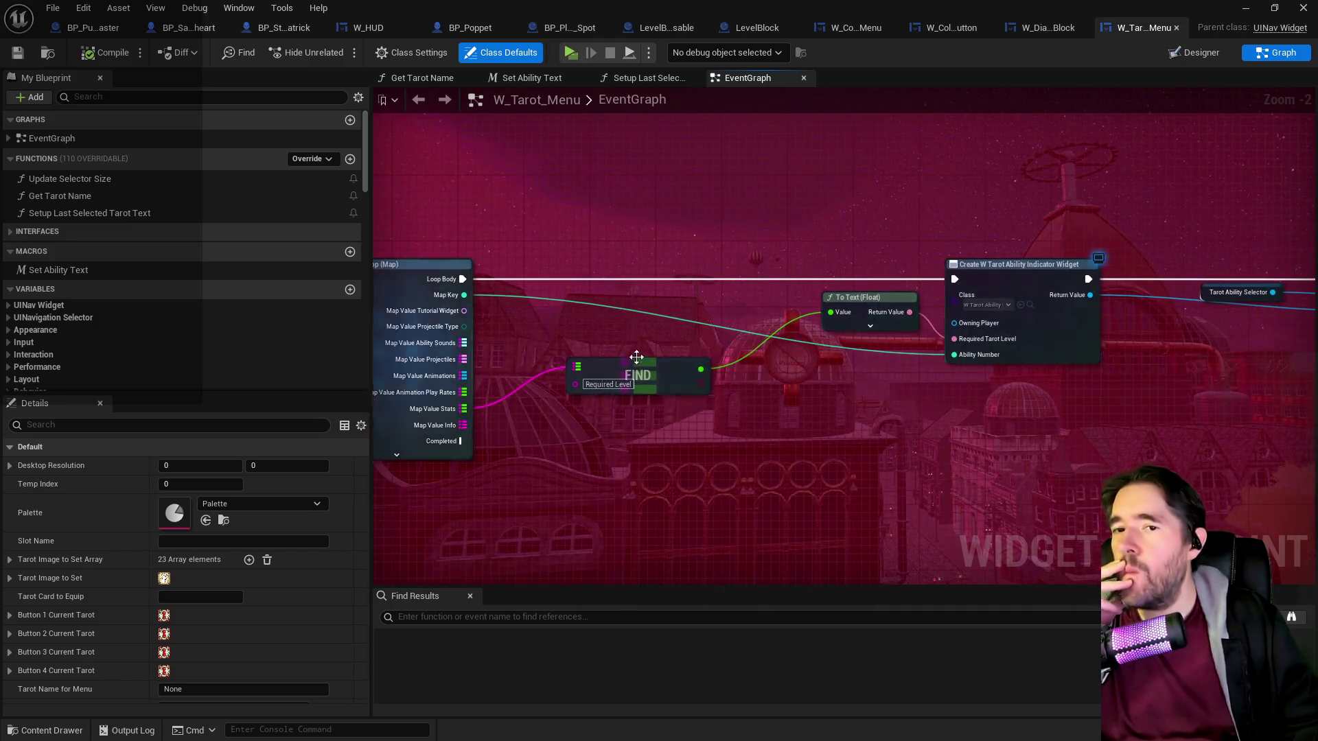
{"action": "left_click_drag", "start_coordinate": [832, 329], "coordinate": [687, 339]}
{"action": "scroll", "coordinate": [686, 338], "scroll_direction": "up", "scroll_amount": 2}
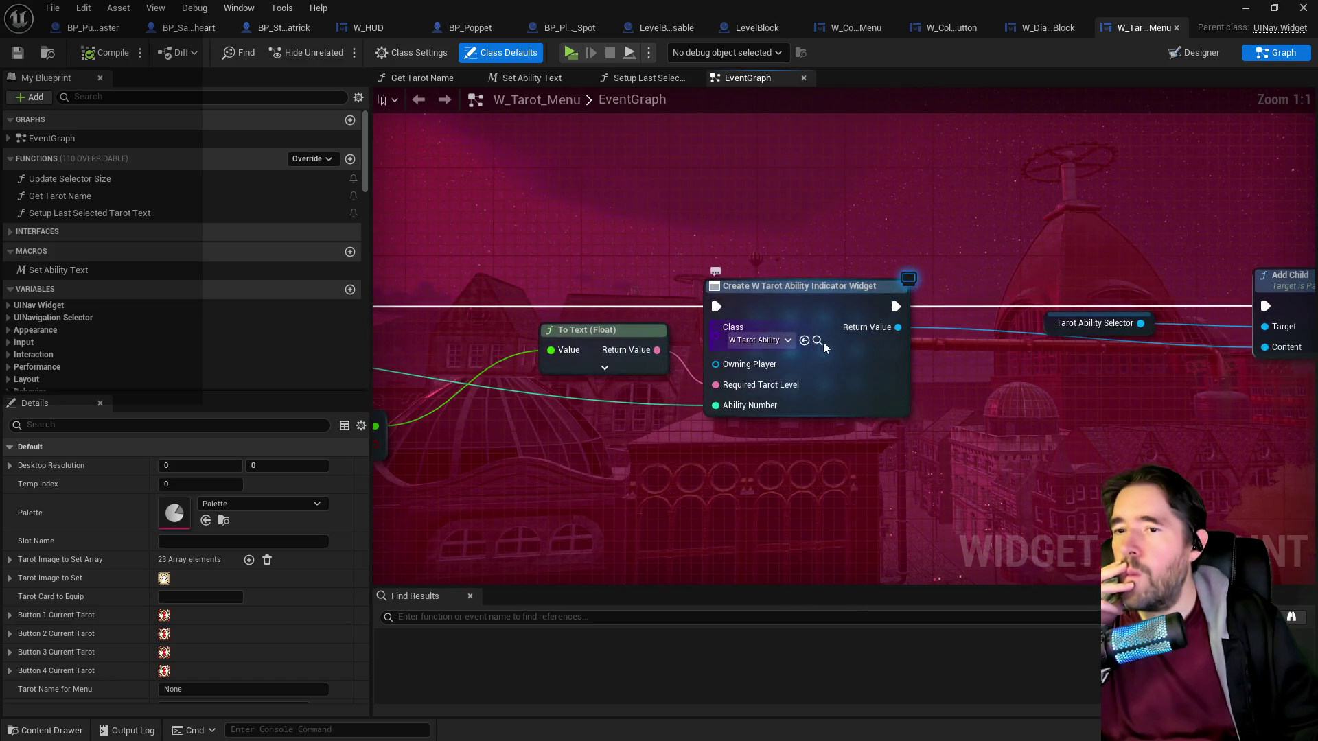
{"action": "left_click", "coordinate": [817, 339]}
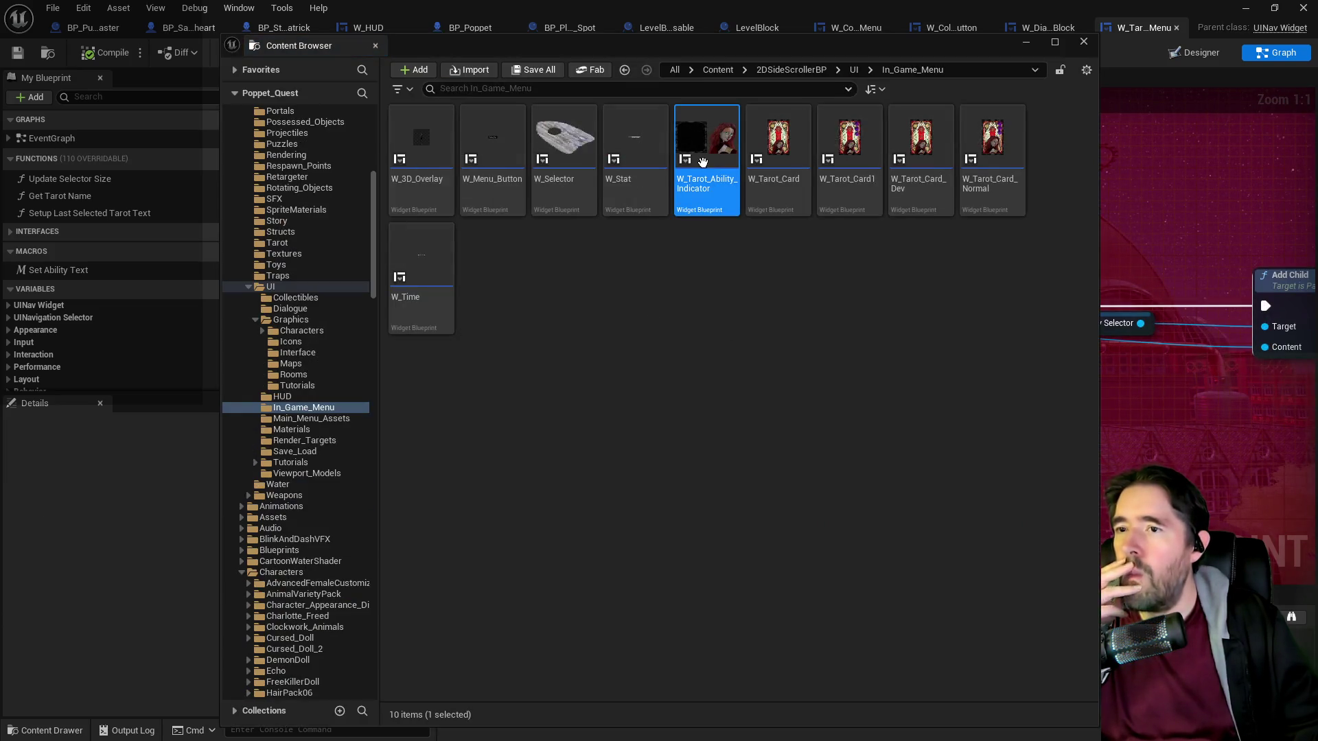
Open W_Tarot_Ability_Indicator and review its On Clicked, On Hovered and On Unhovered events.
{"action": "double_click", "coordinate": [705, 155]}
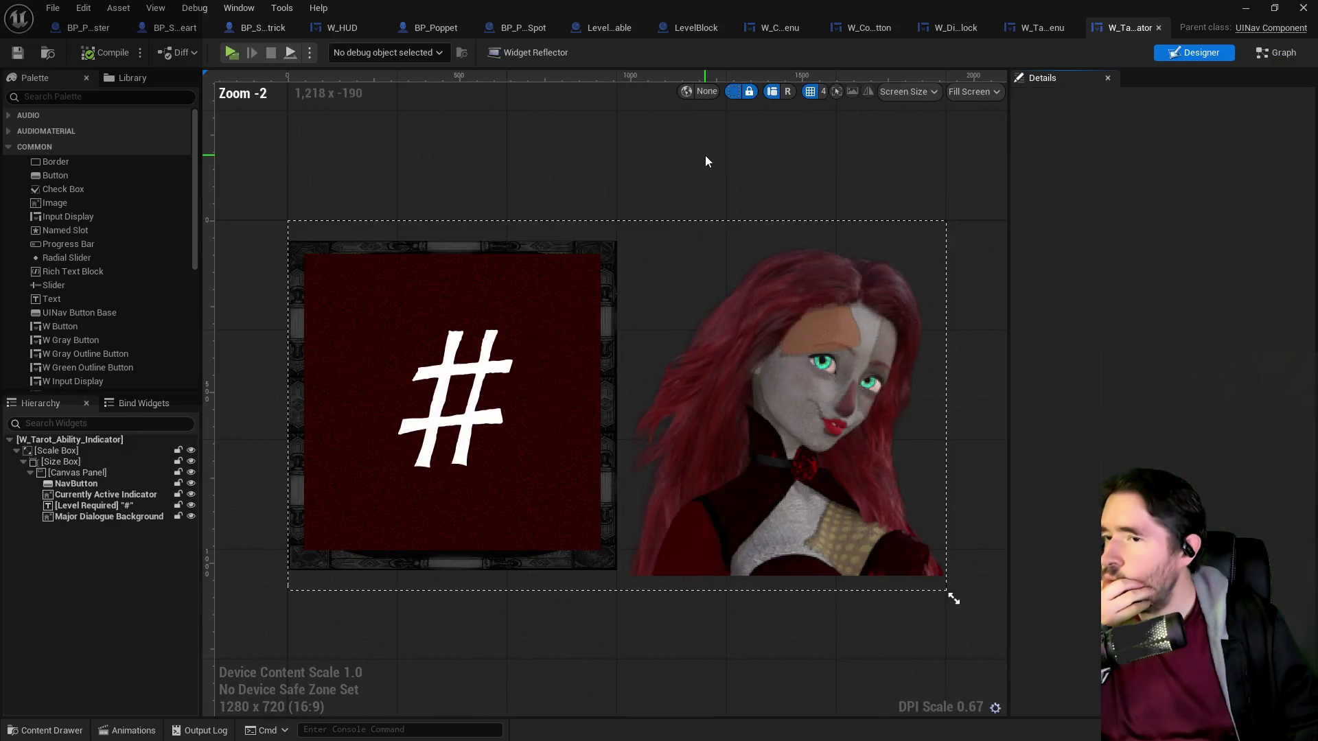
{"action": "scroll", "coordinate": [647, 402], "scroll_direction": "down", "scroll_amount": 1}
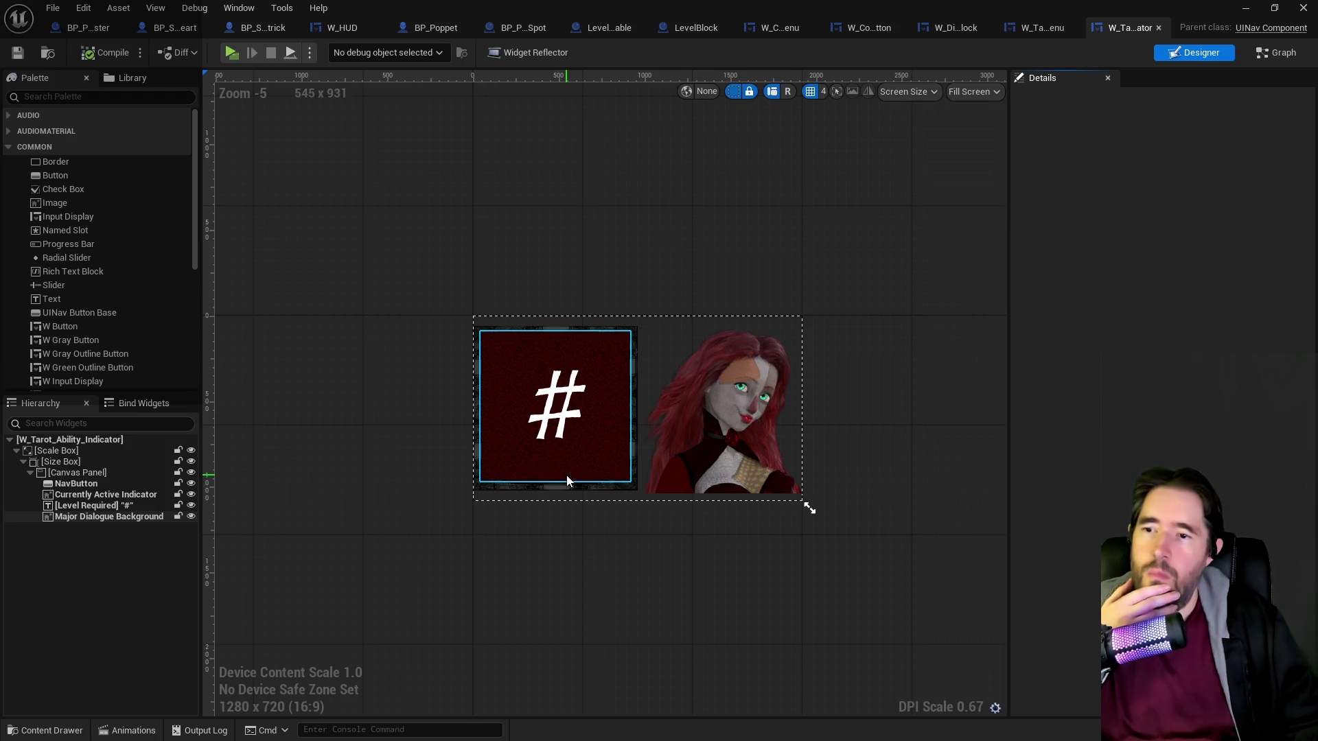
{"action": "left_click", "coordinate": [1276, 52]}
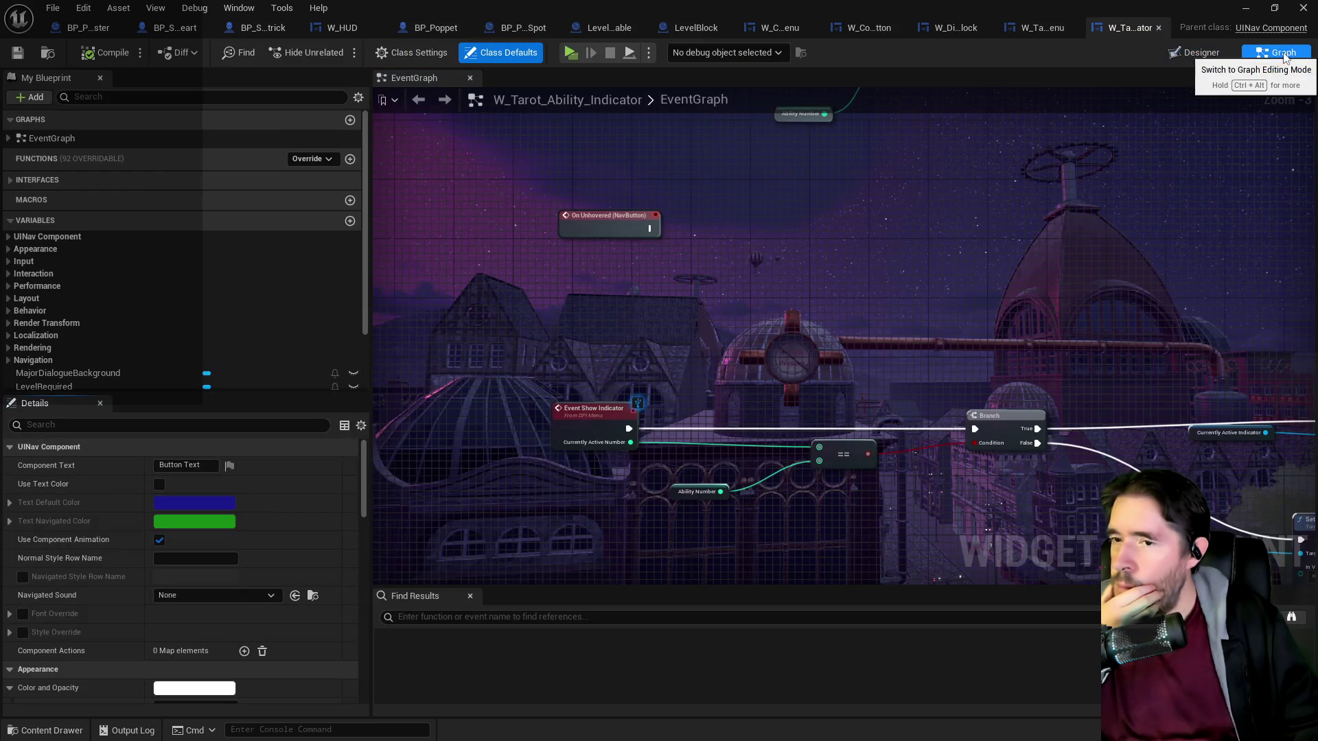
{"action": "left_click", "coordinate": [1040, 28]}
{"action": "mouse_move", "coordinate": [989, 364]}
{"action": "left_mouse_down"}
{"action": "mouse_move", "coordinate": [642, 357]}
{"action": "mouse_move", "coordinate": [1236, 354]}
{"action": "mouse_move", "coordinate": [757, 378]}
{"action": "mouse_move", "coordinate": [1265, 370]}
{"action": "left_mouse_up"}
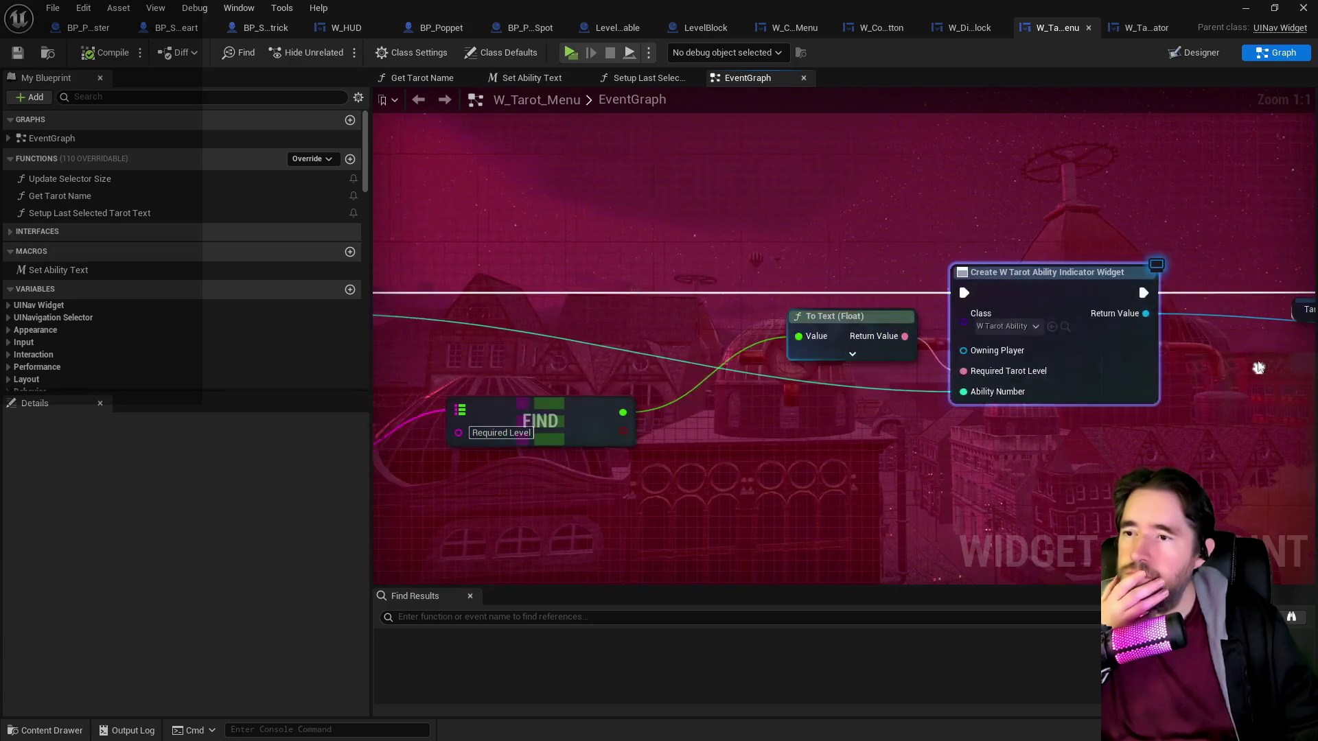
{"action": "left_click_drag", "start_coordinate": [645, 324], "coordinate": [920, 309]}
{"action": "left_click_drag", "start_coordinate": [787, 319], "coordinate": [554, 332]}
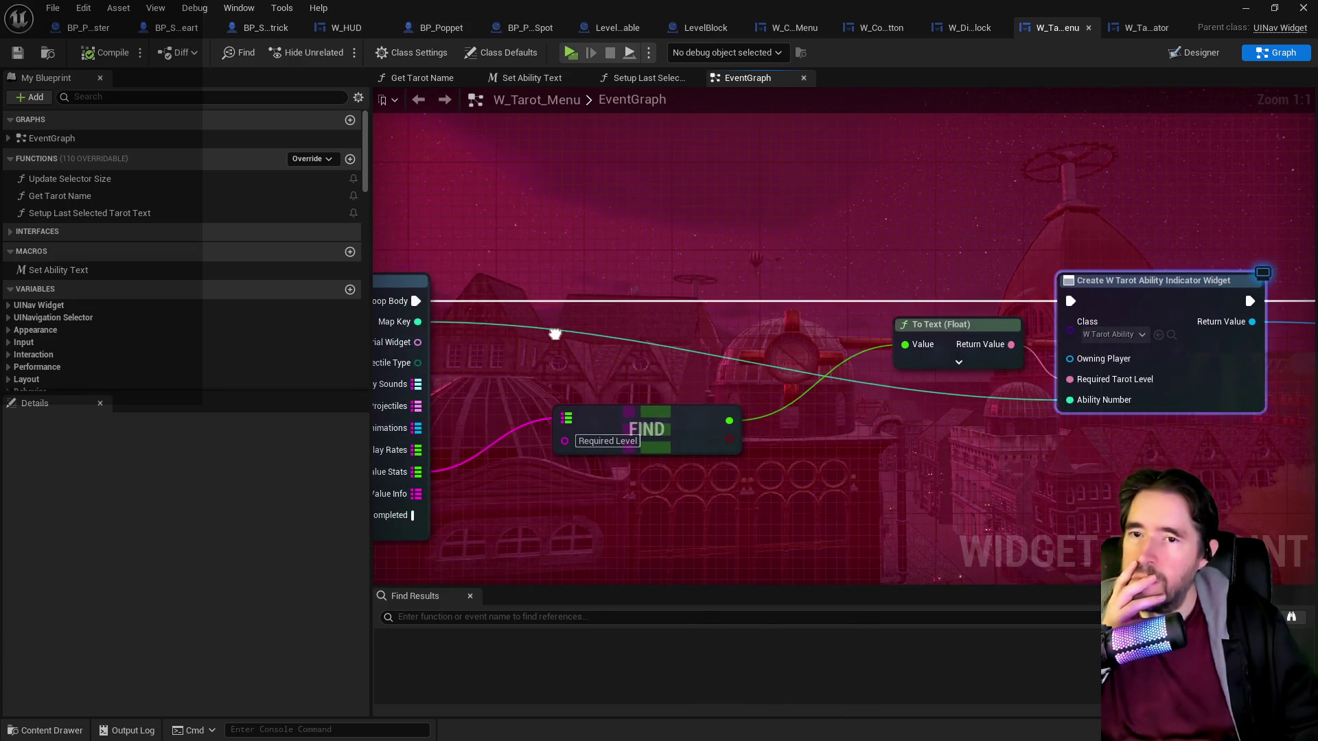
{"action": "left_click", "coordinate": [1142, 28]}
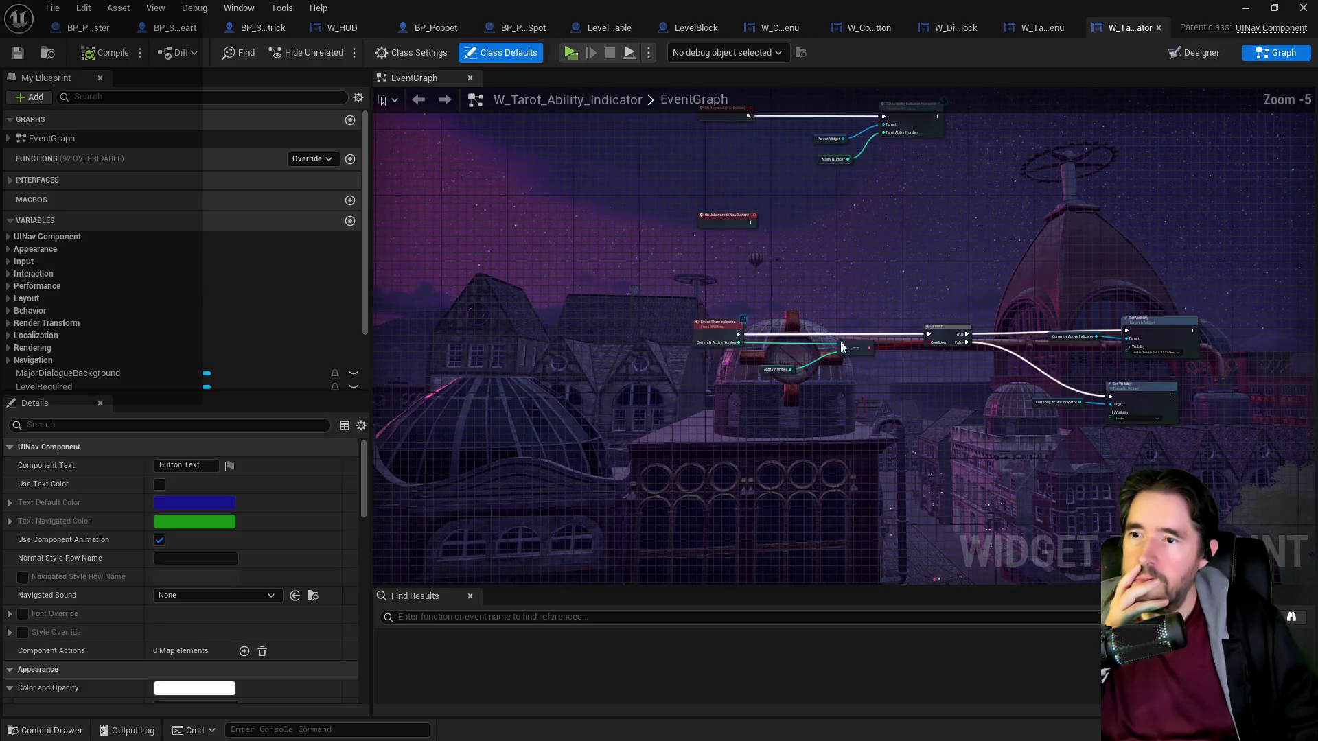
{"action": "scroll", "coordinate": [839, 340], "scroll_direction": "up", "scroll_amount": 1}
{"action": "mouse_move", "coordinate": [867, 406]}
{"action": "left_mouse_down"}
{"action": "mouse_move", "coordinate": [748, 405]}
{"action": "mouse_move", "coordinate": [686, 385]}
{"action": "mouse_move", "coordinate": [805, 369]}
{"action": "mouse_move", "coordinate": [789, 618]}
{"action": "left_mouse_up"}
{"action": "left_click_drag", "start_coordinate": [670, 203], "coordinate": [697, 320]}
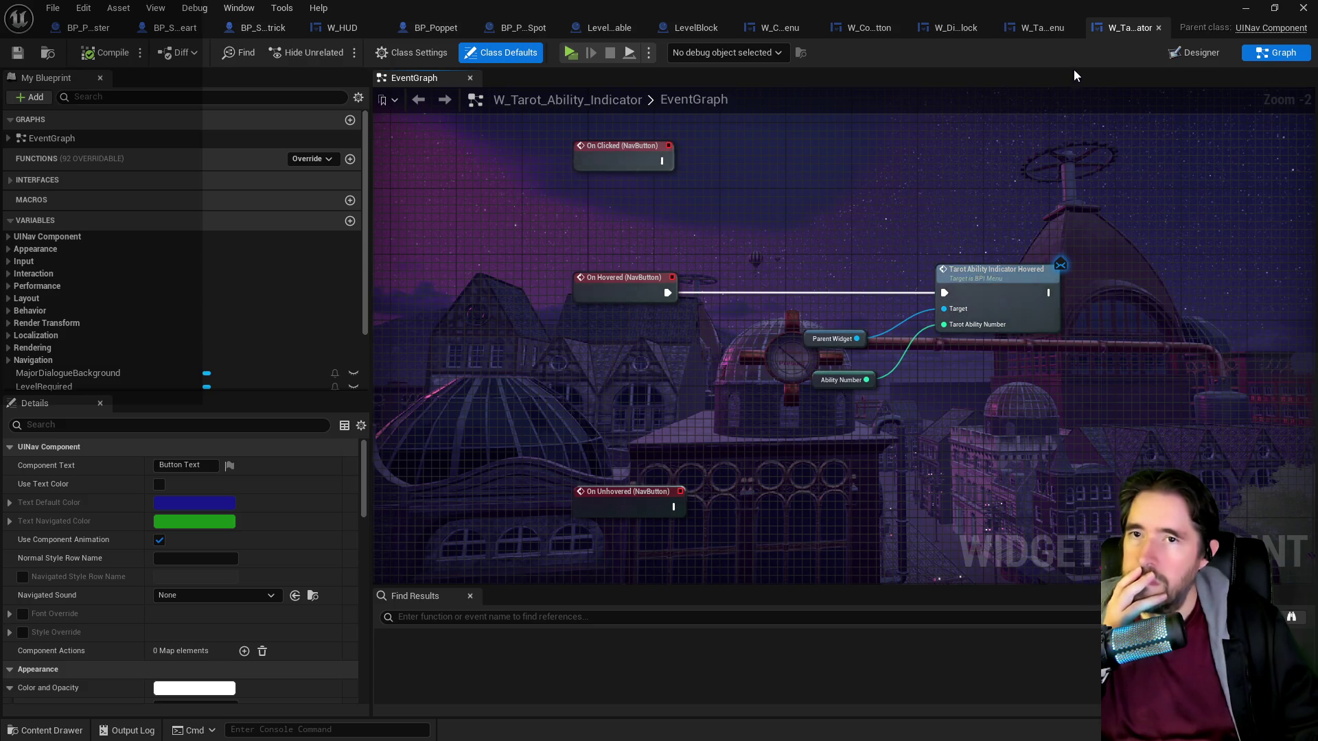
Delete the SET Tarot Card Name nodes from W_Tarot_Menu's event graph.
{"action": "left_click", "coordinate": [1040, 27]}
{"action": "scroll", "coordinate": [813, 239], "scroll_direction": "down", "scroll_amount": 2}
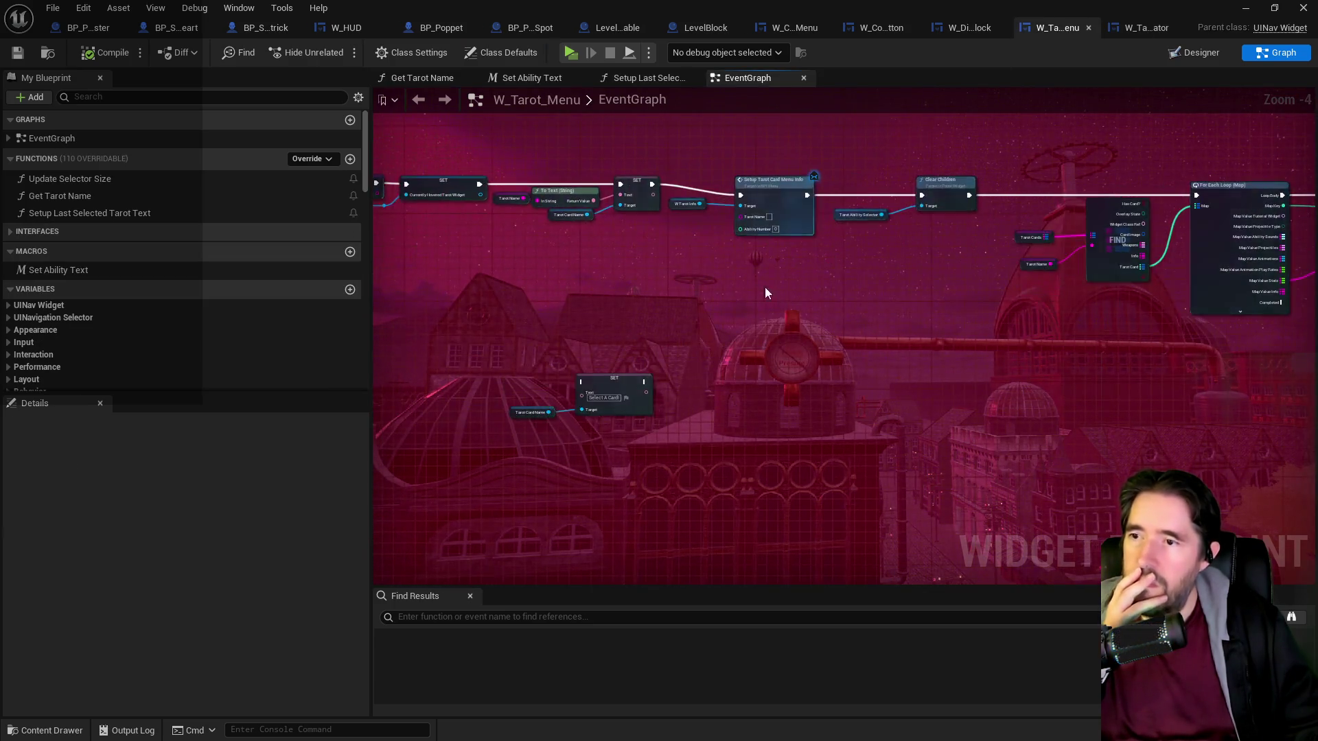
{"action": "scroll", "coordinate": [792, 306], "scroll_direction": "up", "scroll_amount": 2}
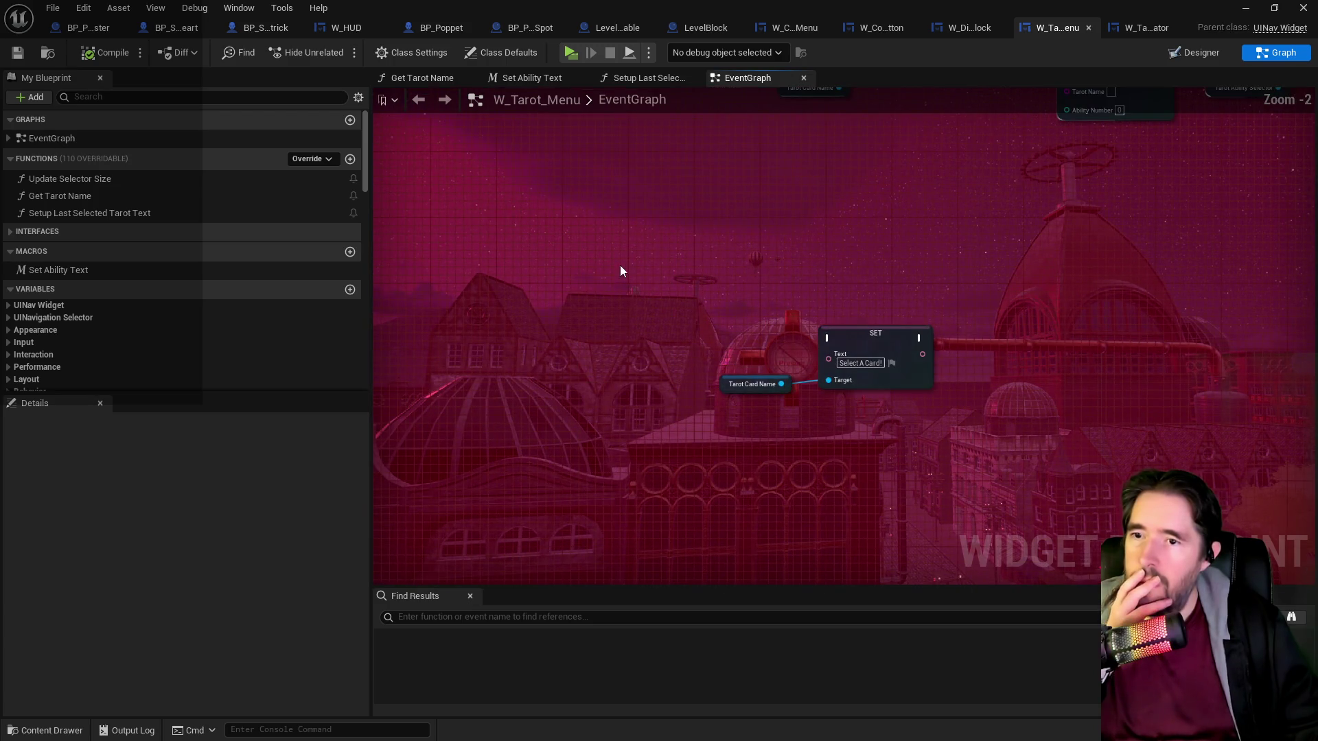
{"action": "left_click_drag", "start_coordinate": [775, 320], "coordinate": [954, 430]}
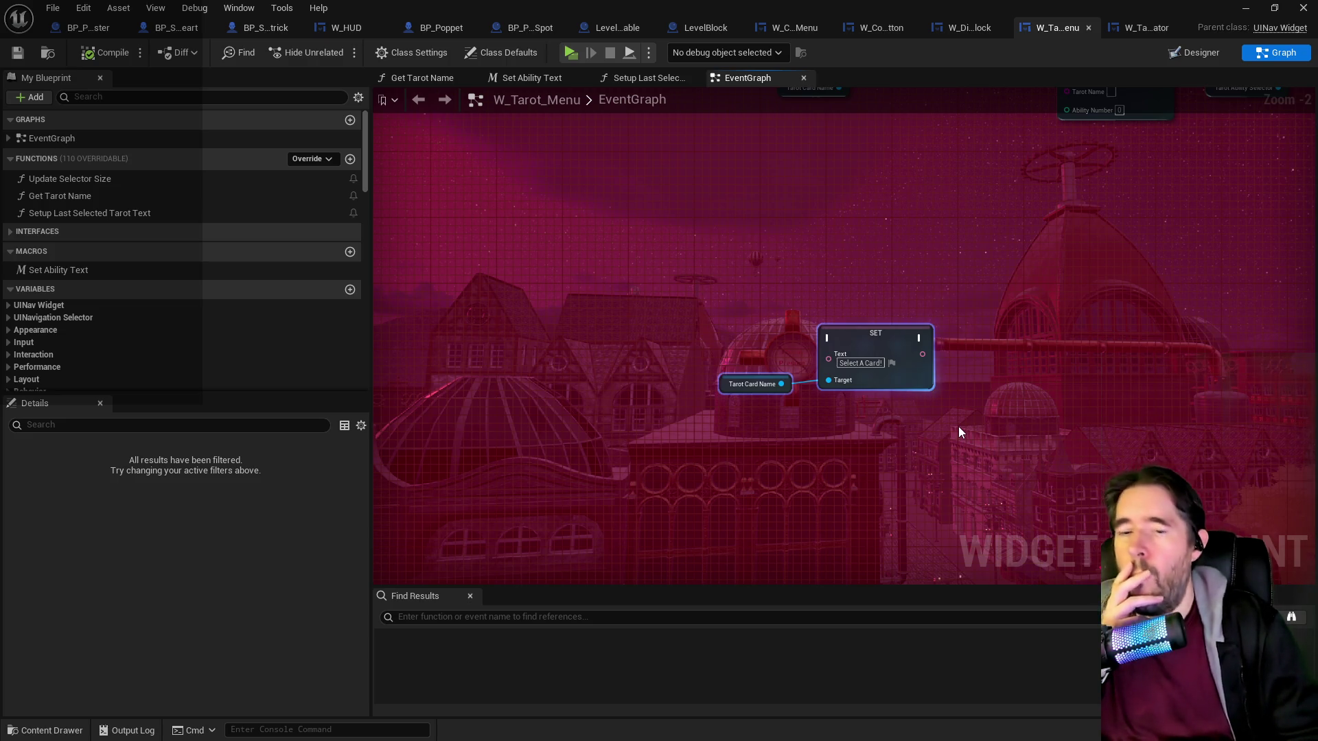
{"action": "key", "text": "Delete"}
{"action": "scroll", "coordinate": [888, 453], "scroll_direction": "down", "scroll_amount": 2}
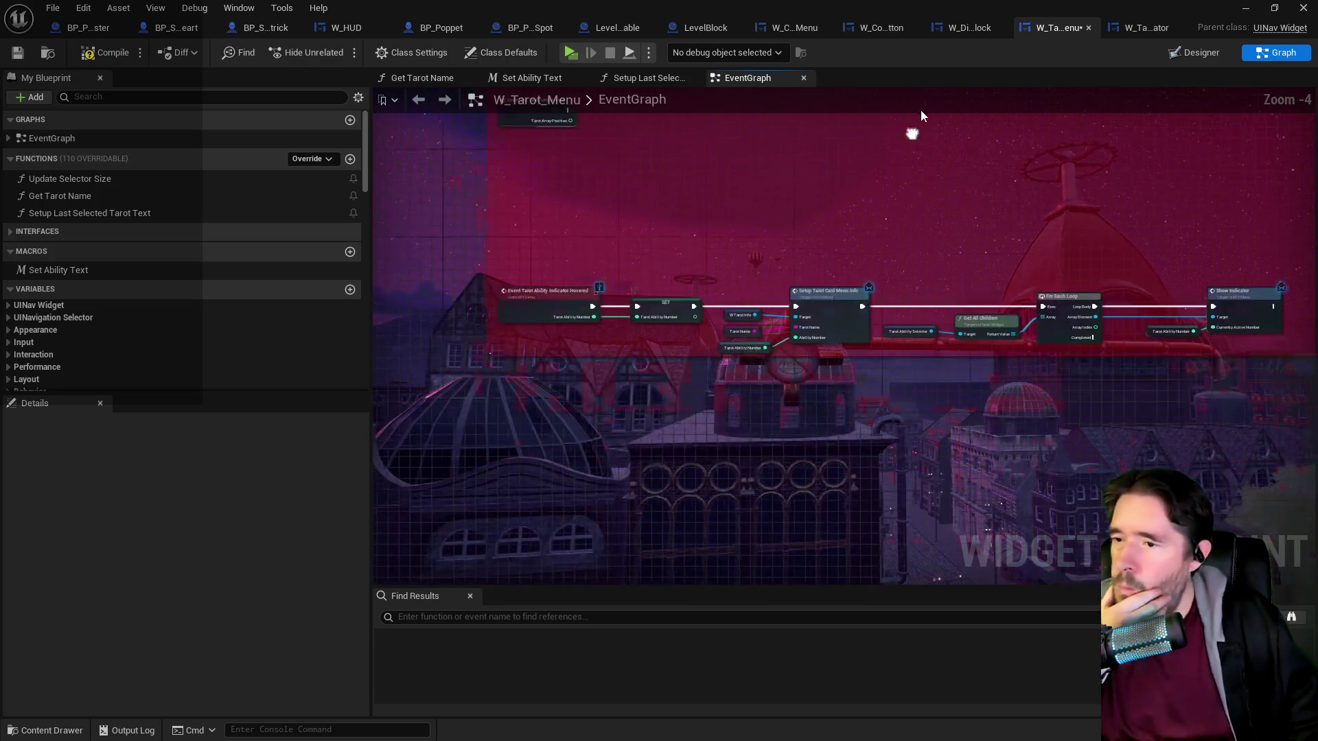
{"action": "scroll", "coordinate": [624, 220], "scroll_direction": "up", "scroll_amount": 2}
Review Setup Tarot Card Menu Info and the Show Indicator loop, inspecting the W Tarot Info variable.
{"action": "left_click_drag", "start_coordinate": [686, 280], "coordinate": [550, 187]}
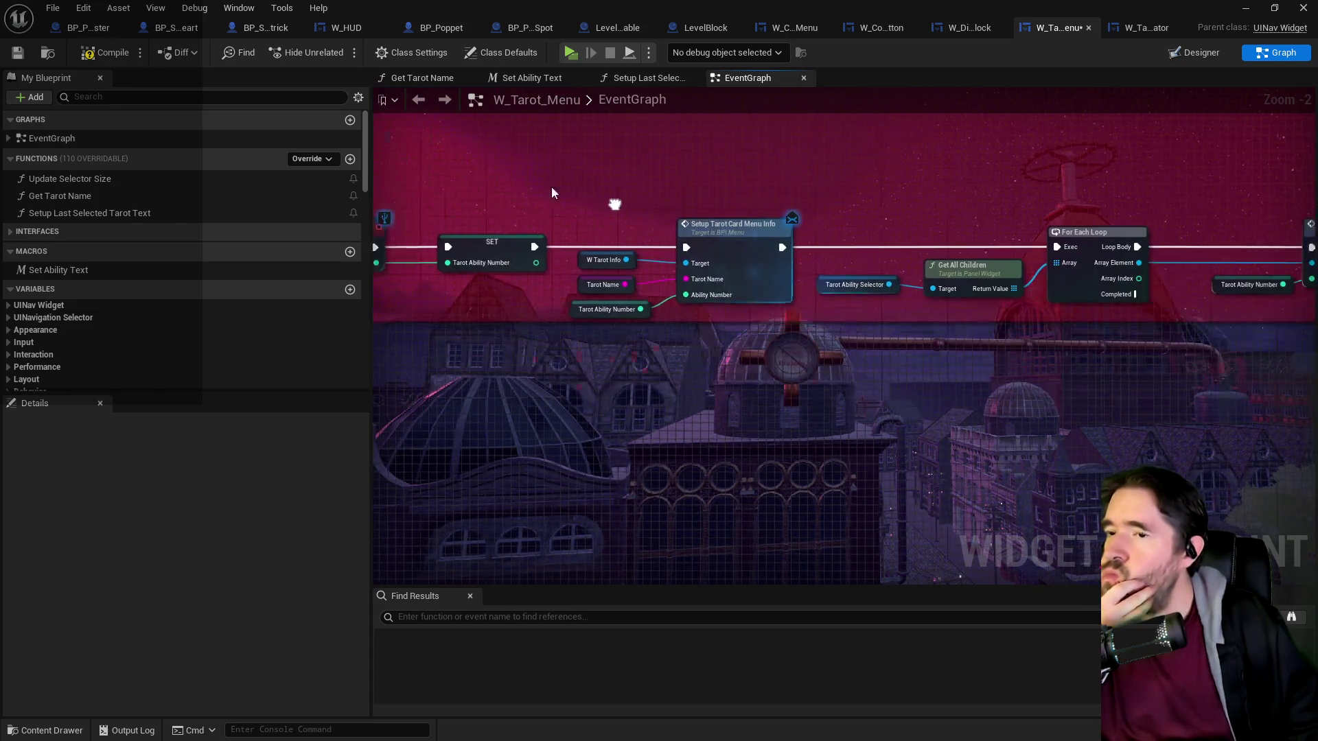
{"action": "scroll", "coordinate": [823, 330], "scroll_direction": "up", "scroll_amount": 2}
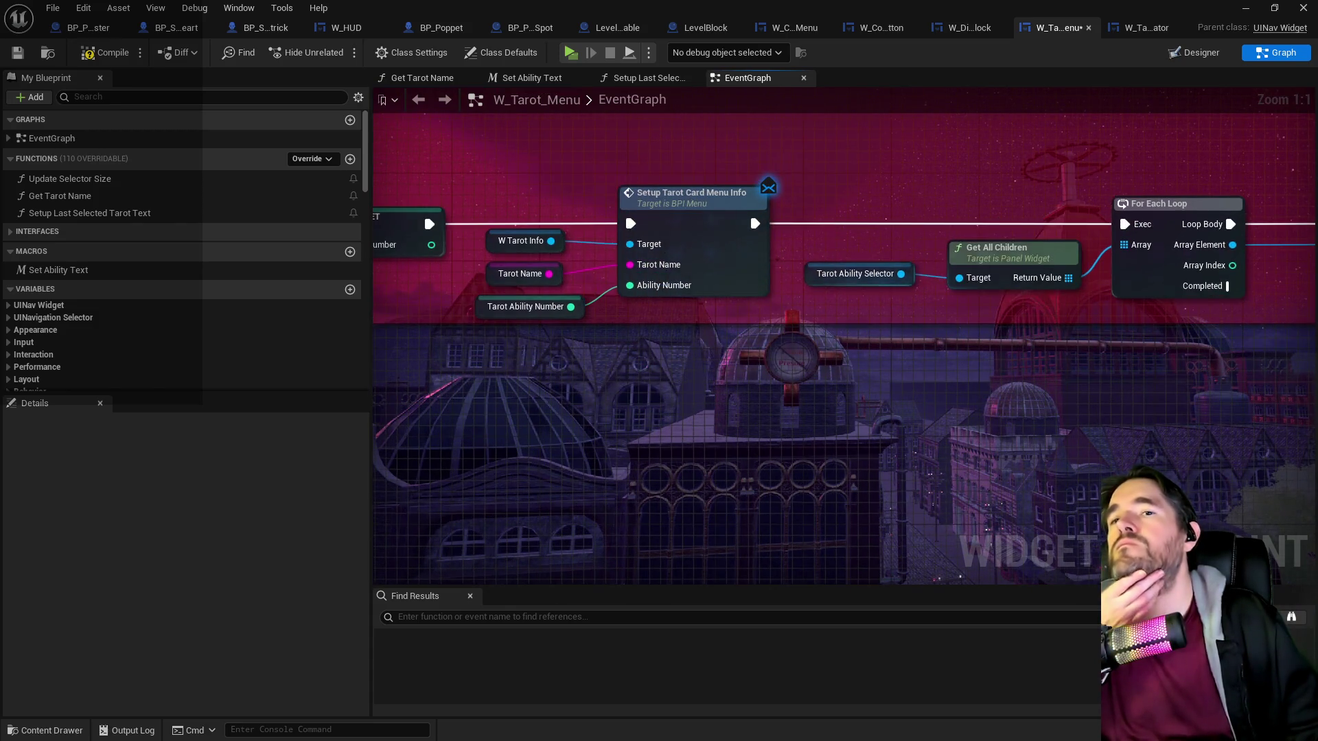
{"action": "left_click_drag", "start_coordinate": [1221, 310], "coordinate": [831, 286]}
{"action": "mouse_move", "coordinate": [416, 189]}
{"action": "left_mouse_down"}
{"action": "mouse_move", "coordinate": [722, 237]}
{"action": "mouse_move", "coordinate": [833, 199]}
{"action": "left_mouse_up"}
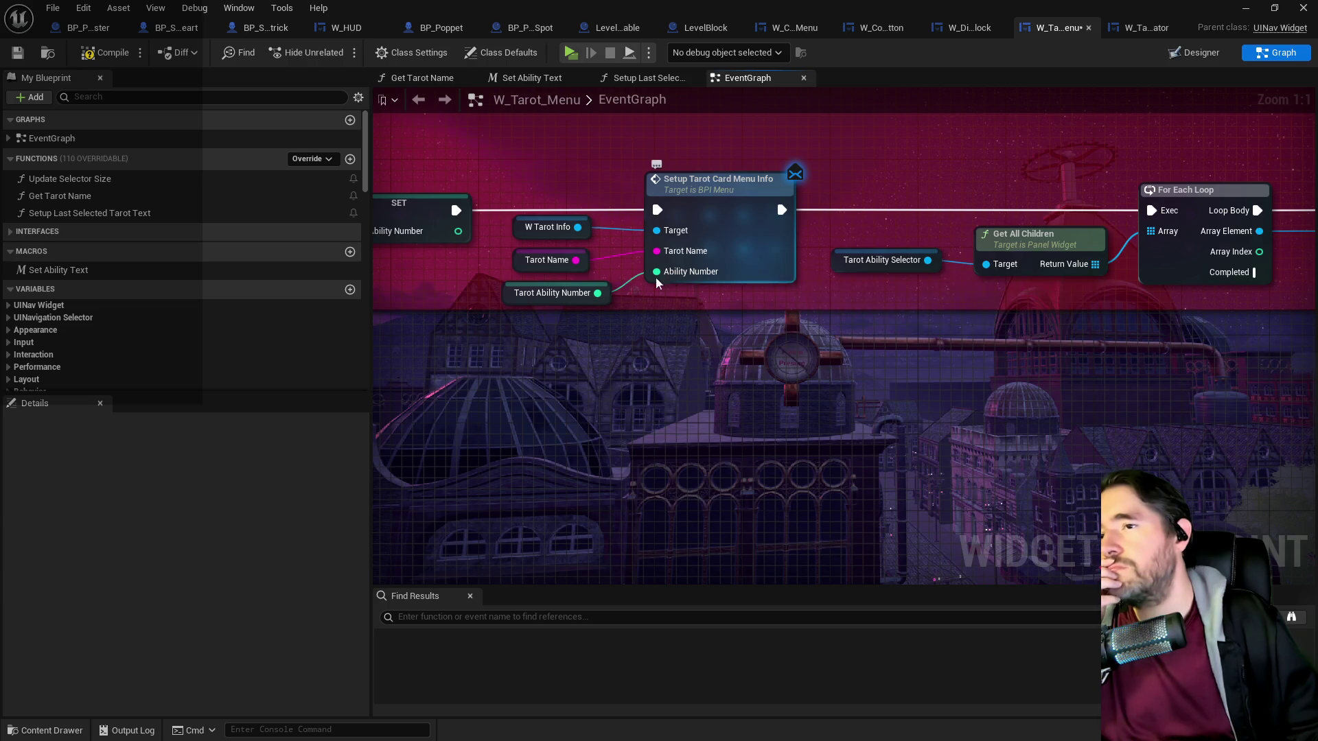
{"action": "left_click", "coordinate": [519, 230]}
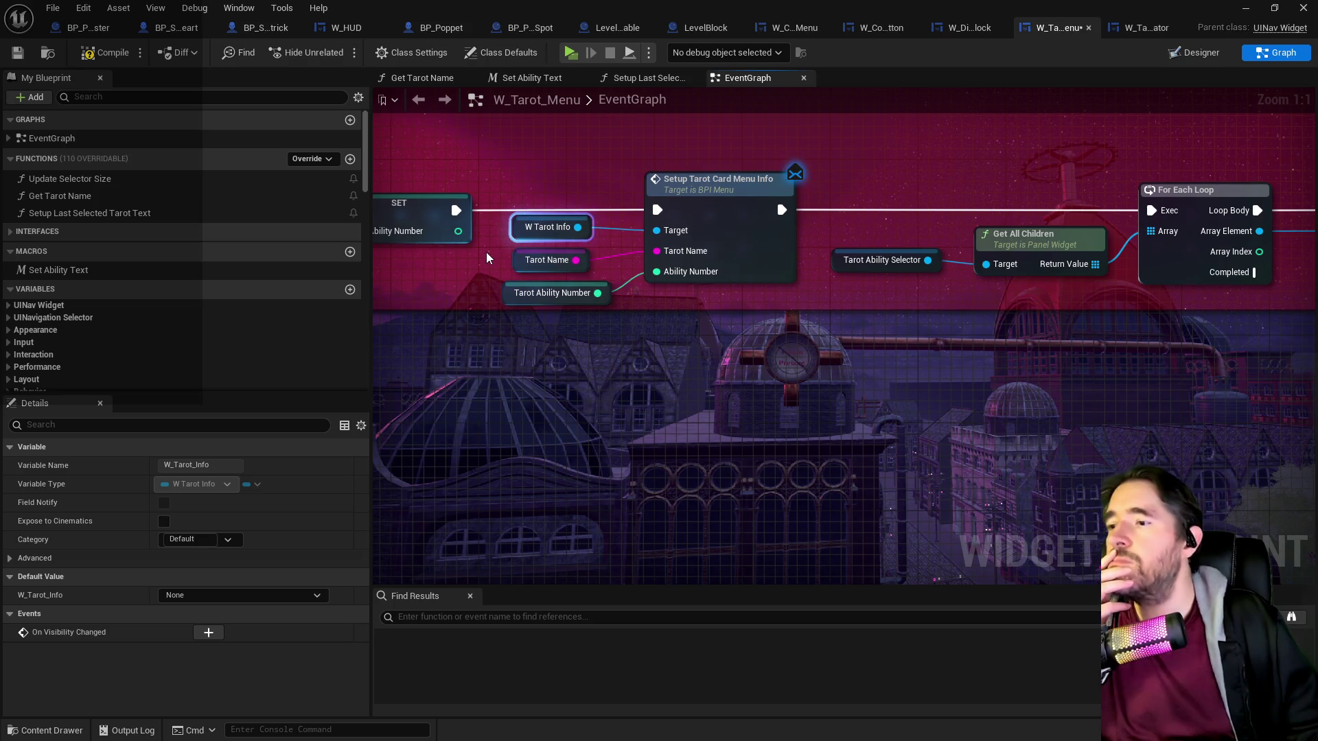
{"action": "left_click", "coordinate": [1168, 60]}
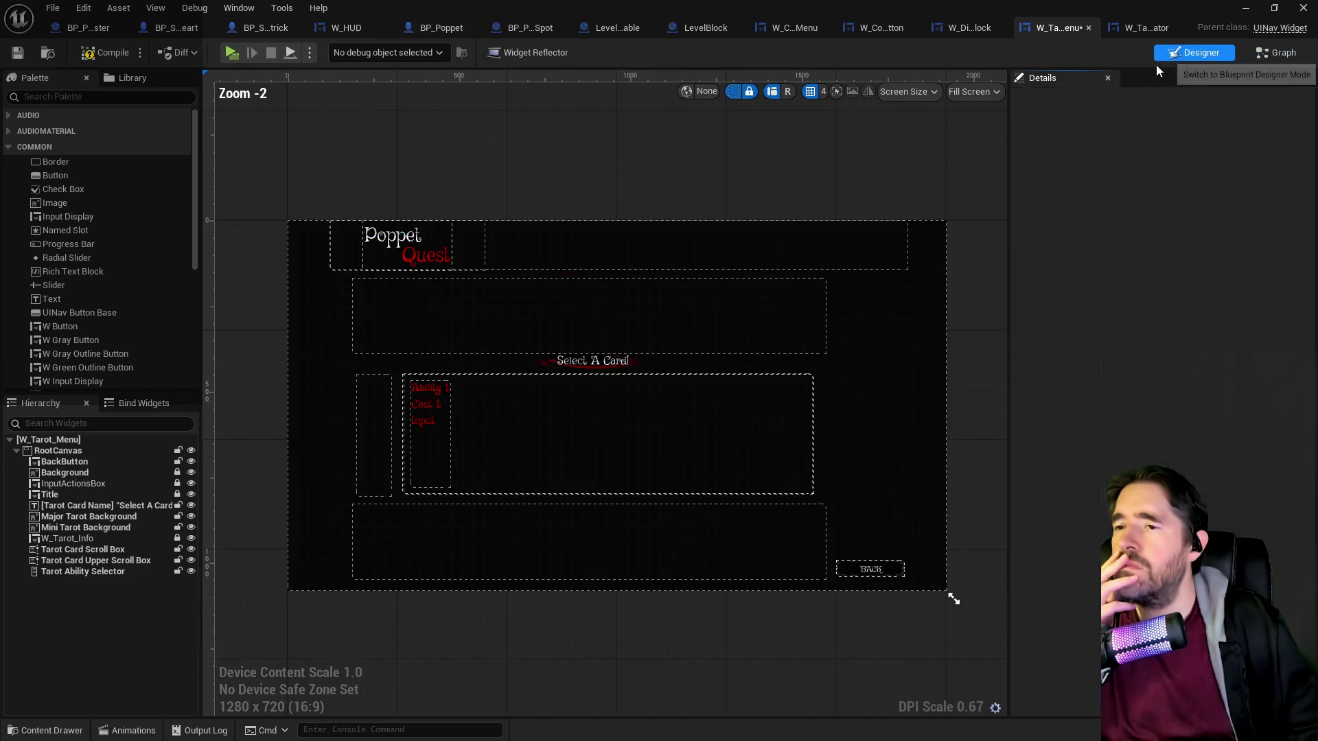
Select RootCanvas, then W_Tarot_Info, and review its Details including the 1200 x 350 size.
{"action": "left_click", "coordinate": [551, 432]}
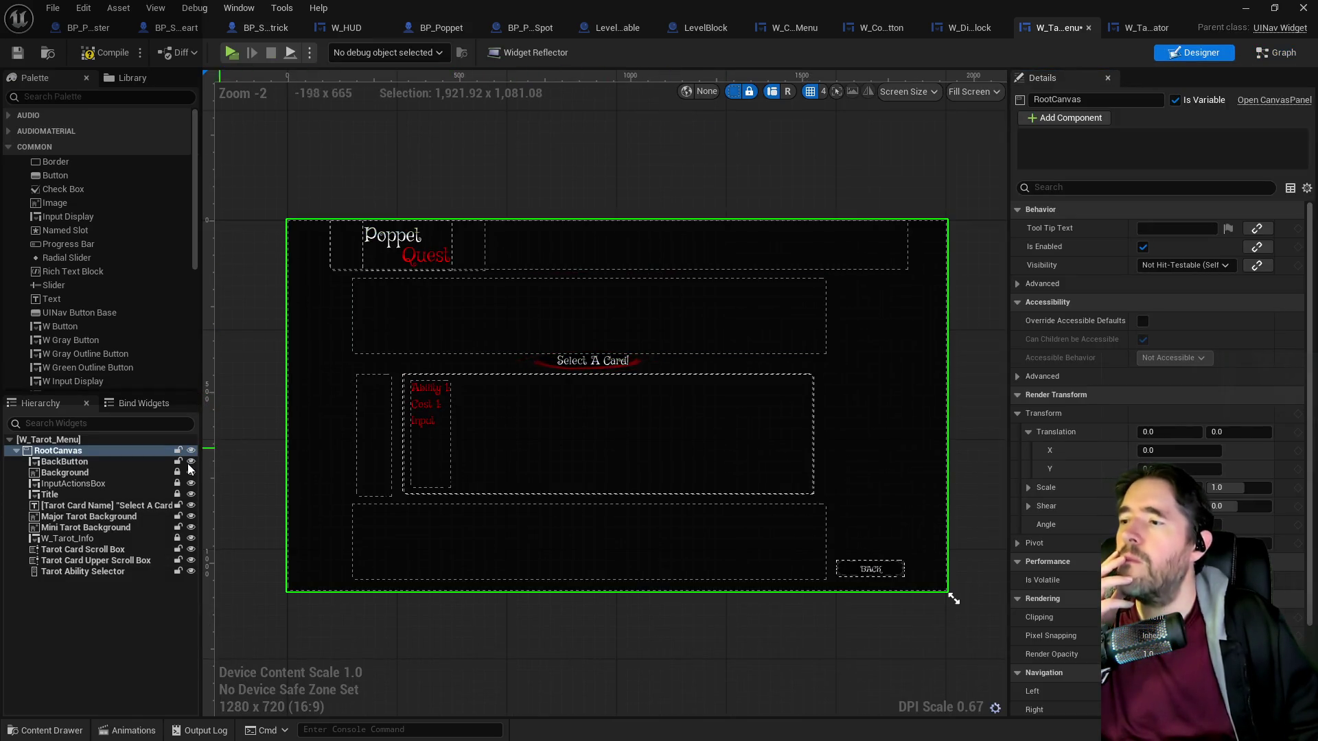
{"action": "left_click", "coordinate": [82, 538]}
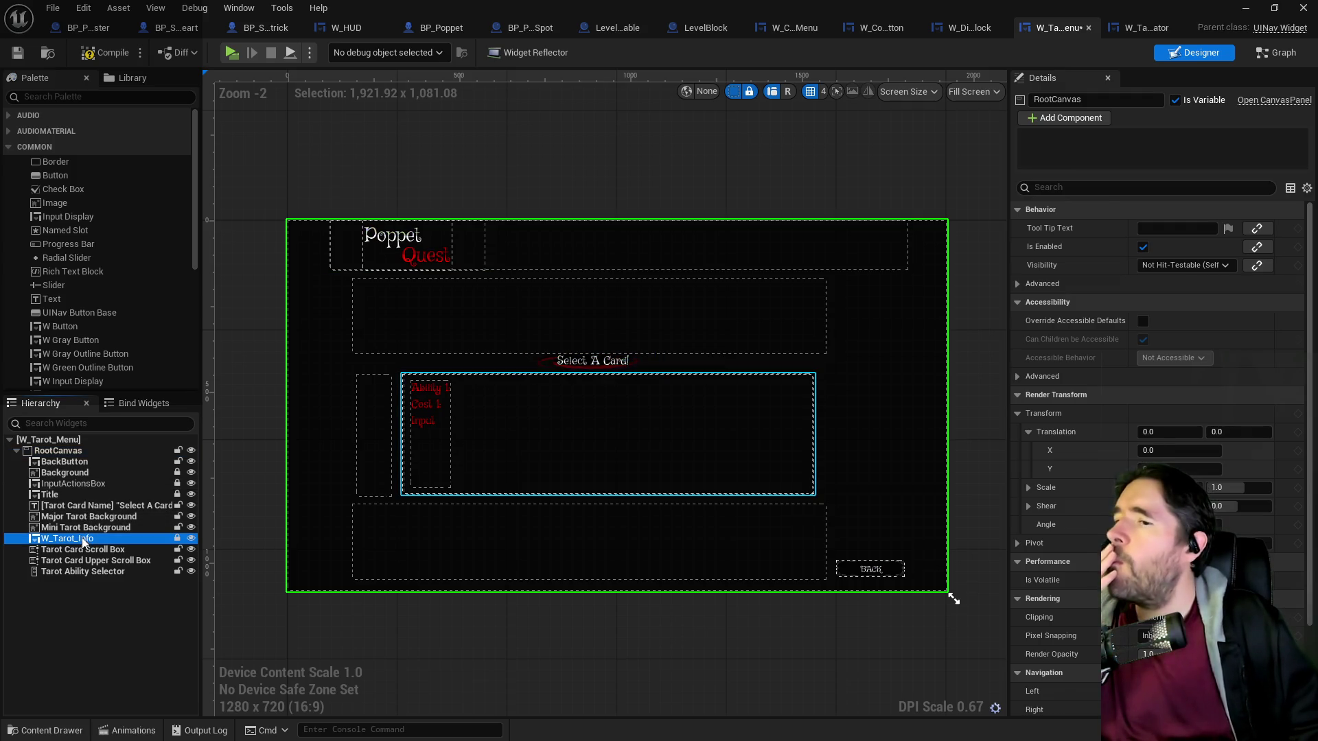
{"action": "scroll", "coordinate": [1145, 430], "scroll_direction": "down", "scroll_amount": 3}
{"action": "scroll", "coordinate": [1144, 426], "scroll_direction": "down", "scroll_amount": 6}
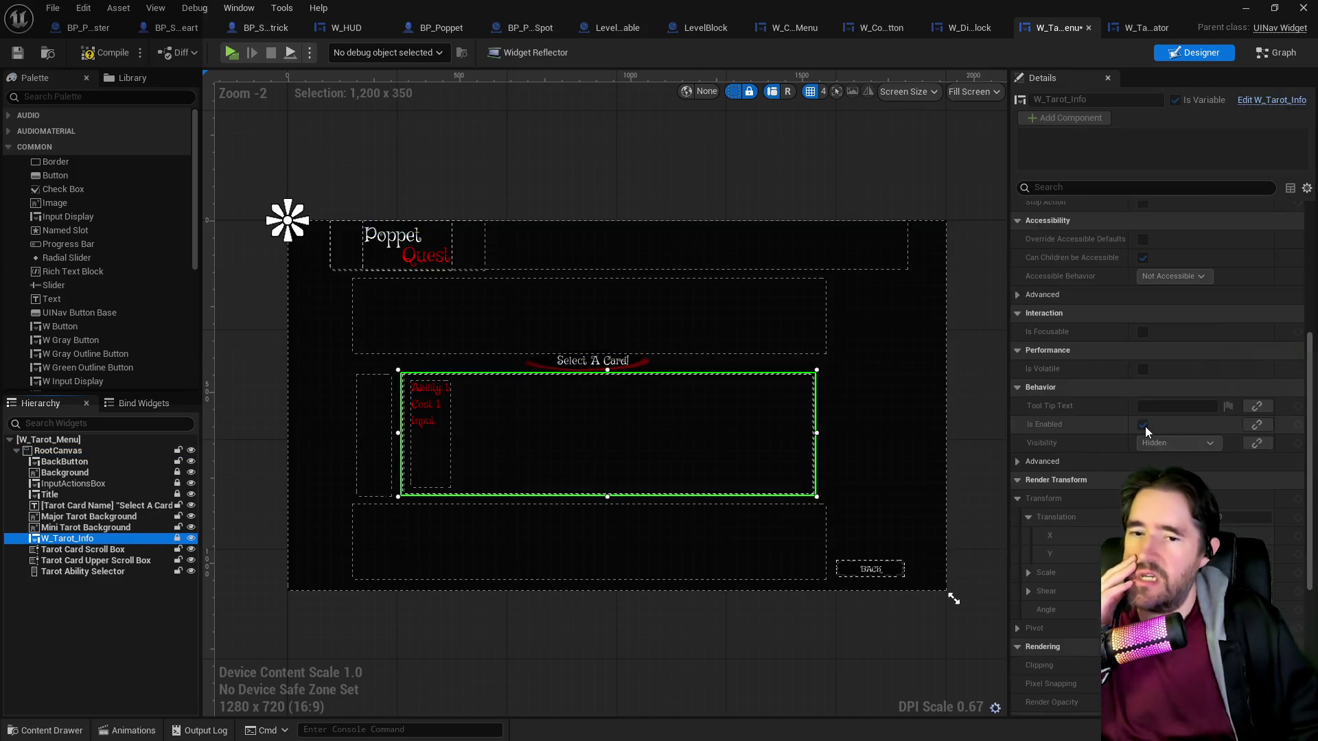
{"action": "scroll", "coordinate": [1145, 427], "scroll_direction": "up", "scroll_amount": 10}
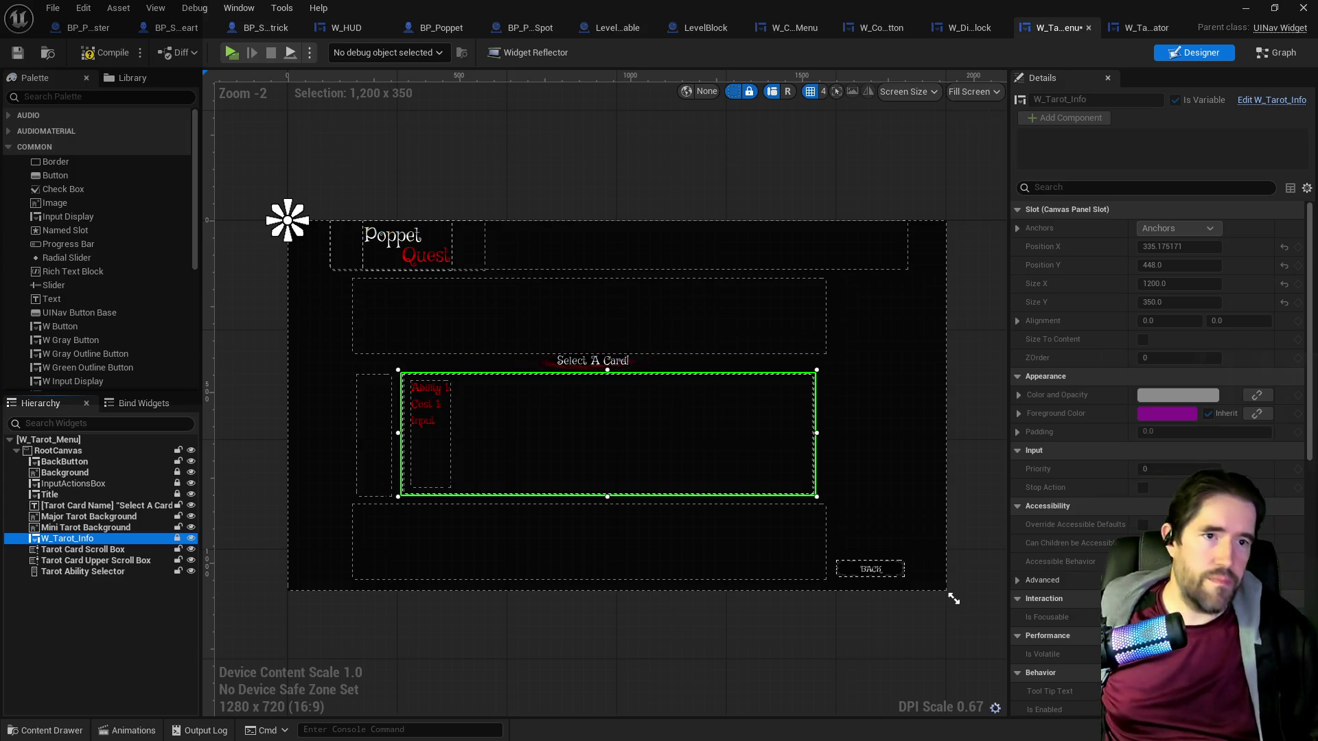
{"action": "key", "text": "alt+Tab"}
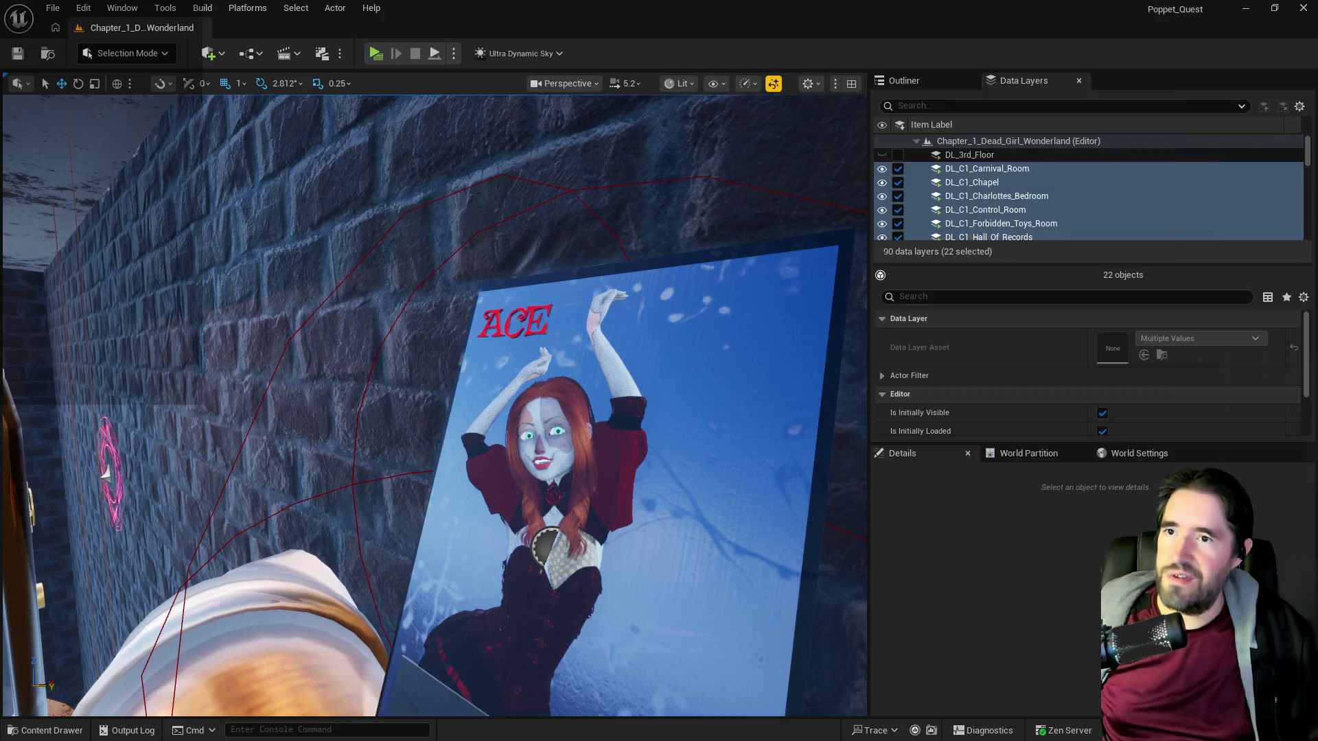
Turn the level viewport to face the Ace of Cups tarot card on the wall.
{"action": "left_click_drag", "start_coordinate": [619, 194], "coordinate": [633, 175]}
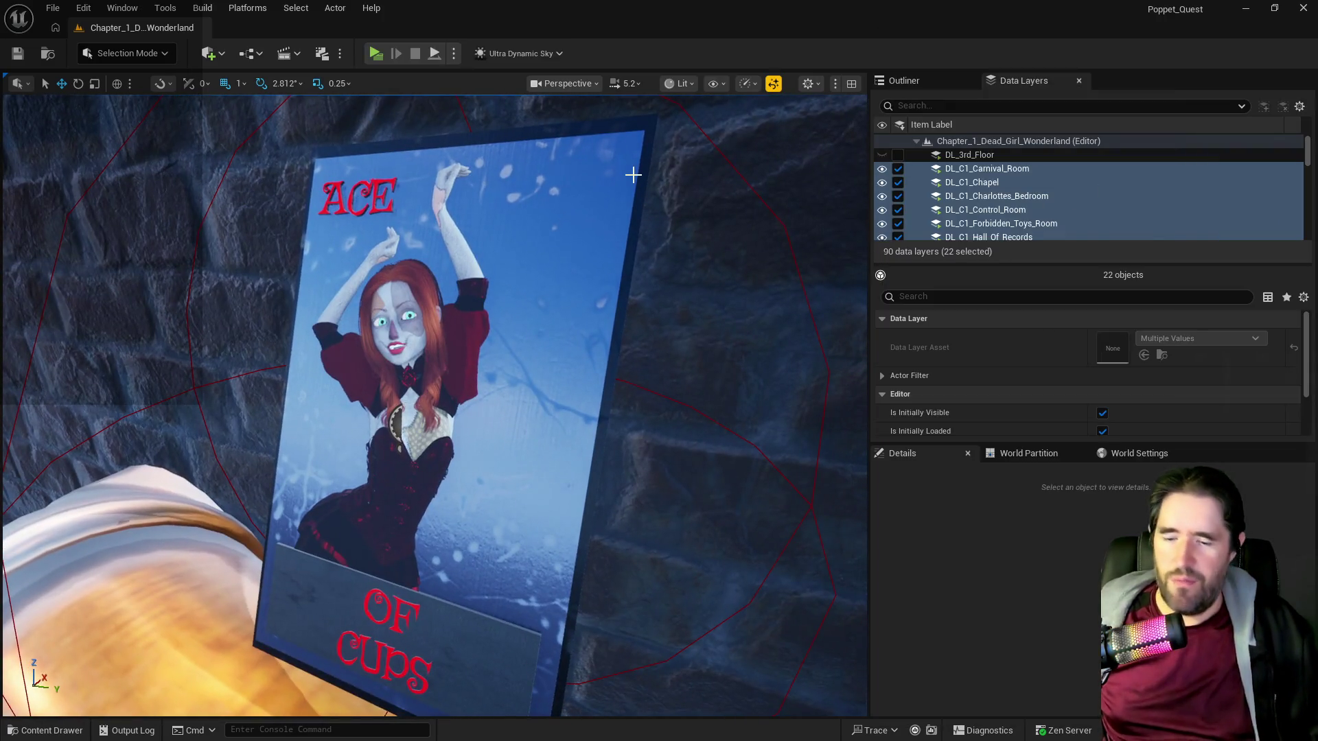